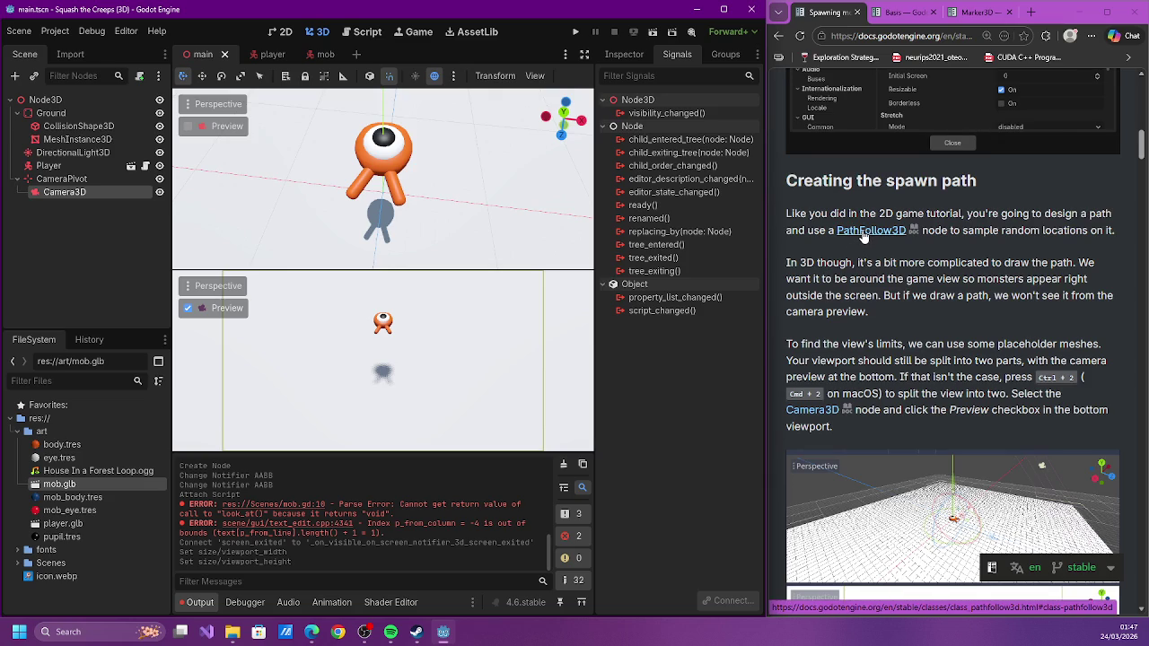
# Zoom the top view out until the ground edges and camera frustum show, then collapse CameraPivot
pyautogui.scroll(-1, 863, 237)
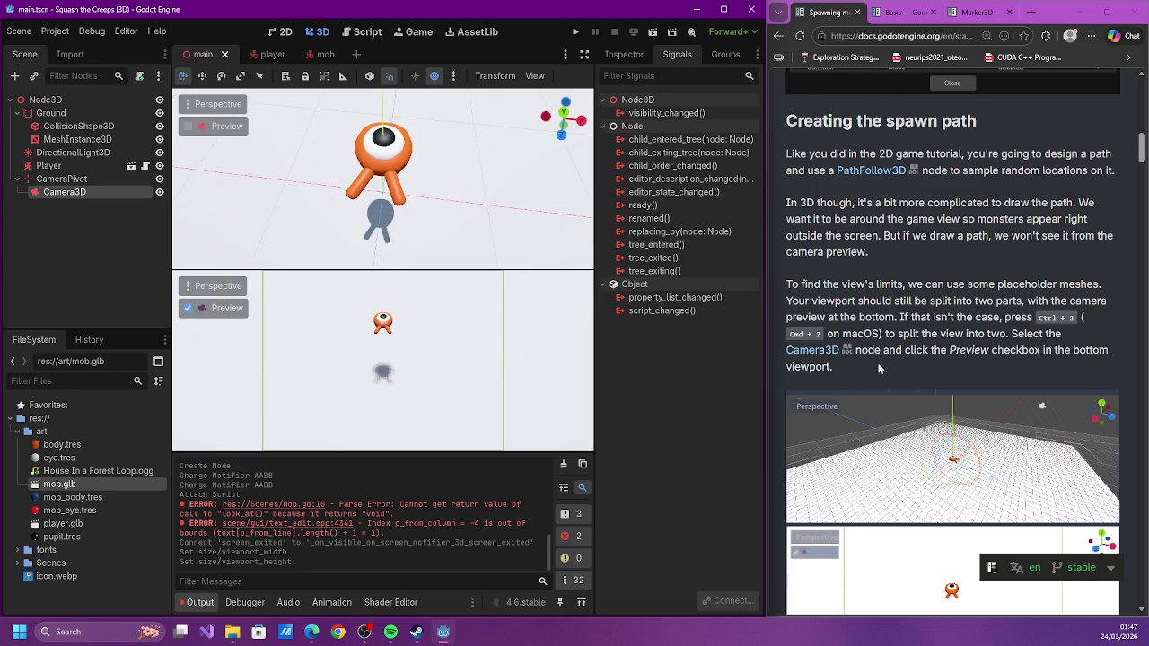
pyautogui.scroll(-3, 872, 363)
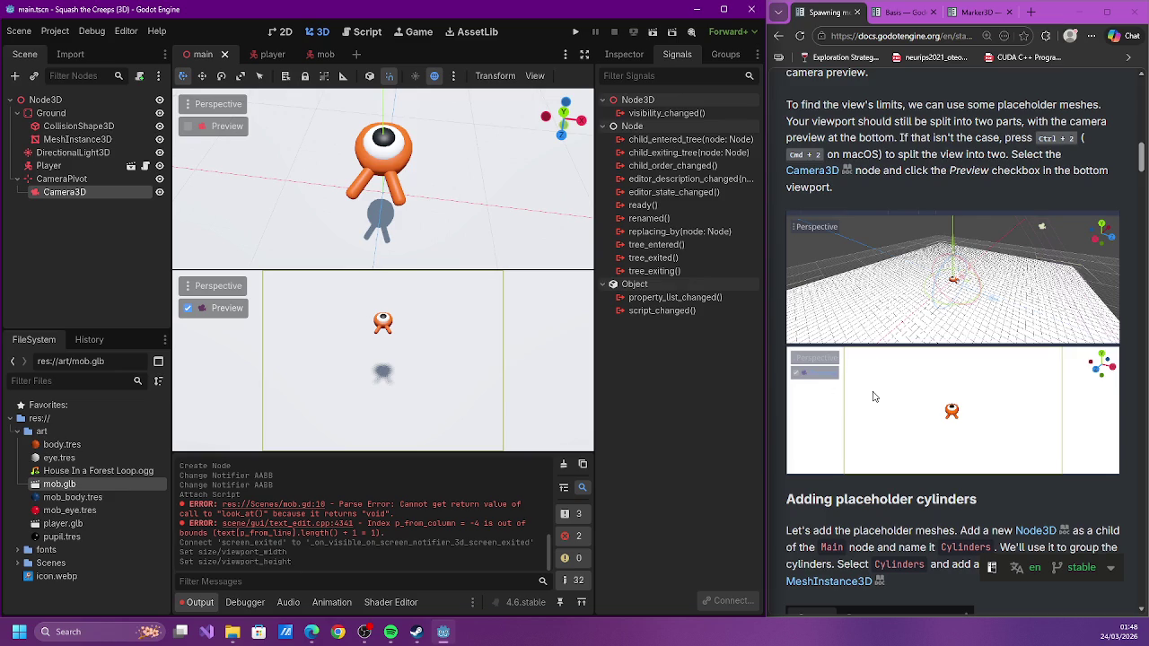
pyautogui.scroll(-5, 448, 233)
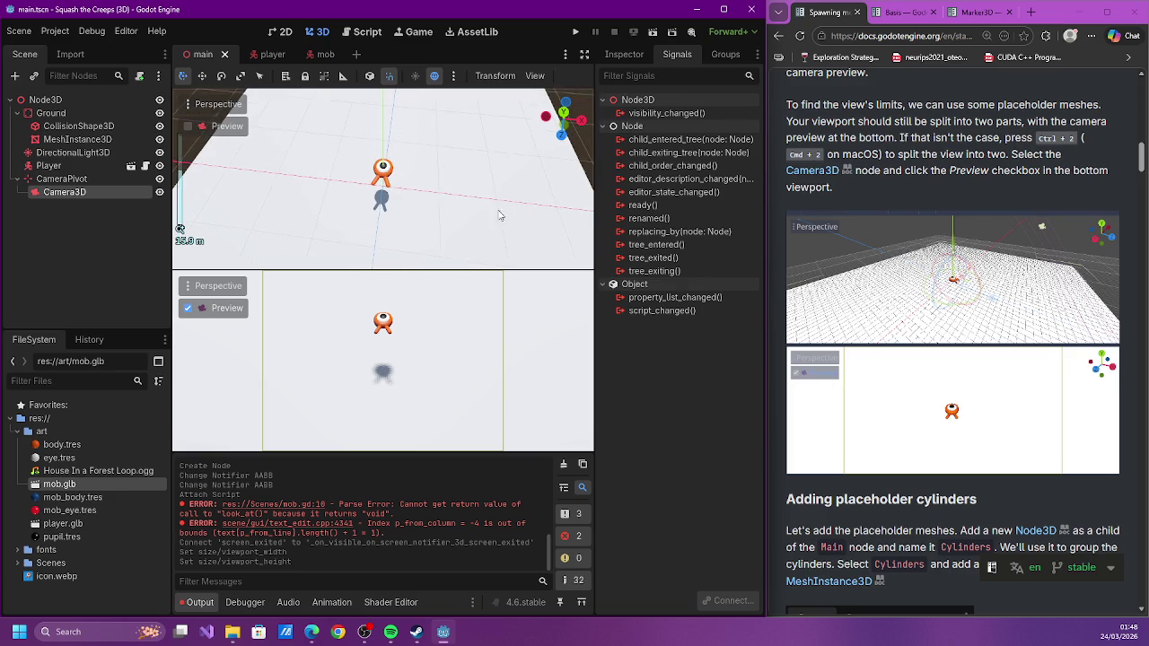
pyautogui.scroll(-8, 467, 237)
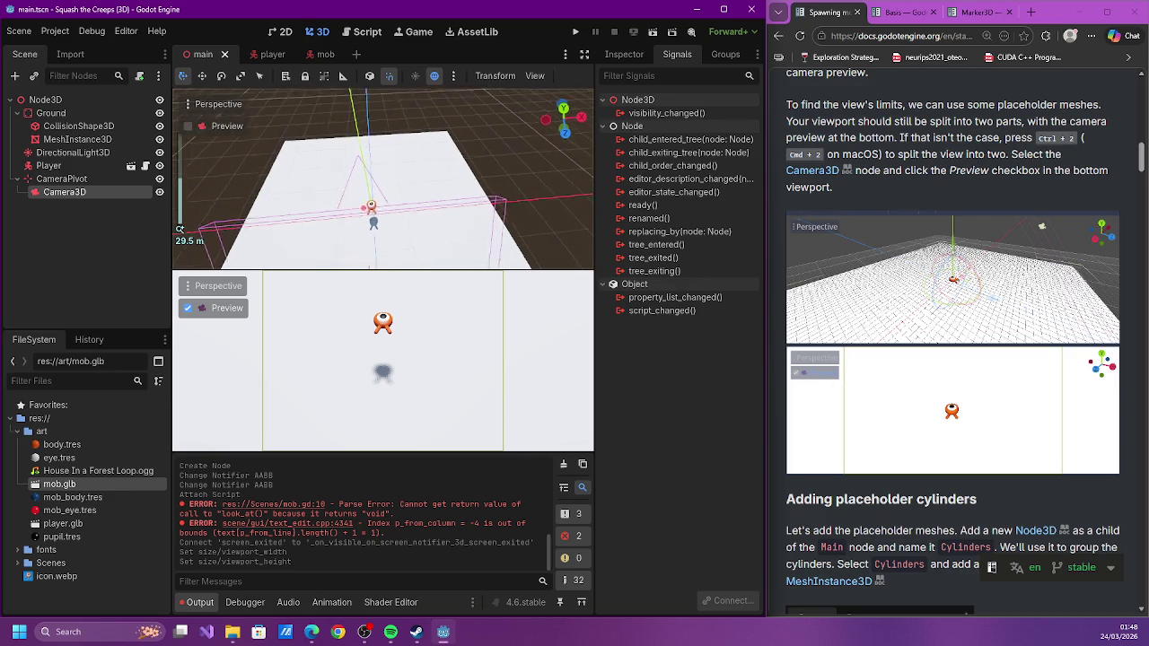
pyautogui.scroll(-1, 831, 320)
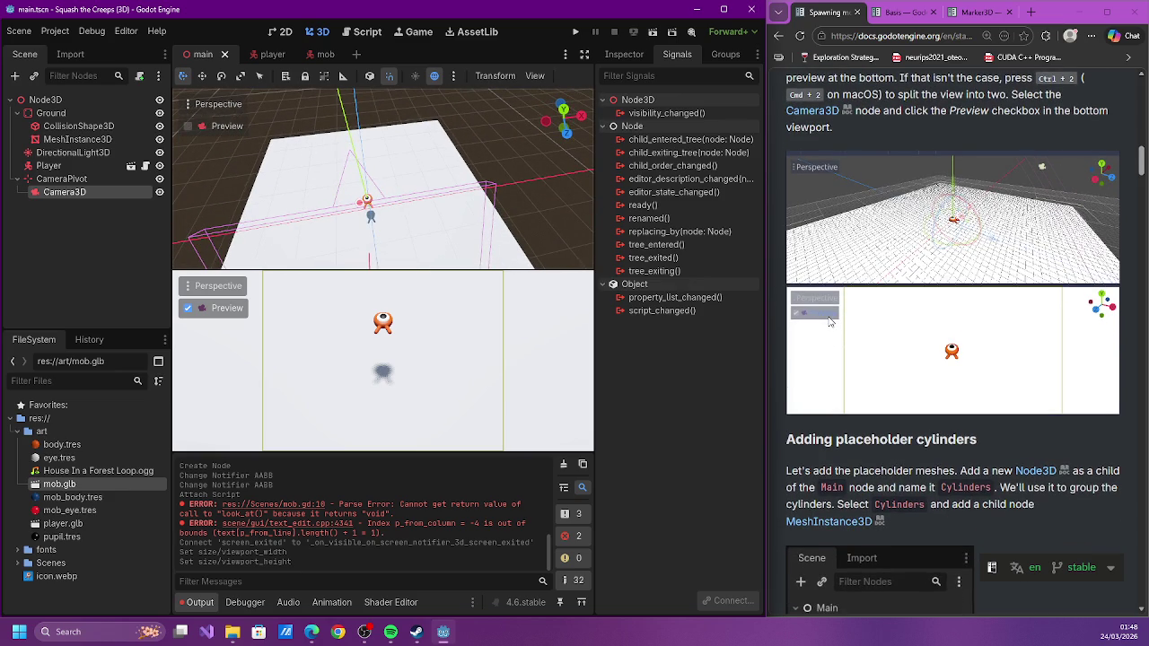
pyautogui.scroll(-3, 831, 320)
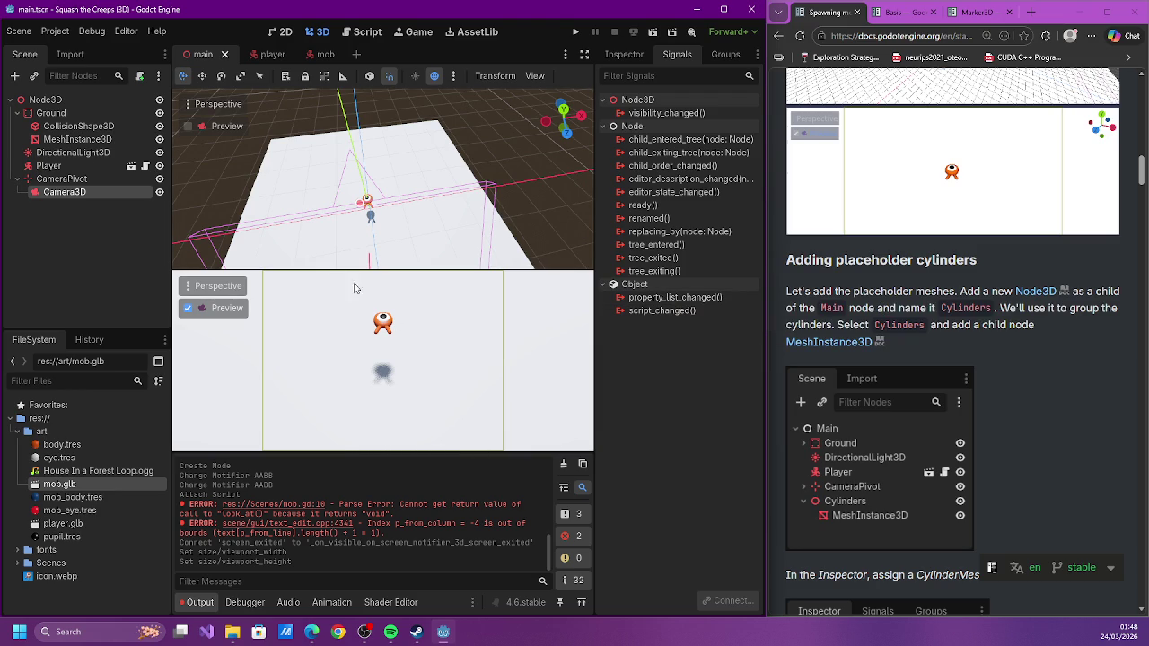
pyautogui.click(19, 179)
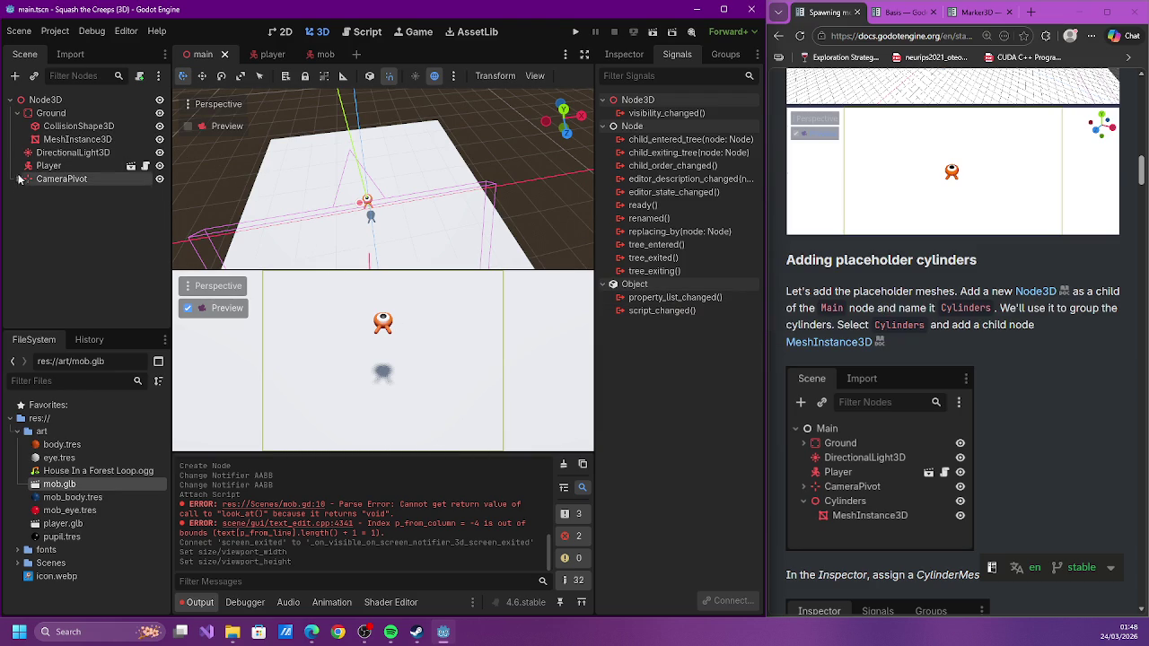
# Add an empty Node3D child under the root node and name it Cylinders
pyautogui.click(18, 113)
pyautogui.click(41, 100)
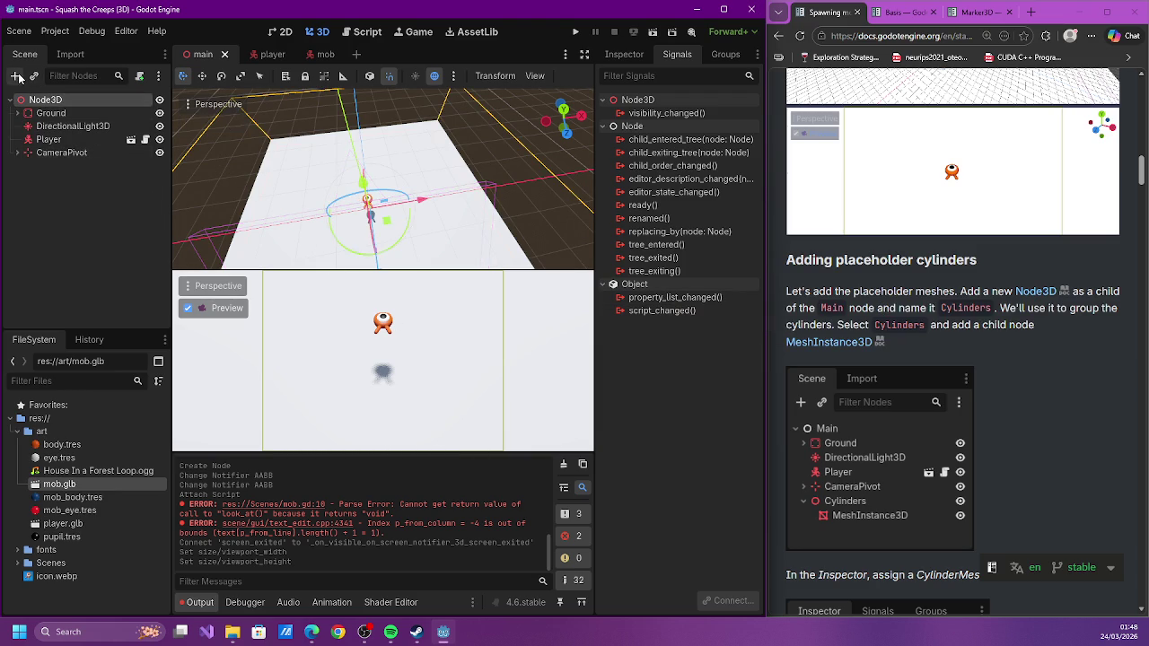
pyautogui.click(14, 75)
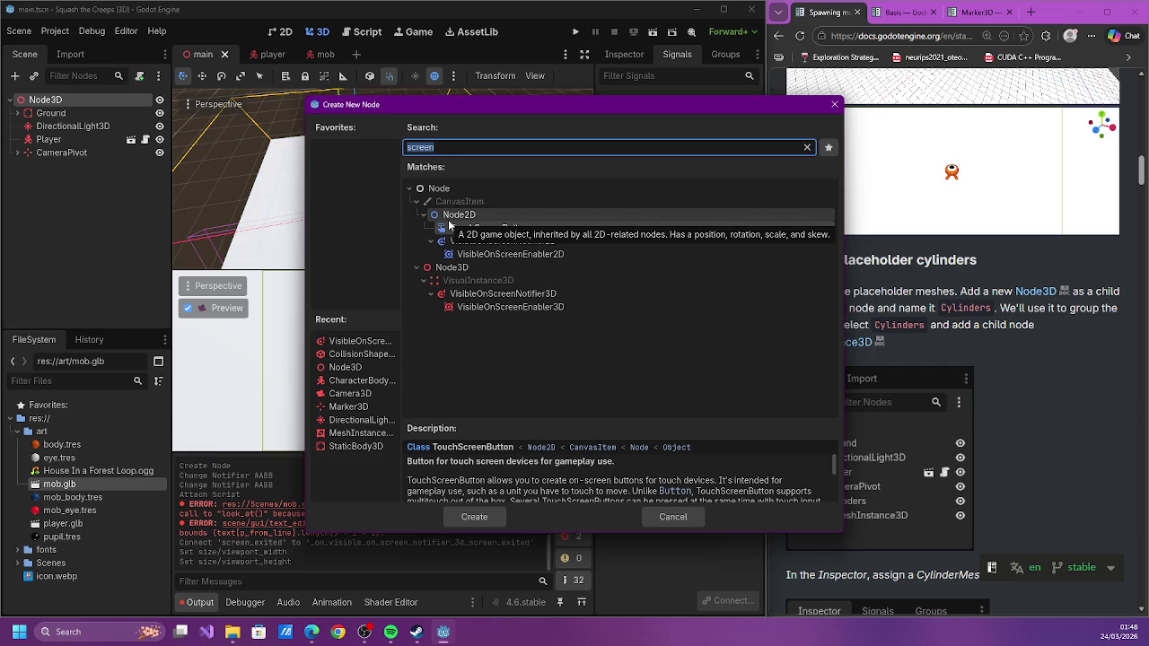
pyautogui.write('Node3D')
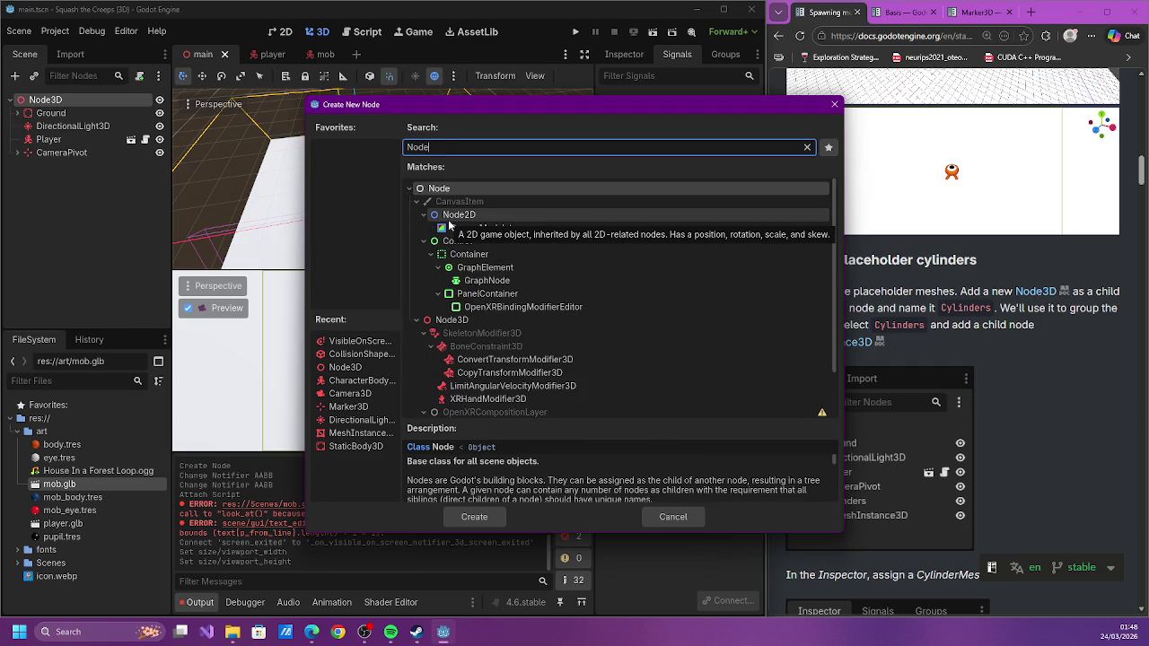
pyautogui.press('Return')
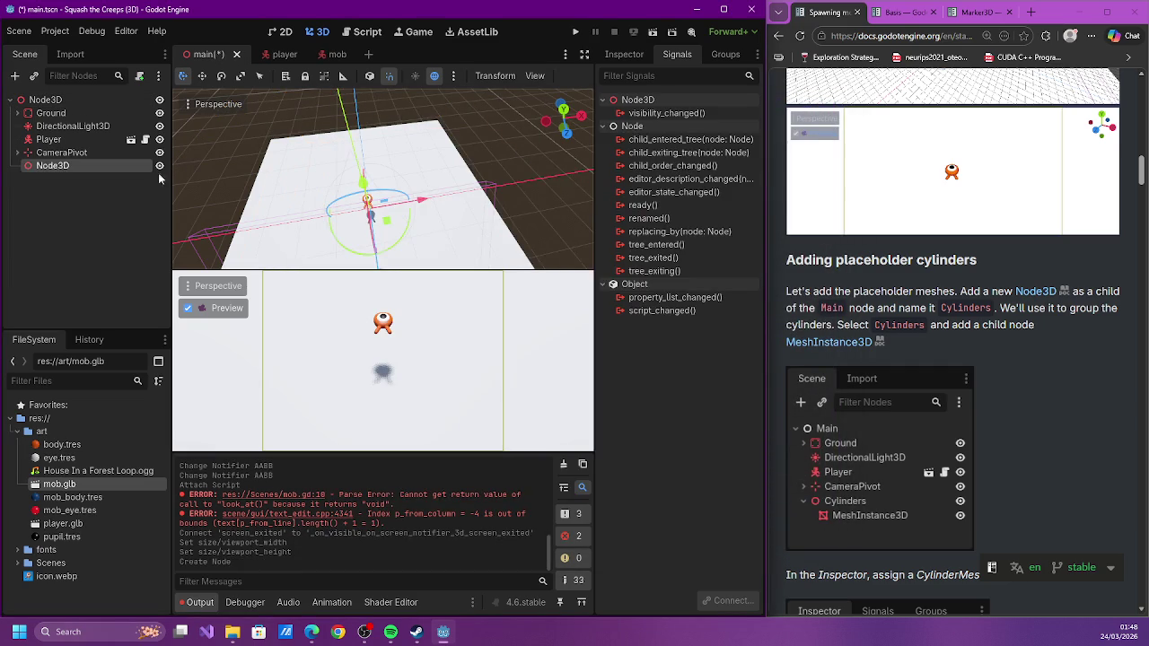
pyautogui.doubleClick(44, 166)
pyautogui.write('Cylinders')
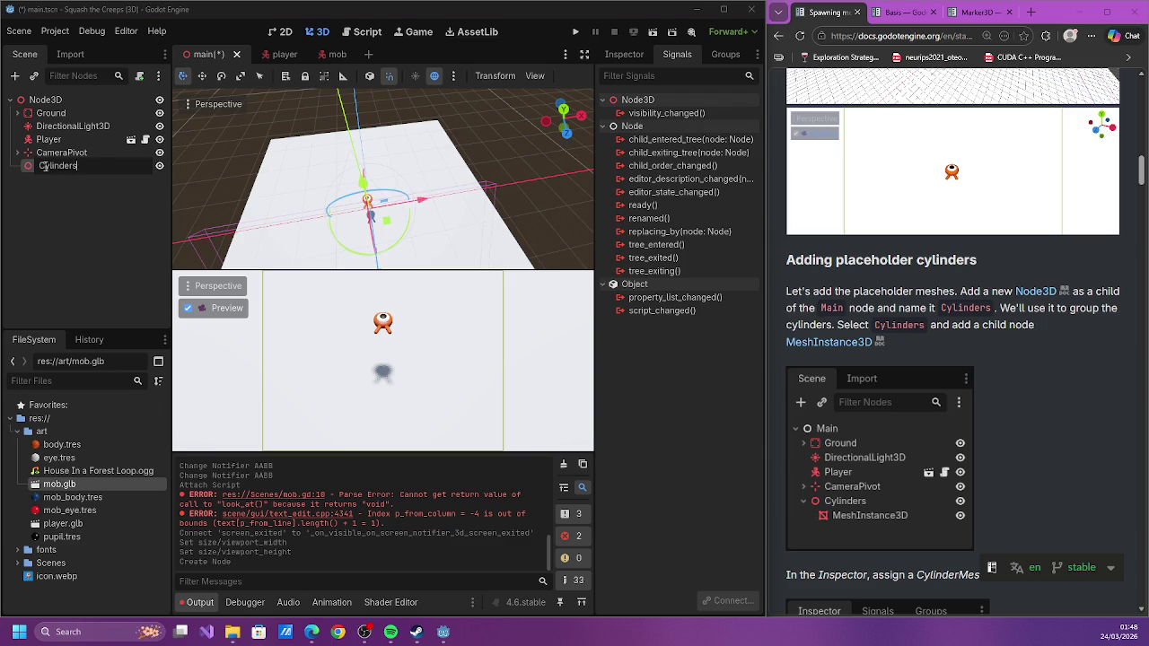
pyautogui.press('Return')
# Rename the root node to Main and save the scene
pyautogui.click(49, 100)
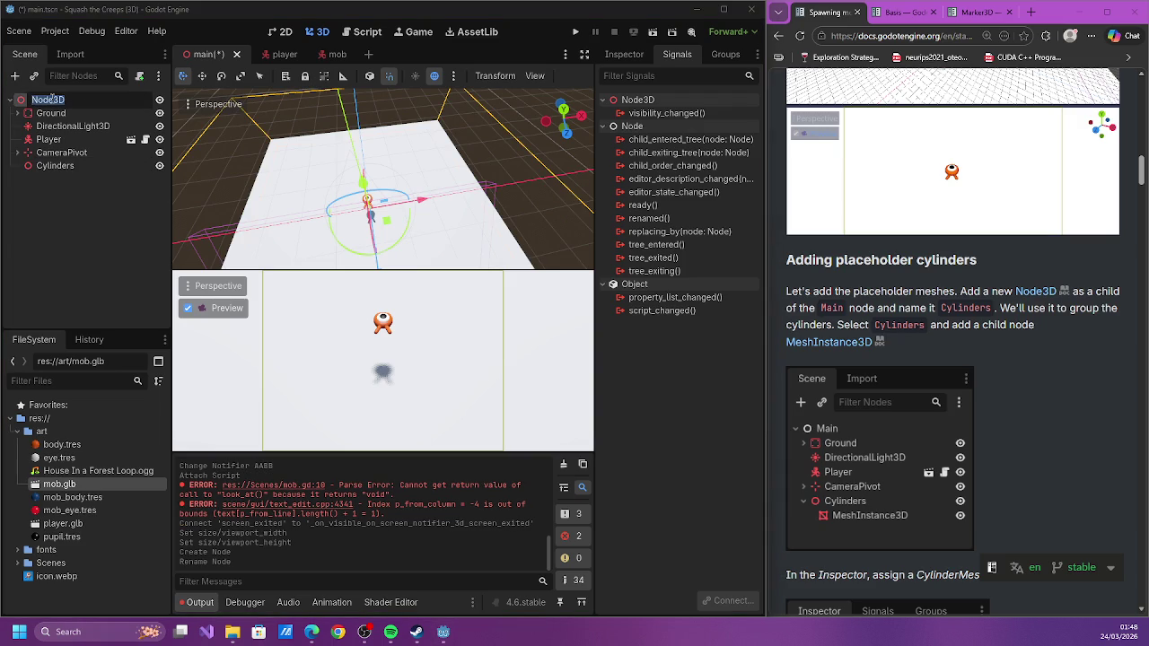
pyautogui.write('main')
pyautogui.press('Return')
pyautogui.hotkey('ctrl', 's')
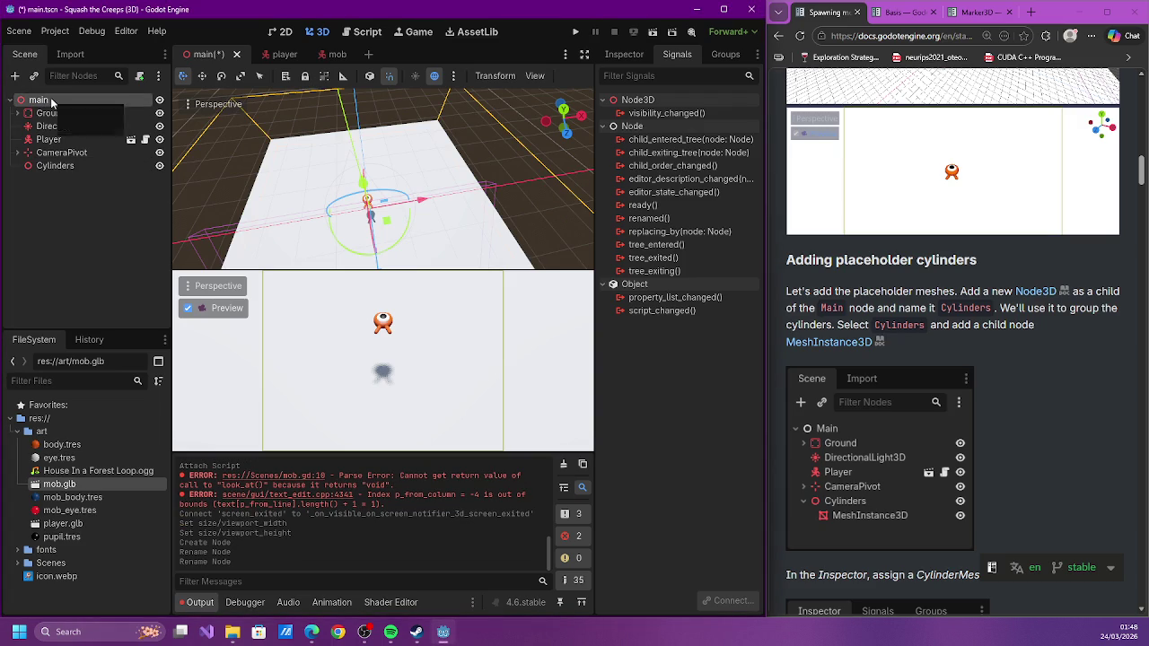
pyautogui.click(52, 100)
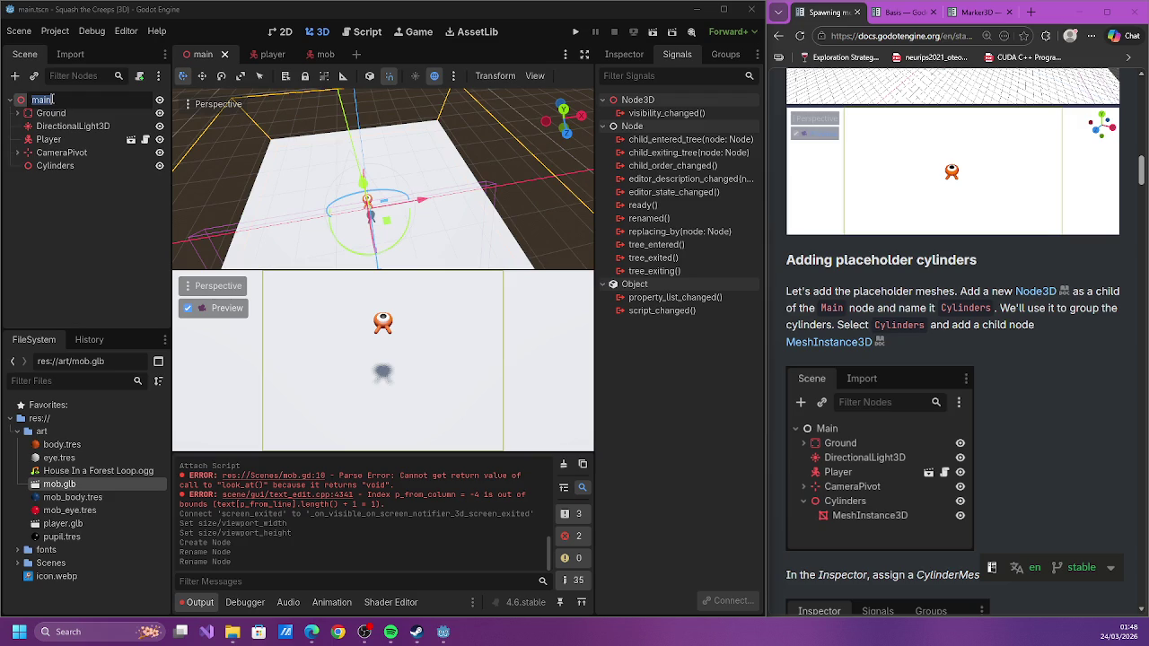
pyautogui.write('Main')
pyautogui.press('Return')
pyautogui.hotkey('ctrl', 's')
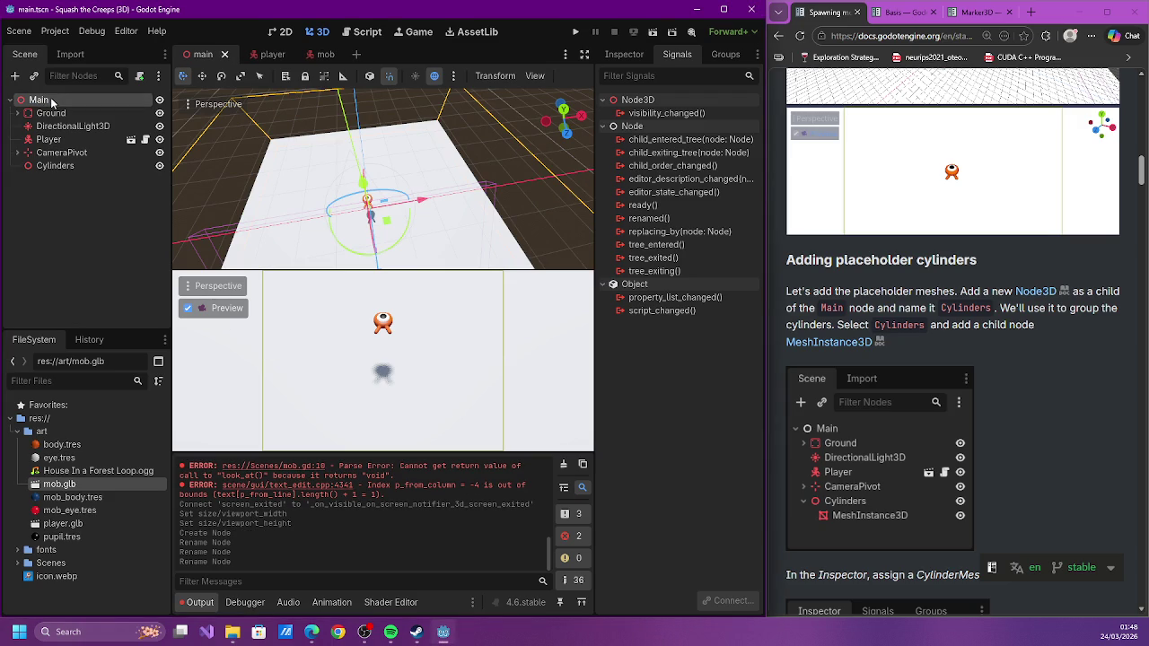
# Select Cylinders and begin adding a child node beneath it
pyautogui.click(60, 167)
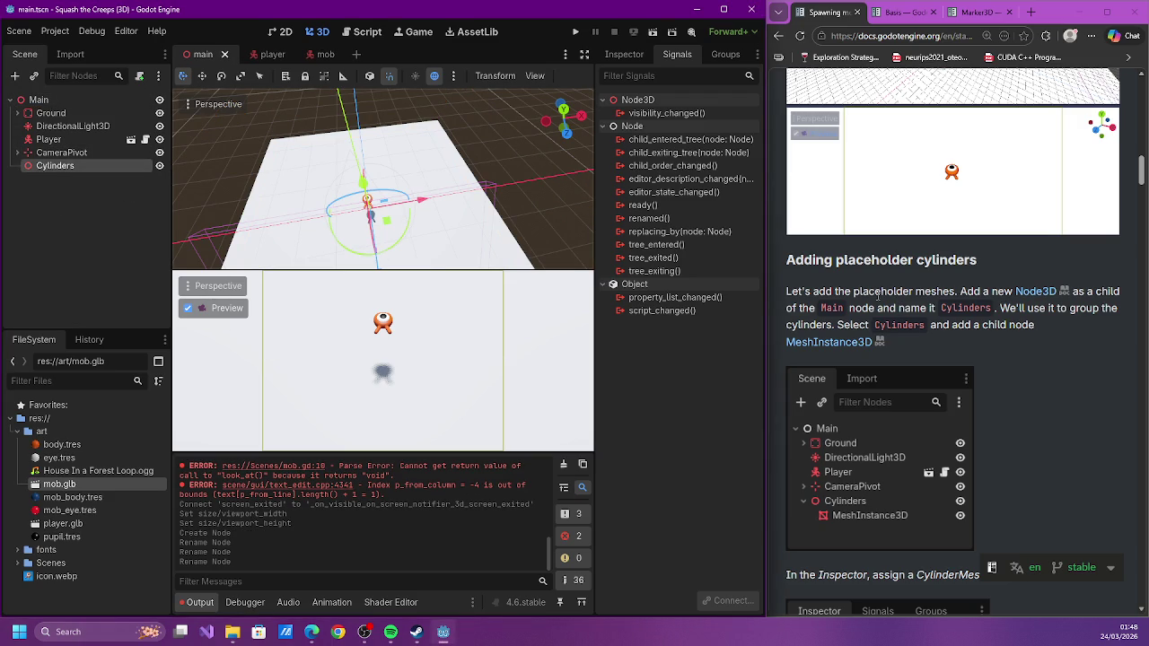
pyautogui.scroll(-1, 781, 280)
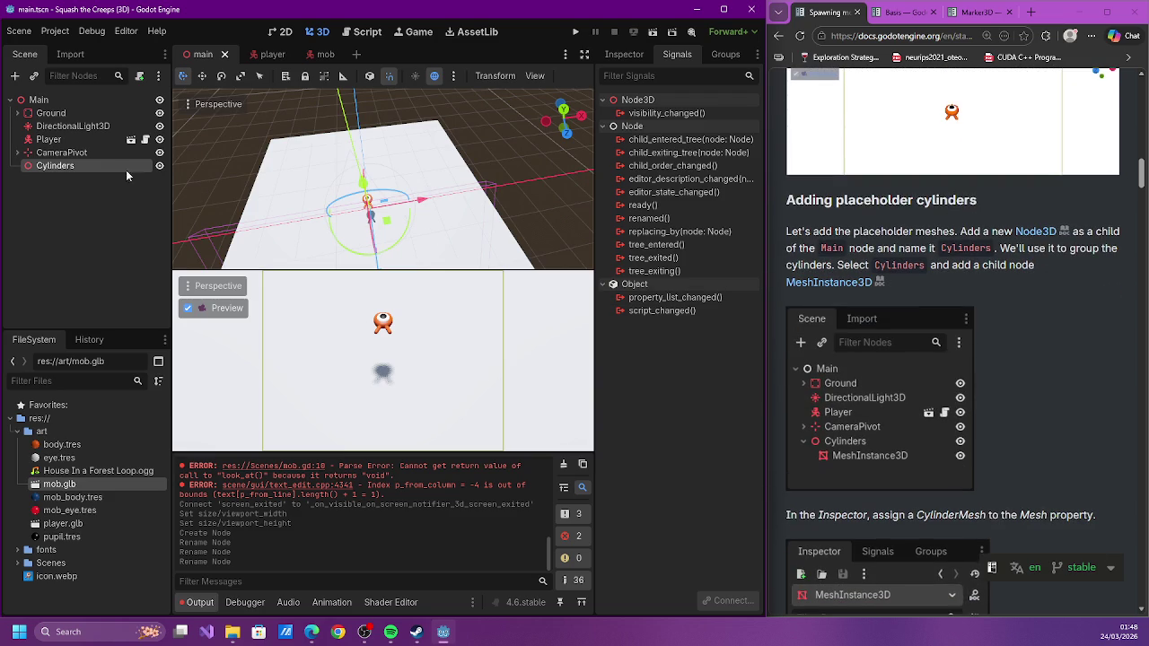
pyautogui.click(14, 76)
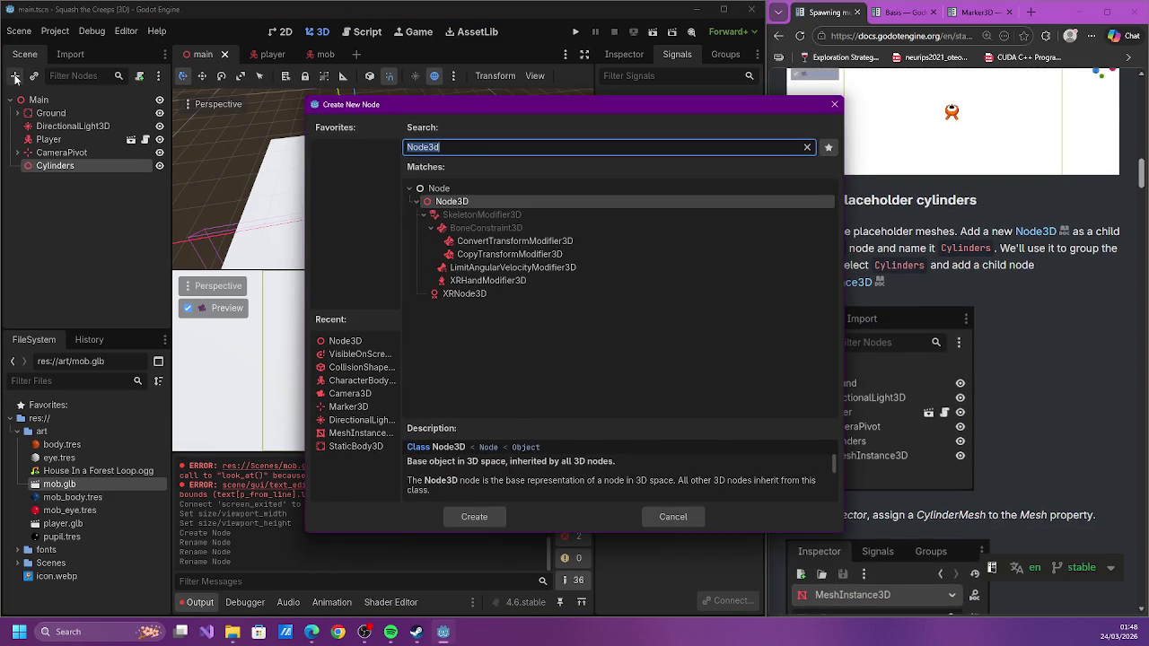
# Add a MeshInstance3D under Cylinders and inspect the Cylinders node's properties
pyautogui.write('meshin')
pyautogui.press('Return')
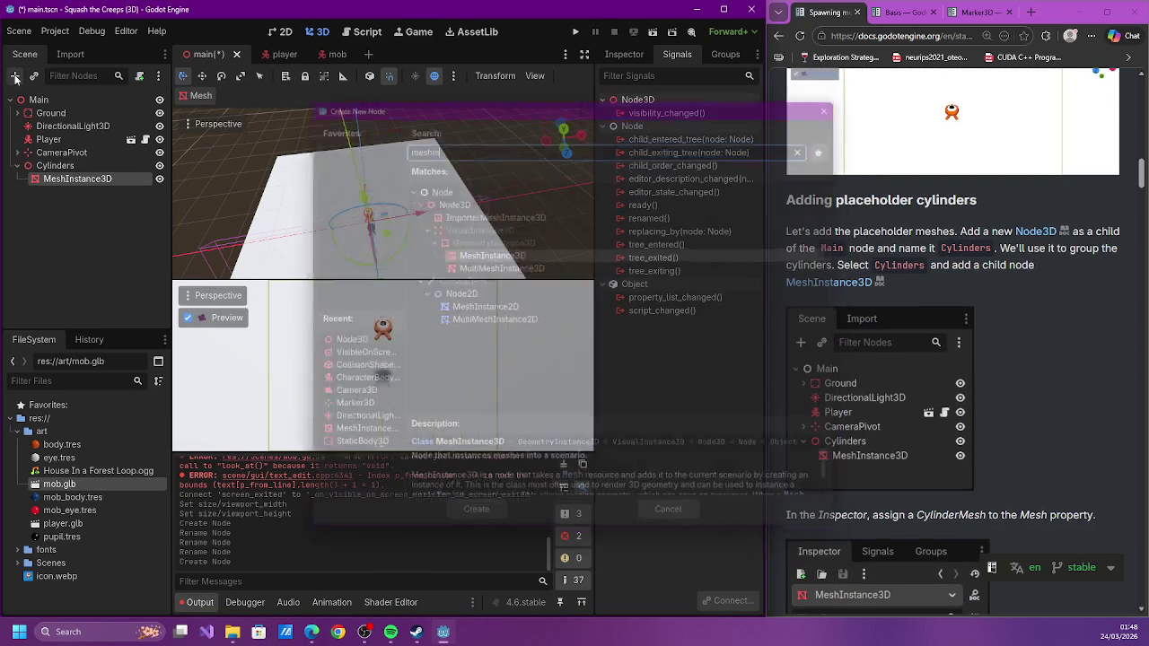
pyautogui.scroll(-3, 842, 222)
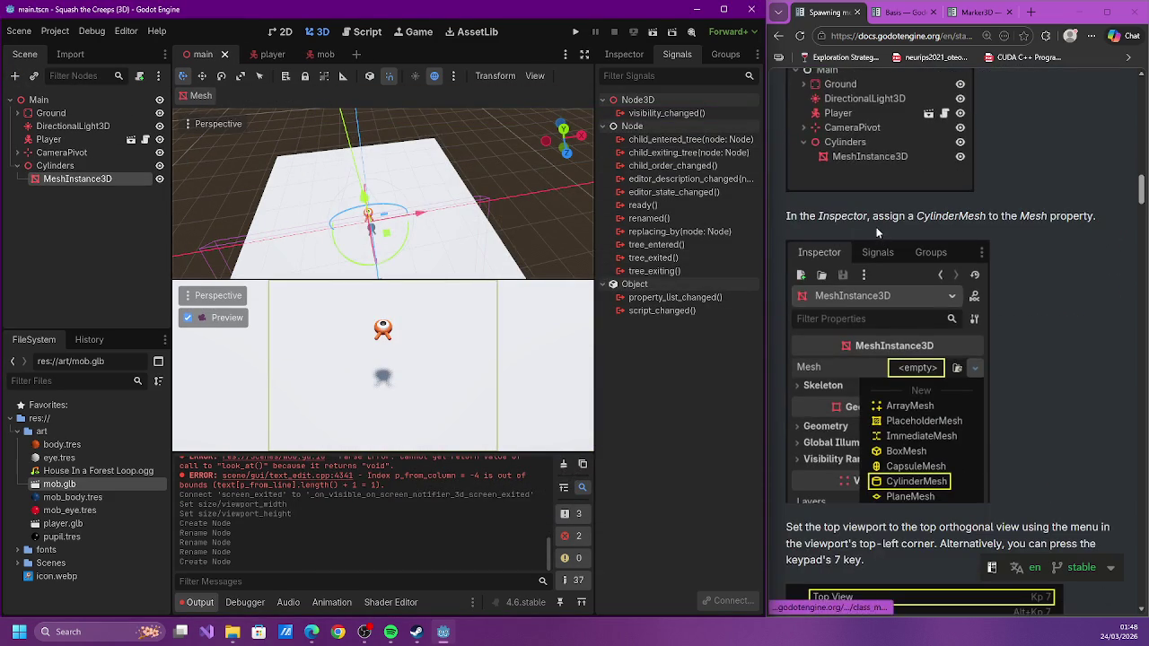
pyautogui.click(90, 166)
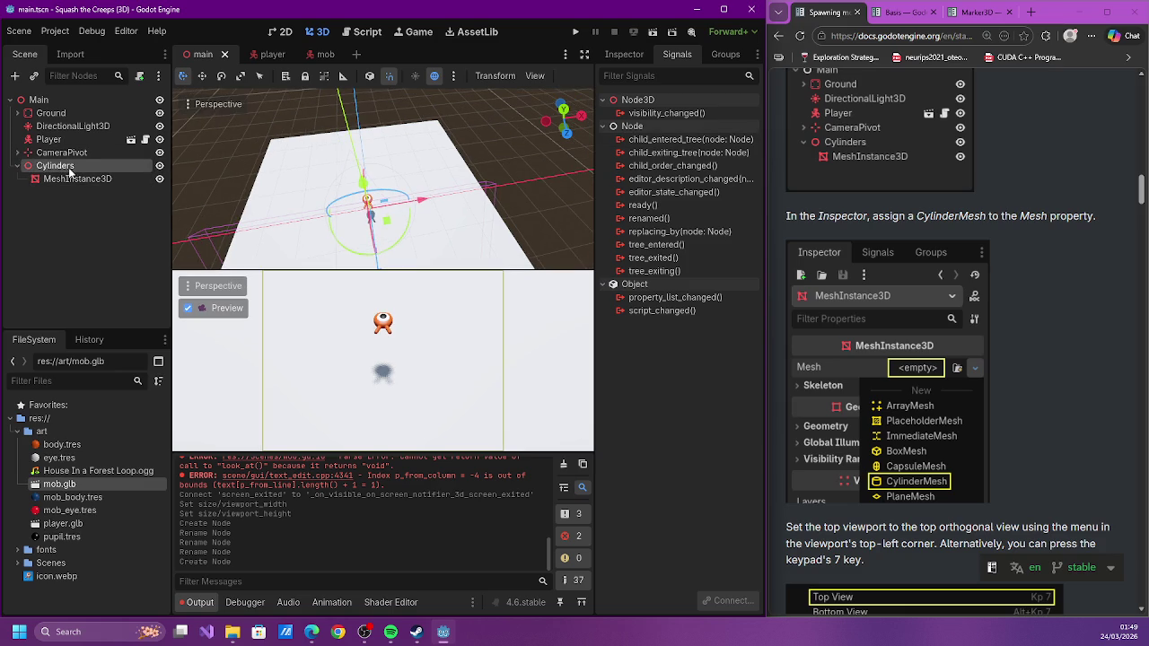
pyautogui.click(626, 54)
pyautogui.click(612, 208)
pyautogui.click(611, 208)
pyautogui.click(613, 156)
pyautogui.click(613, 157)
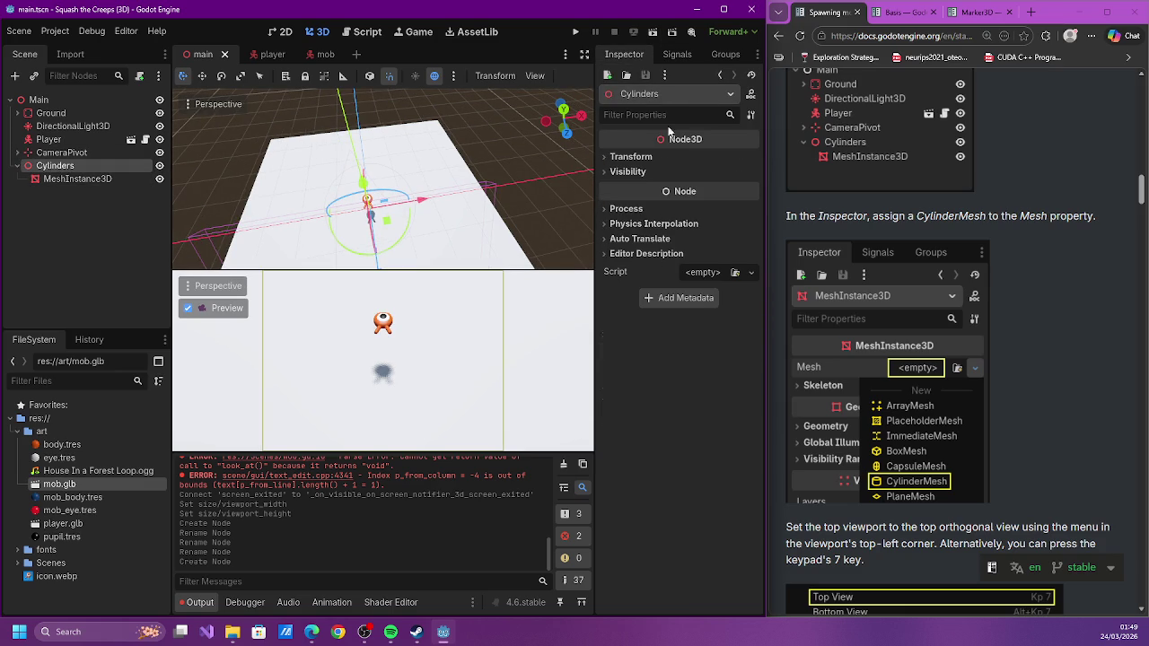
# Assign a new CylinderMesh to the MeshInstance3D and save the scene
pyautogui.click(77, 178)
pyautogui.click(703, 159)
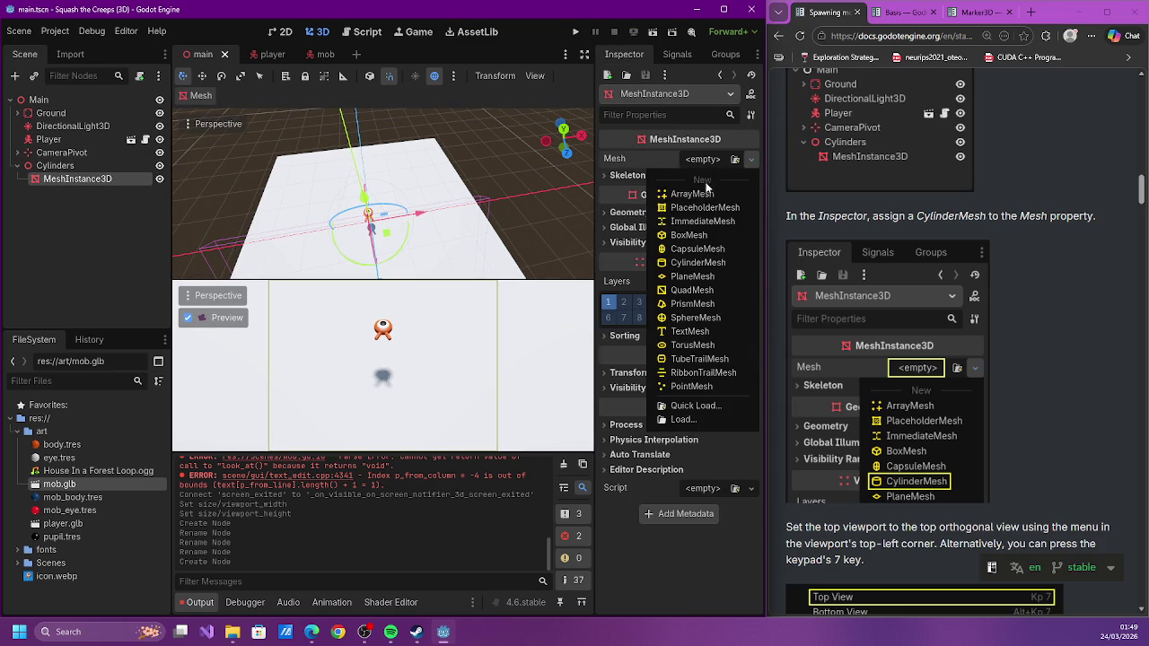
pyautogui.click(691, 269)
pyautogui.hotkey('ctrl', 's')
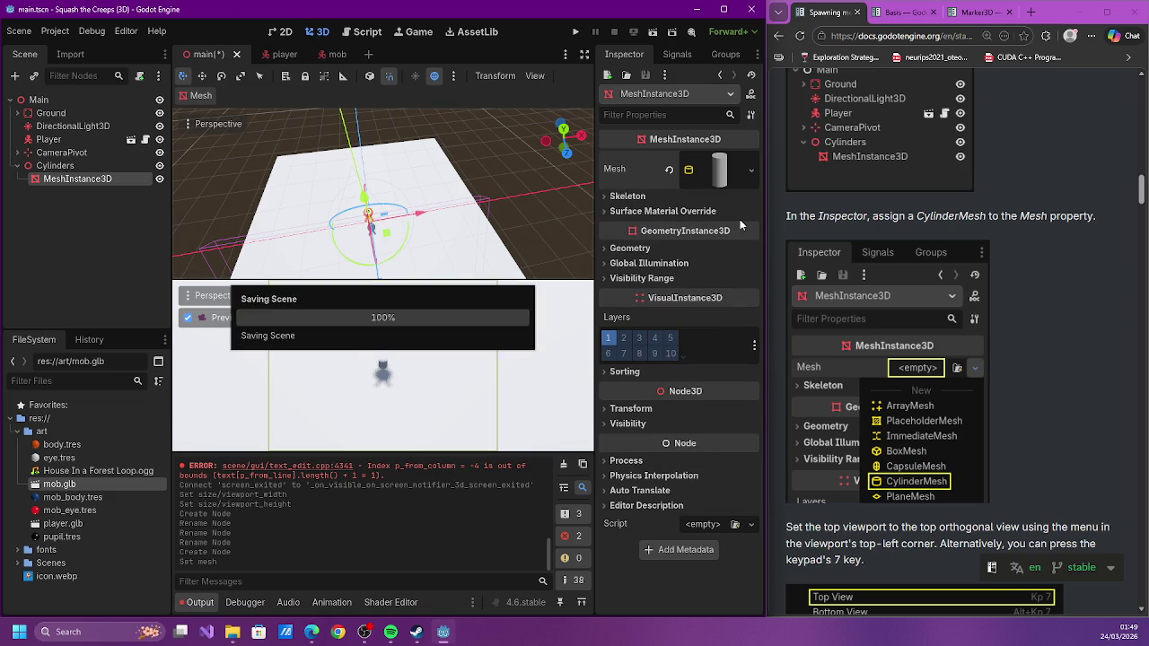
pyautogui.scroll(-3, 960, 232)
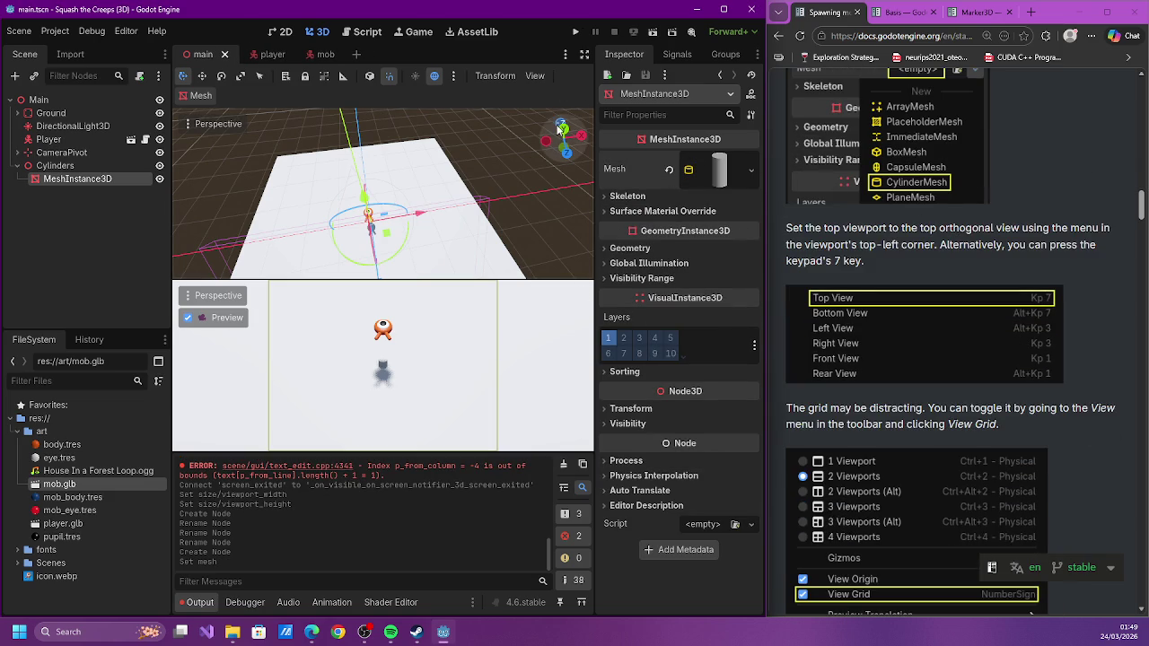
pyautogui.scroll(-1, 986, 239)
pyautogui.scroll(-1, 987, 238)
pyautogui.scroll(2, 986, 235)
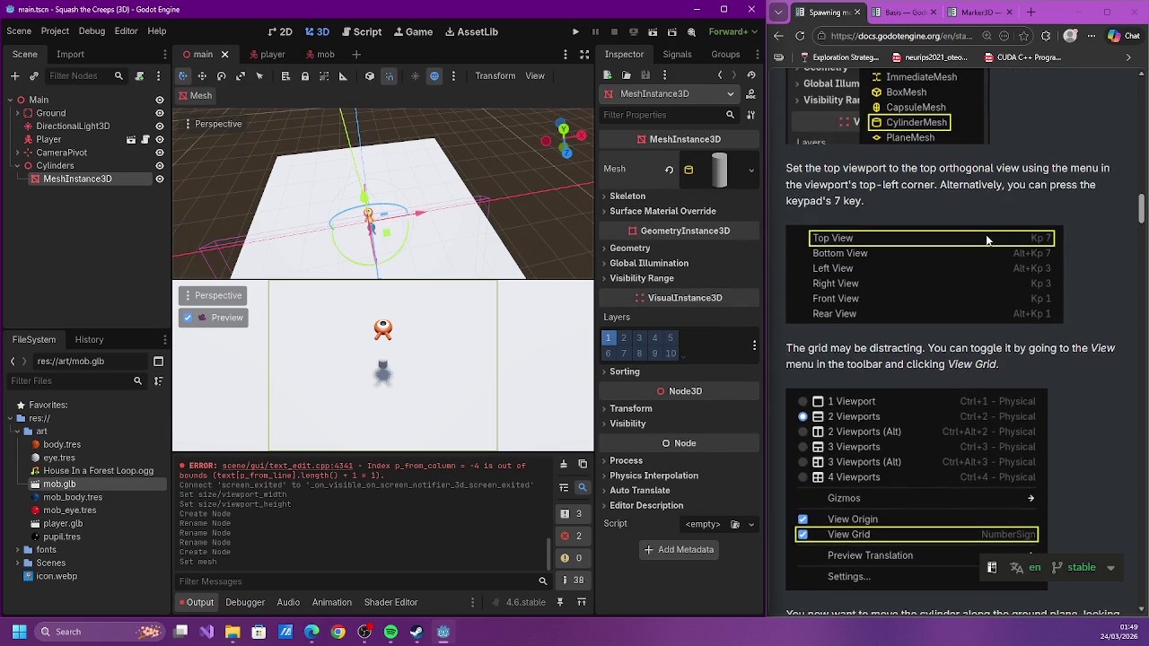
pyautogui.click(563, 130)
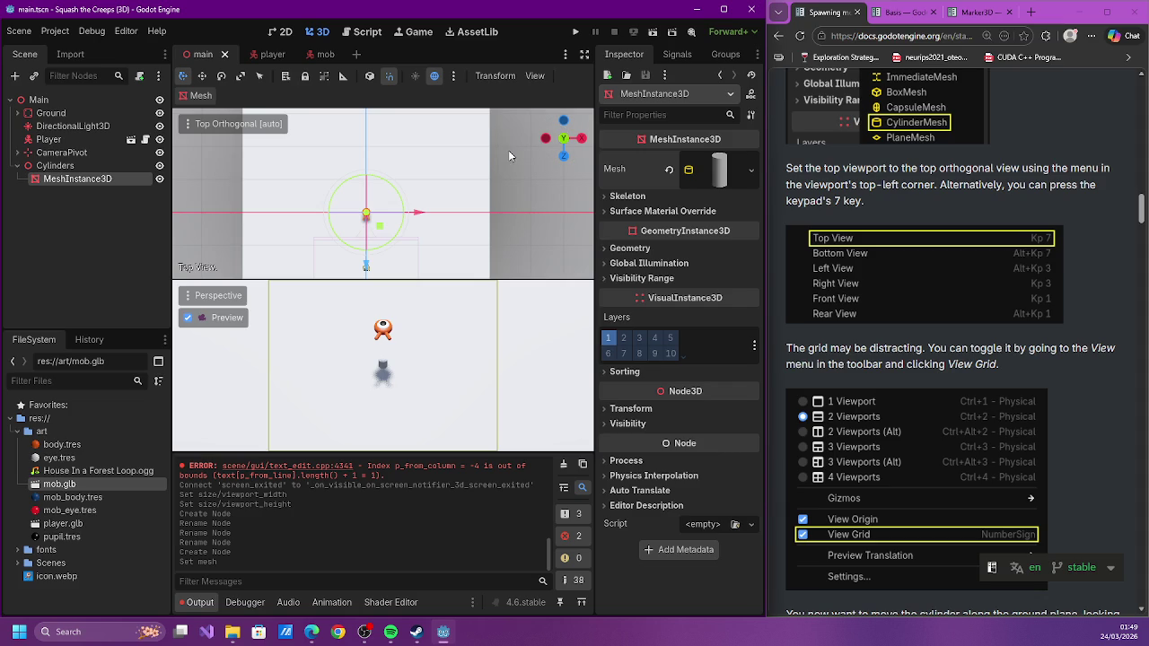
pyautogui.scroll(1, 393, 174)
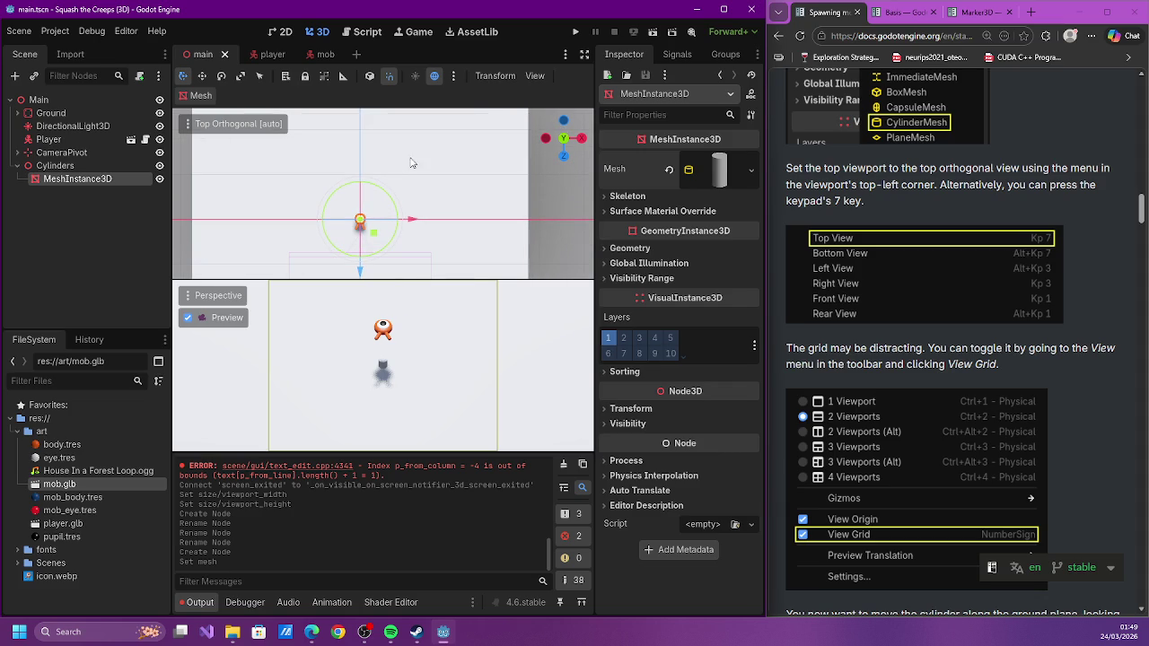
pyautogui.click(530, 81)
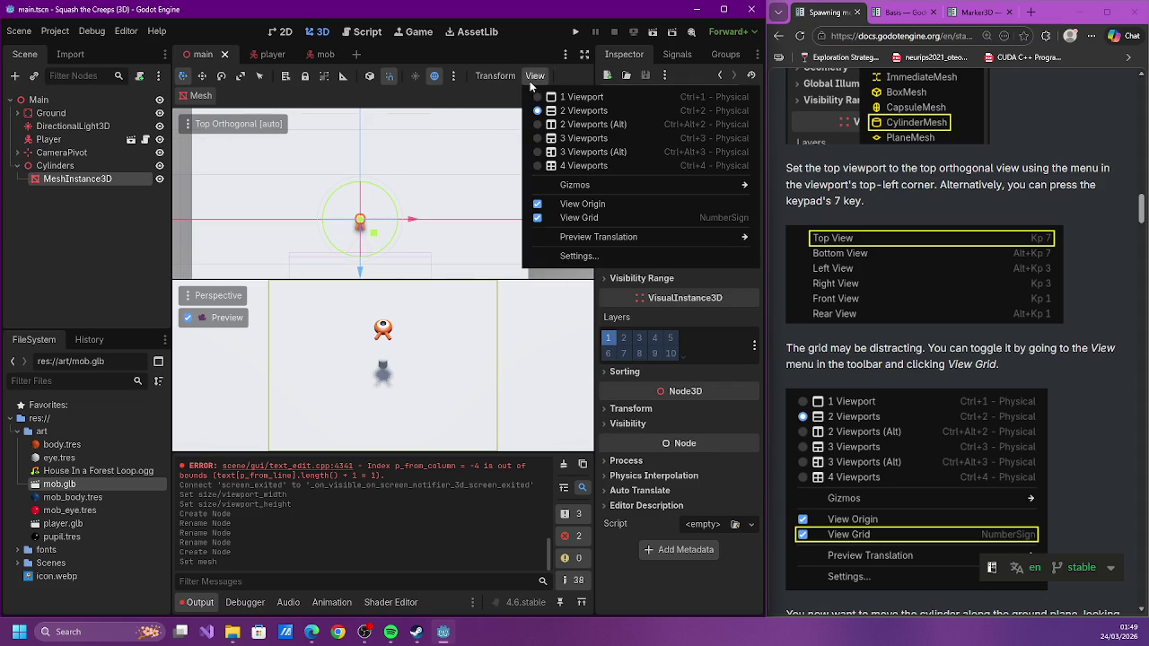
pyautogui.click(1140, 311)
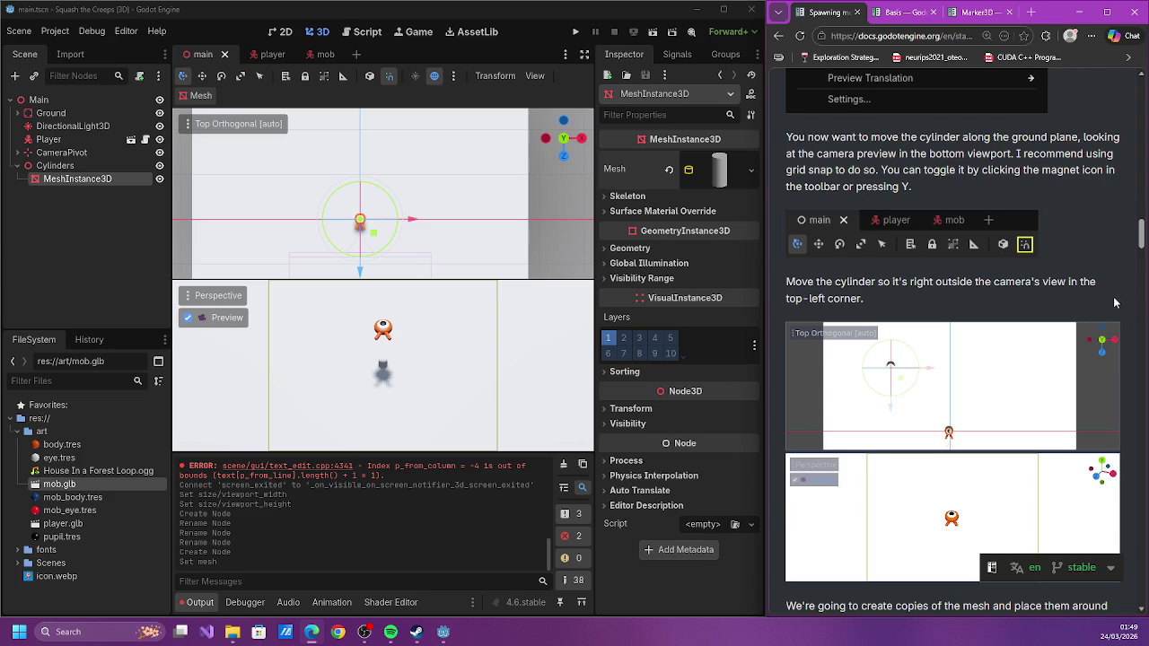
pyautogui.scroll(3, 1113, 303)
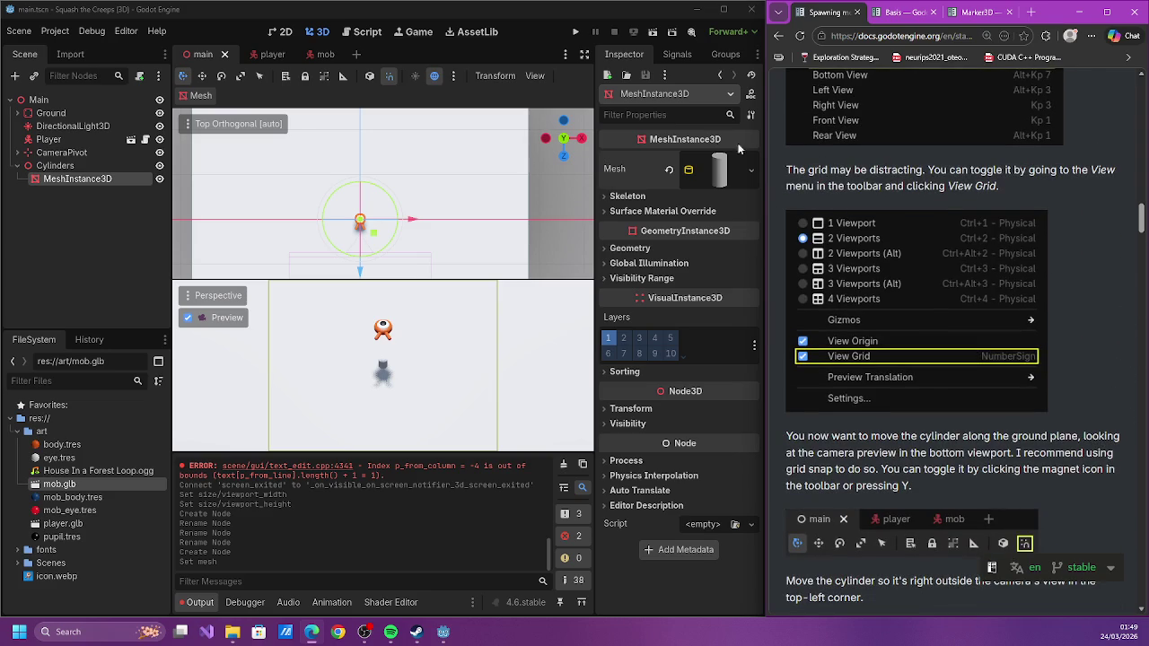
pyautogui.click(535, 76)
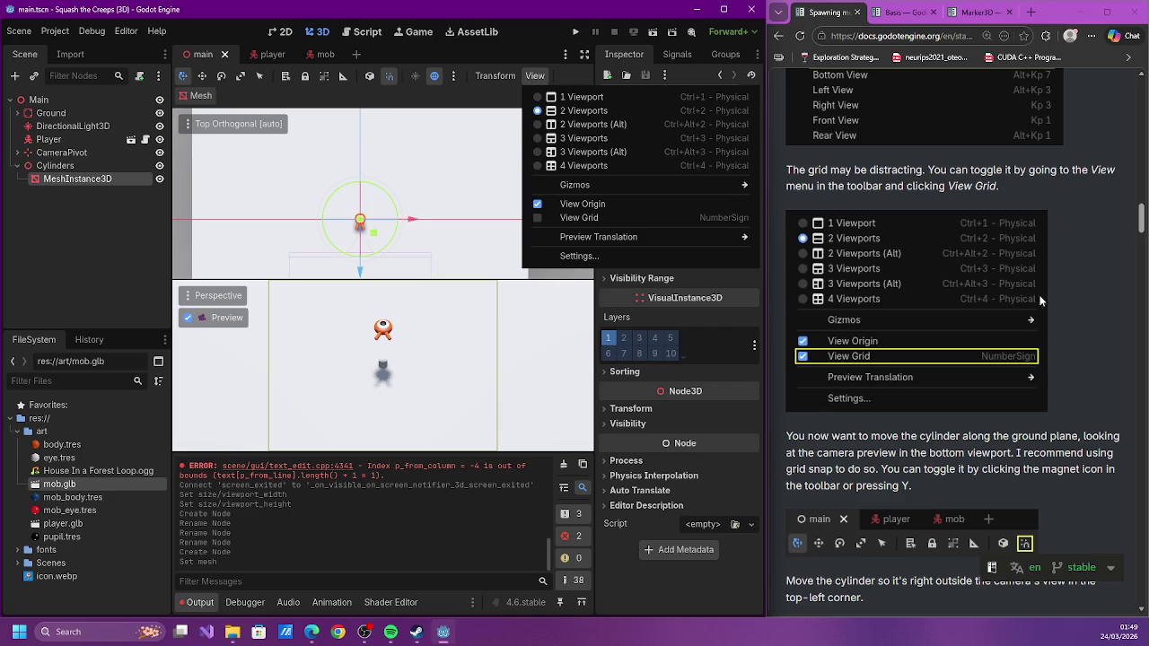
pyautogui.click(1109, 302)
pyautogui.scroll(-1, 1109, 308)
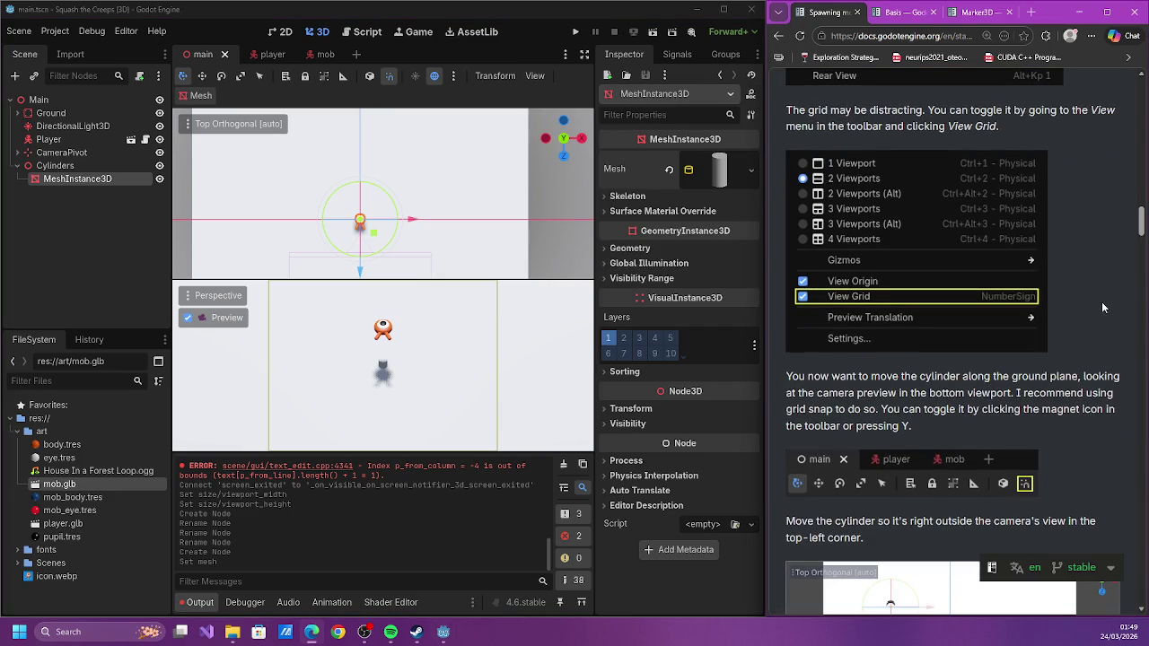
pyautogui.scroll(-1, 1101, 307)
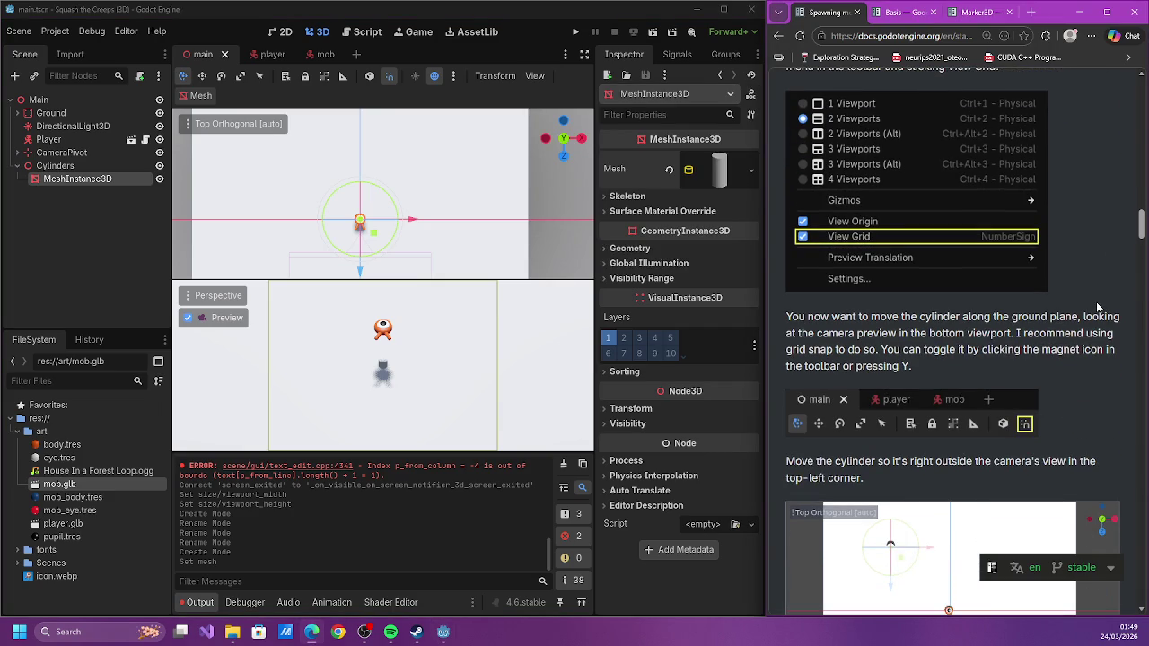
pyautogui.scroll(-1, 1084, 303)
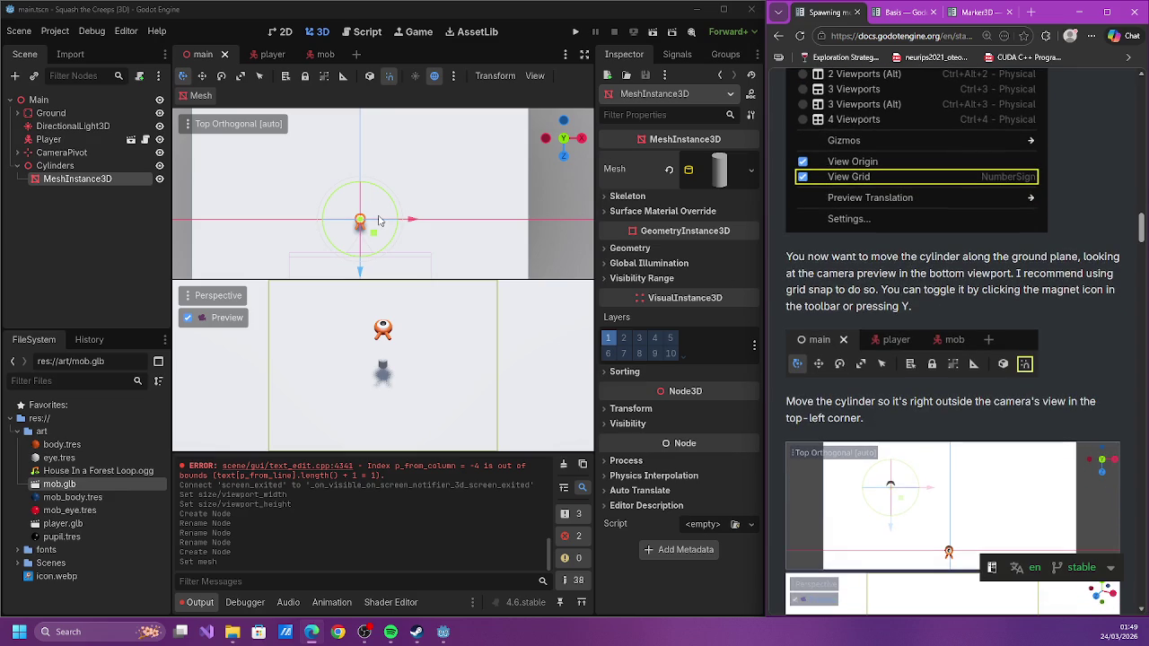
# Move the Cylinders group to the top-left, just outside the camera's view
pyautogui.click(382, 222)
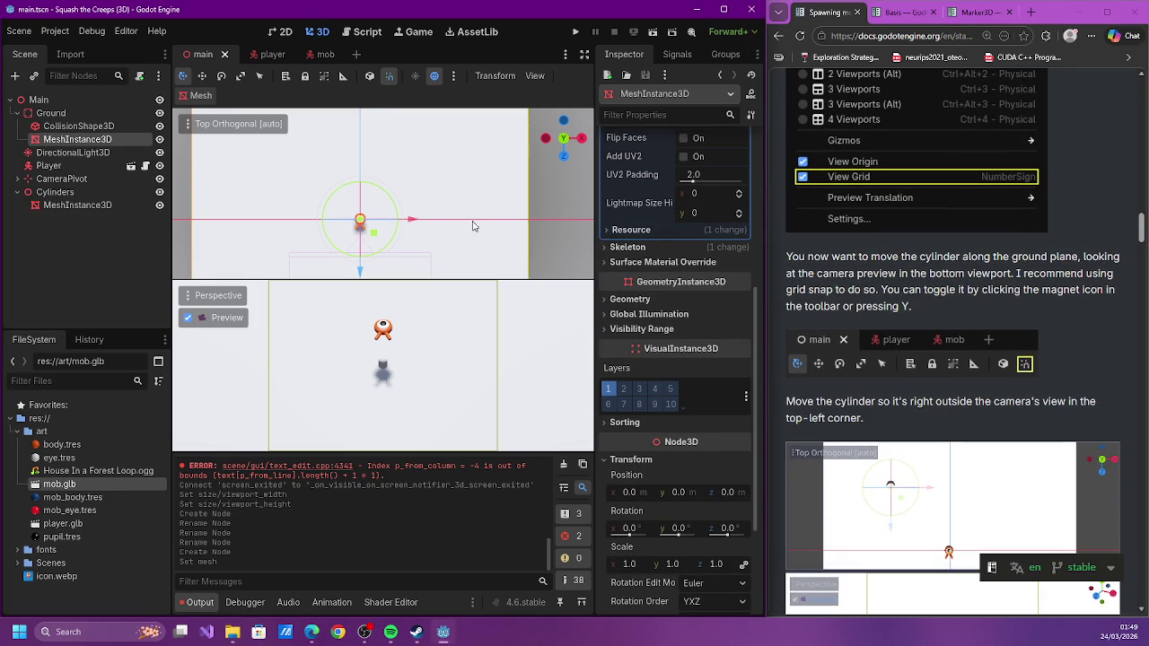
pyautogui.click(54, 192)
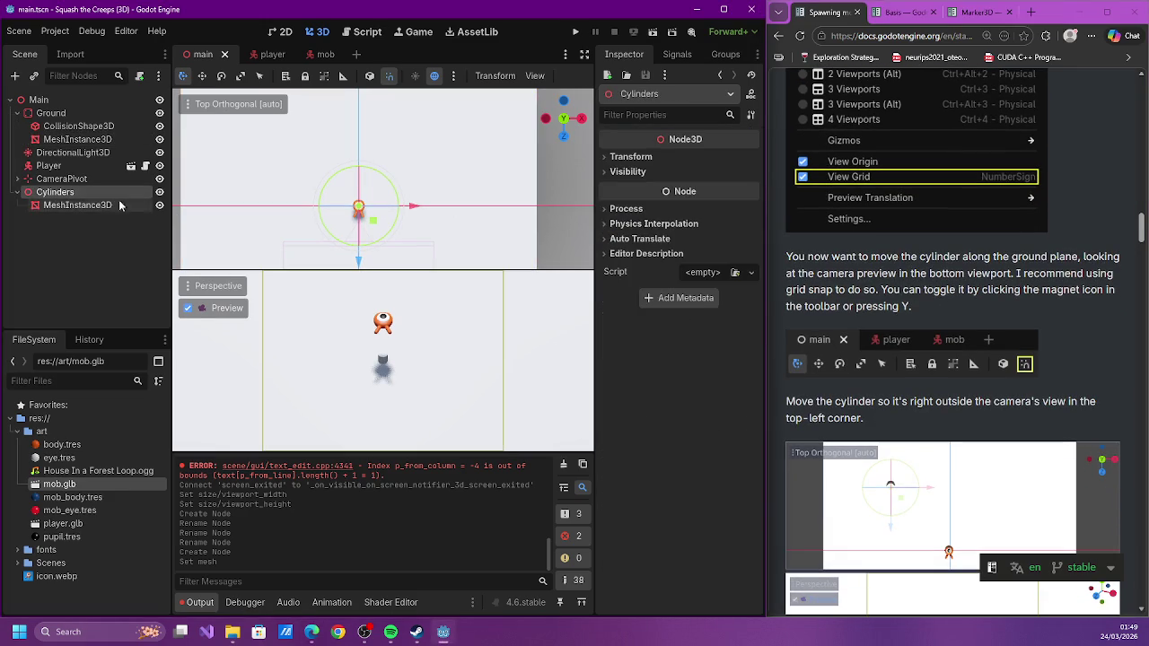
pyautogui.moveTo(413, 207); pyautogui.dragTo(516, 220)
pyautogui.hotkey('ctrl', 'z')
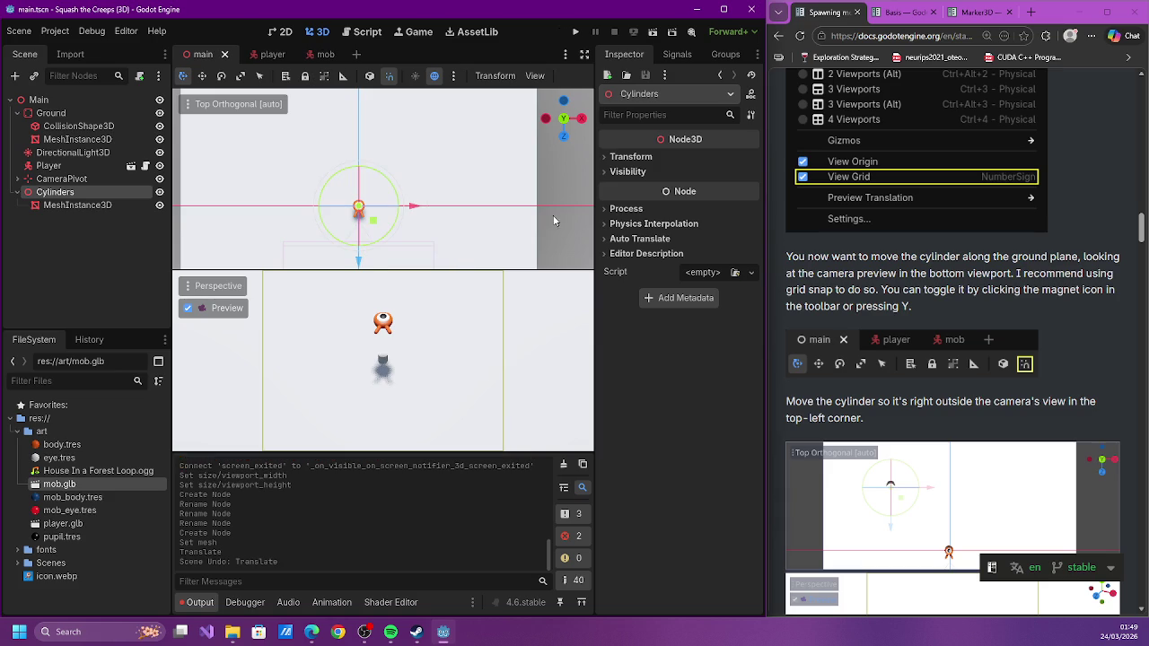
pyautogui.scroll(-1, 940, 349)
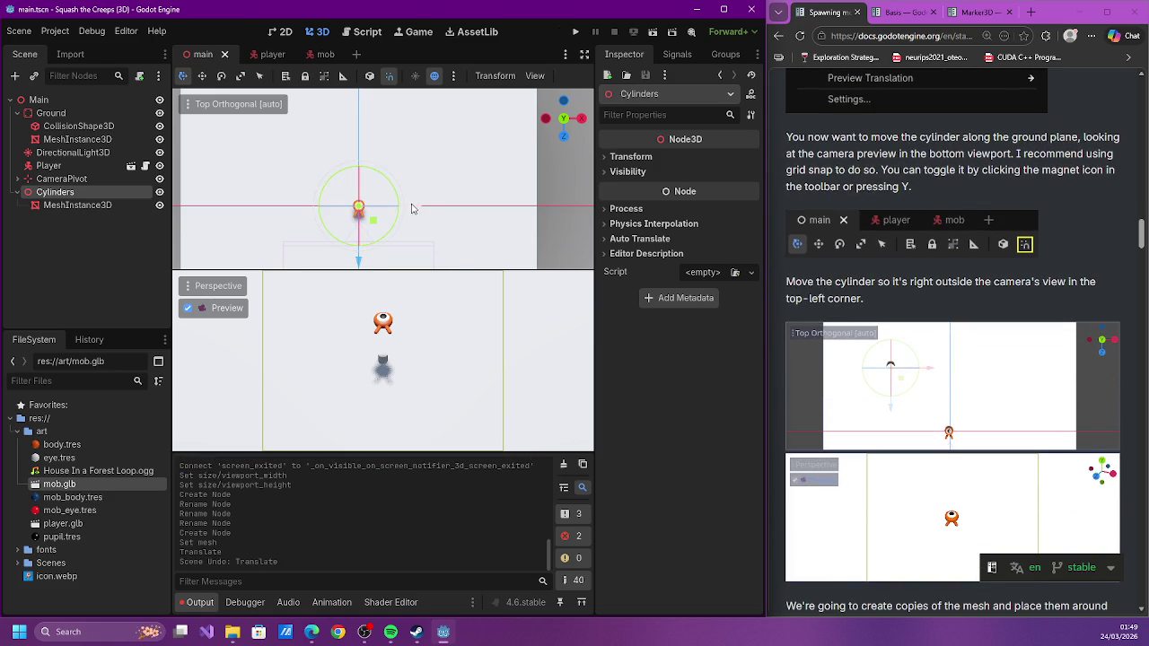
pyautogui.moveTo(413, 207)
pyautogui.mouseDown()
pyautogui.moveTo(271, 191)
pyautogui.moveTo(377, 205)
pyautogui.moveTo(332, 199)
pyautogui.mouseUp()
pyautogui.press('g')
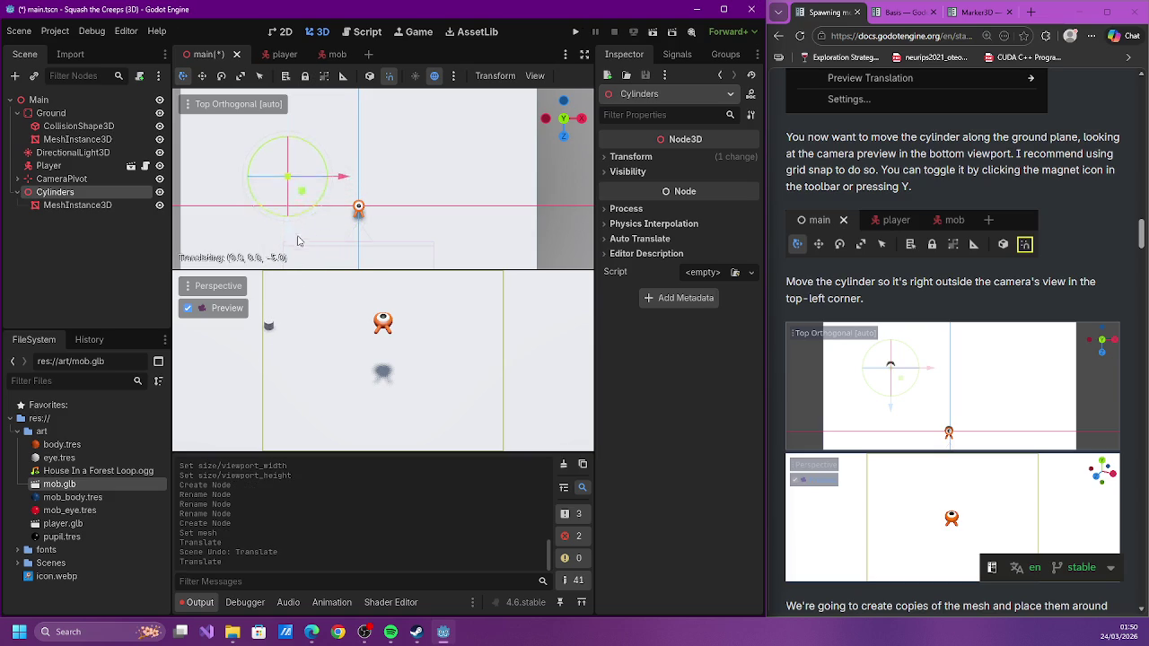
pyautogui.click(307, 192)
pyautogui.press('g')
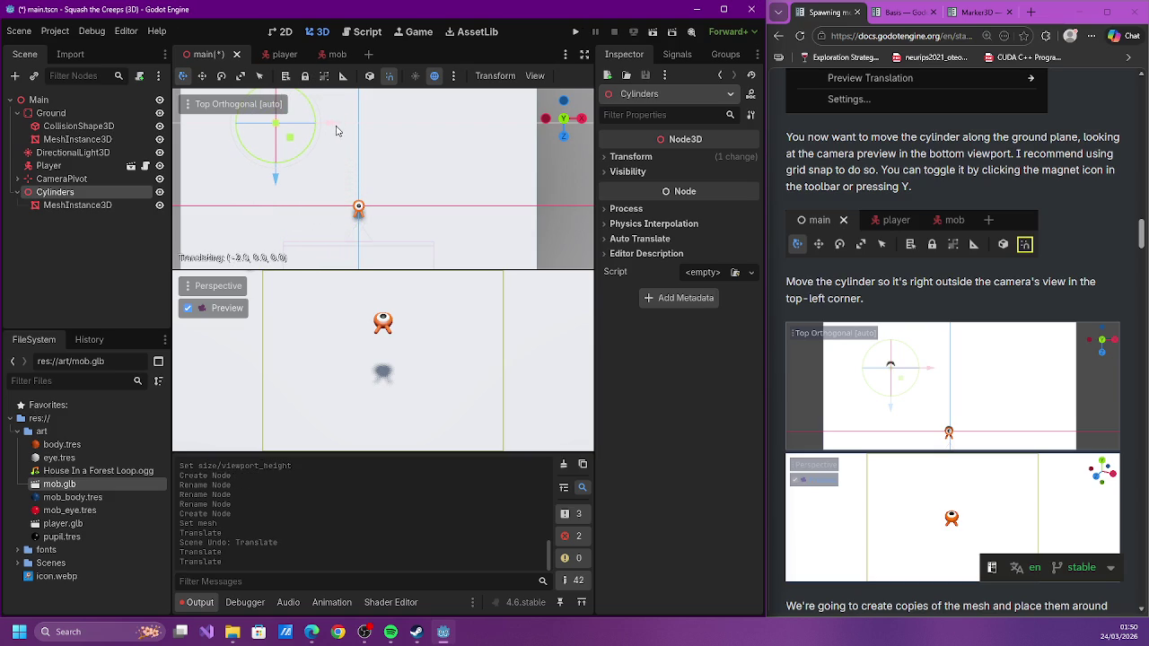
pyautogui.click(339, 131)
# Save the scene, enlarge the perspective preview, and run the game
pyautogui.hotkey('ctrl', 's')
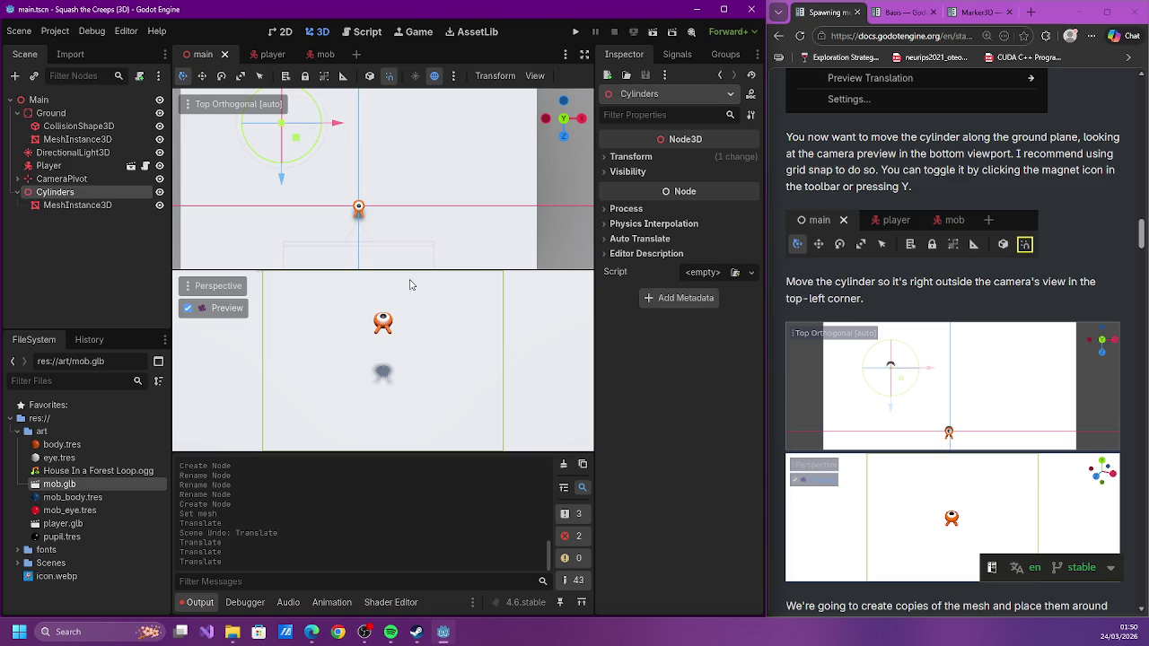
pyautogui.moveTo(374, 269); pyautogui.dragTo(403, 168)
pyautogui.moveTo(392, 203)
pyautogui.mouseDown()
pyautogui.moveTo(386, 254)
pyautogui.moveTo(395, 148)
pyautogui.moveTo(421, 118)
pyautogui.moveTo(422, 262)
pyautogui.mouseUp()
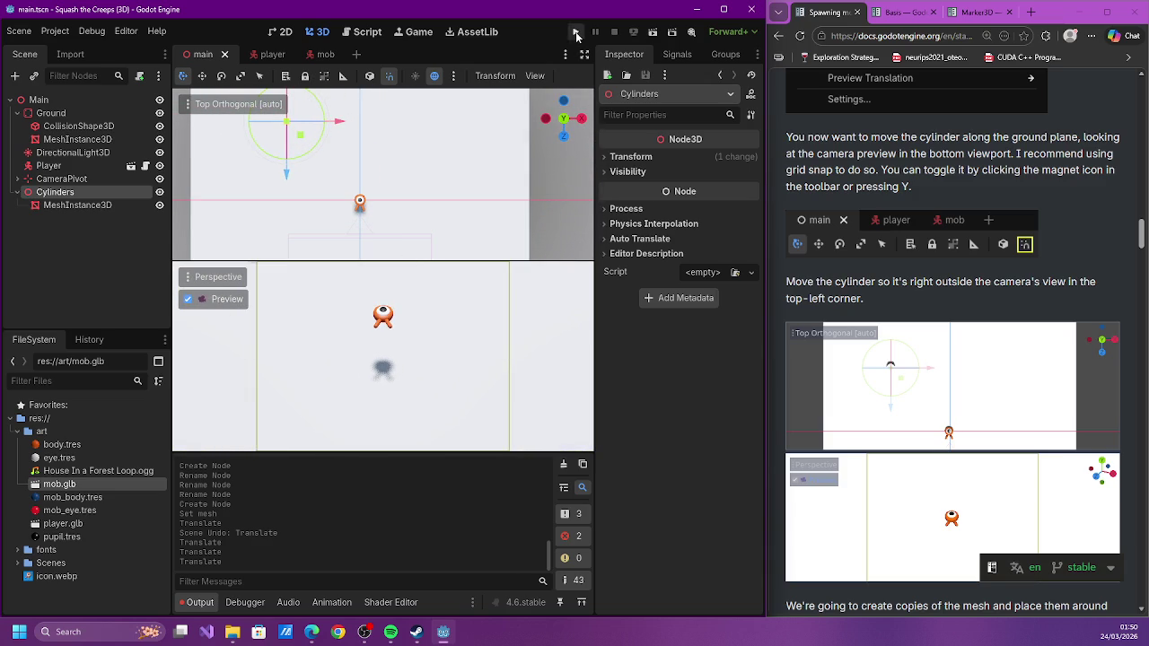
pyautogui.click(575, 31)
# Walk the player up-left, down and right with the arrow keys, then close the game window
pyautogui.hotkey('Up', 'Left')
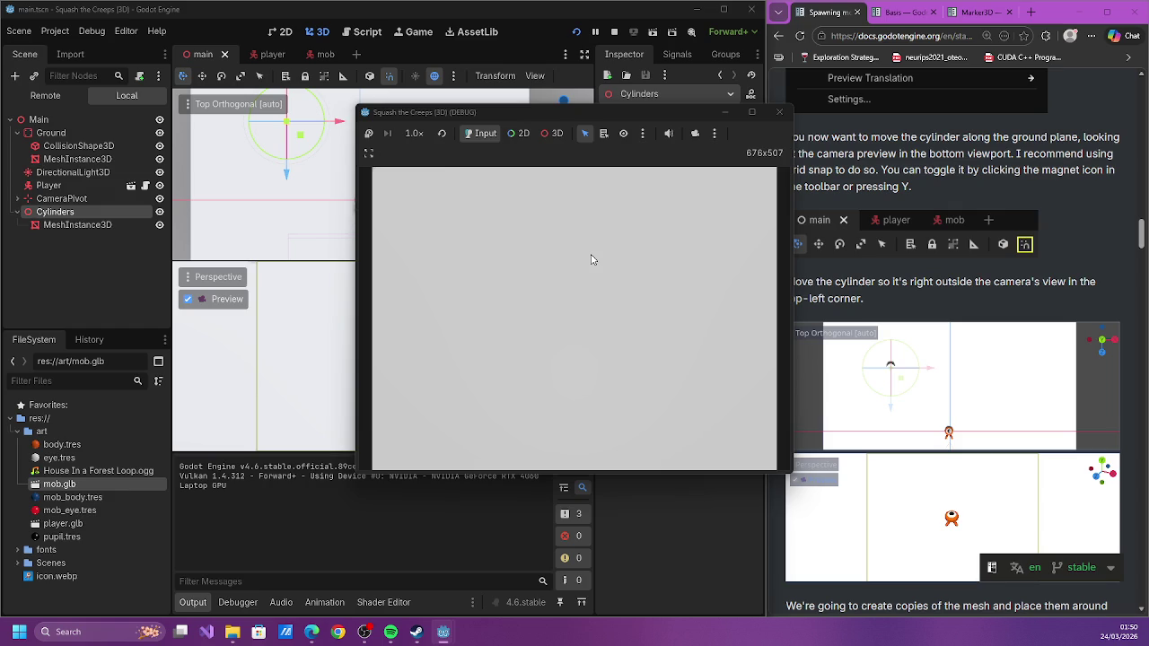
pyautogui.press('Down')
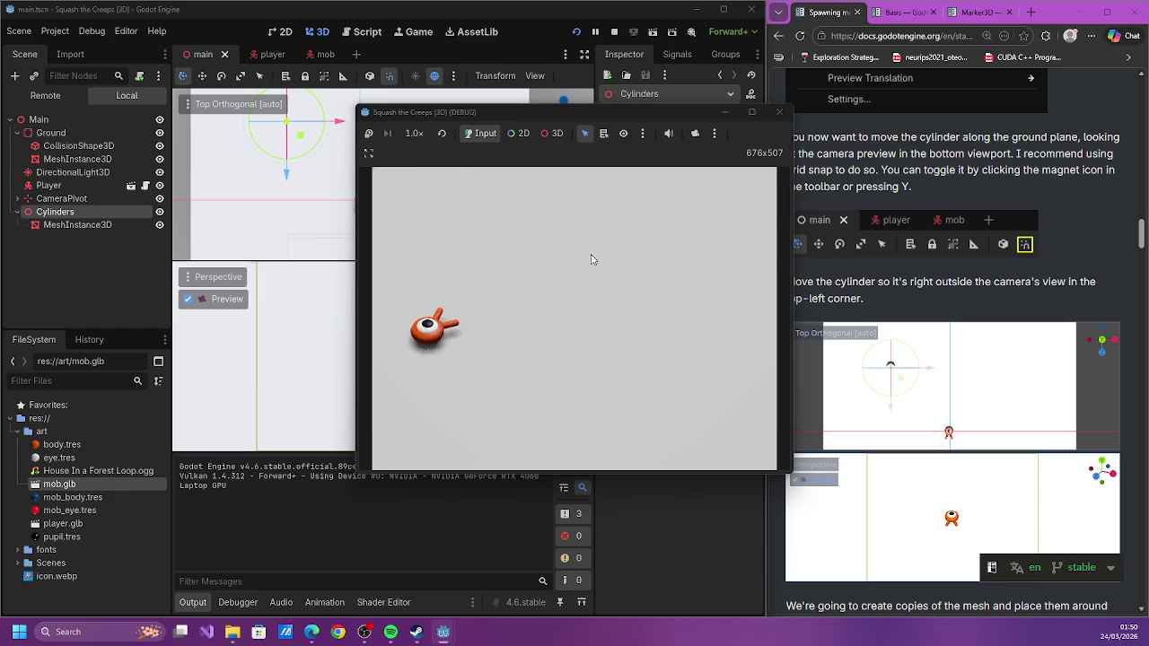
pyautogui.press('Right')
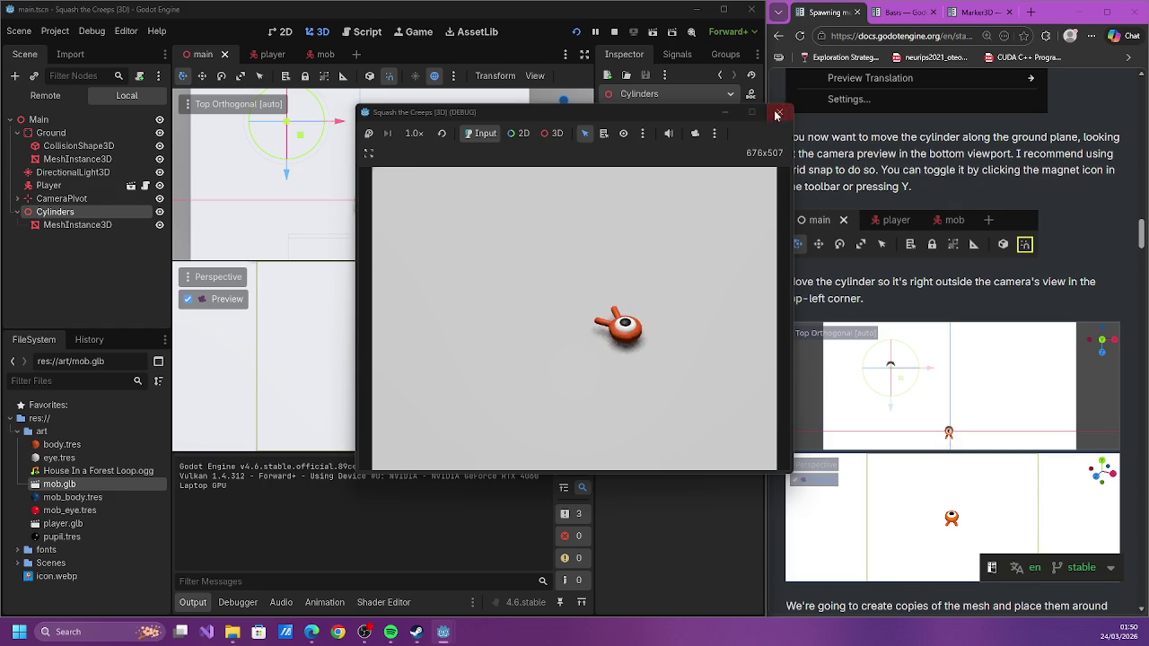
pyautogui.click(779, 112)
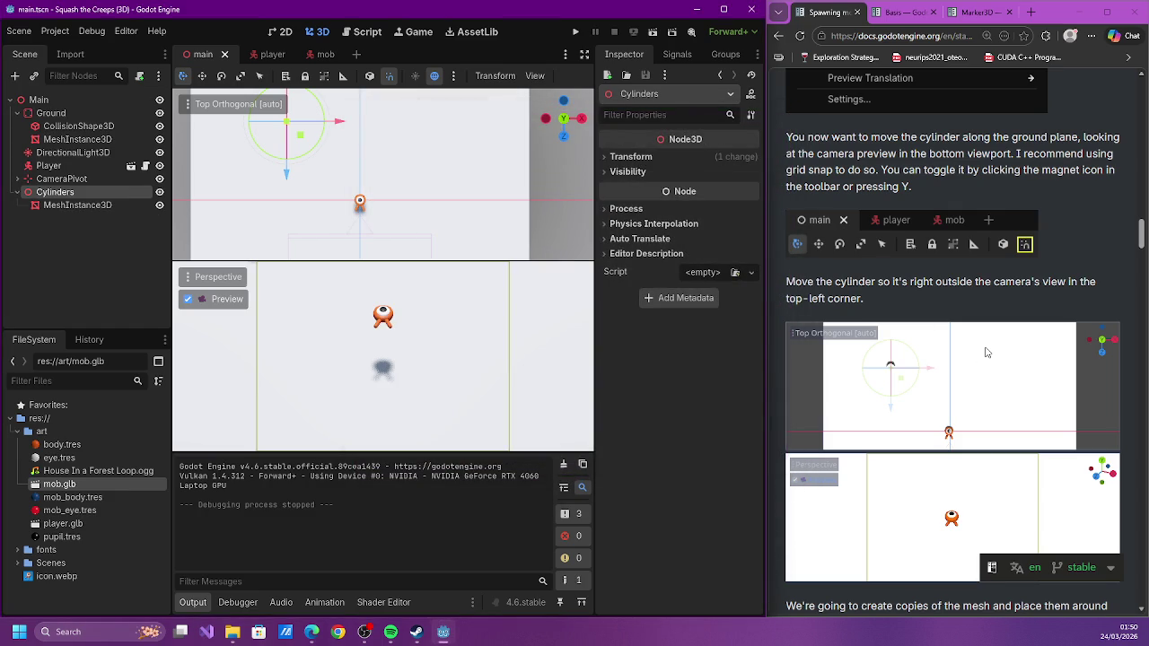
# Nudge the cylinder slightly further along the Z axis and save the scene
pyautogui.scroll(-1, 986, 353)
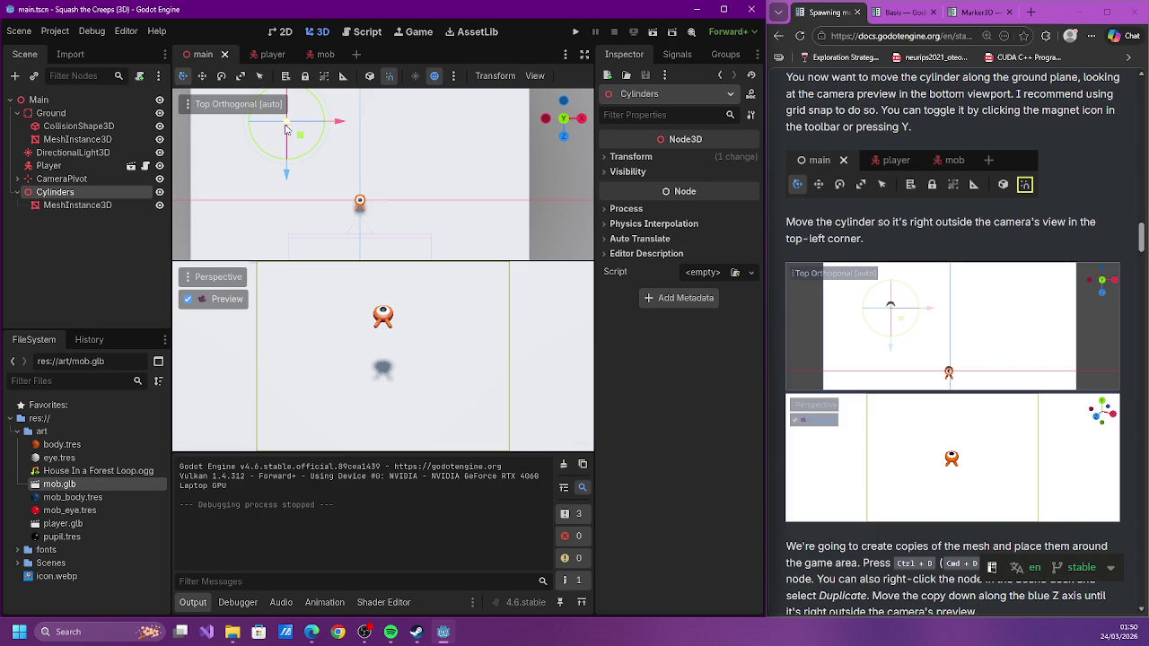
pyautogui.moveTo(293, 167)
pyautogui.mouseDown()
pyautogui.moveTo(290, 179)
pyautogui.moveTo(290, 162)
pyautogui.mouseUp()
pyautogui.scroll(-5, 942, 359)
pyautogui.hotkey('ctrl', 's')
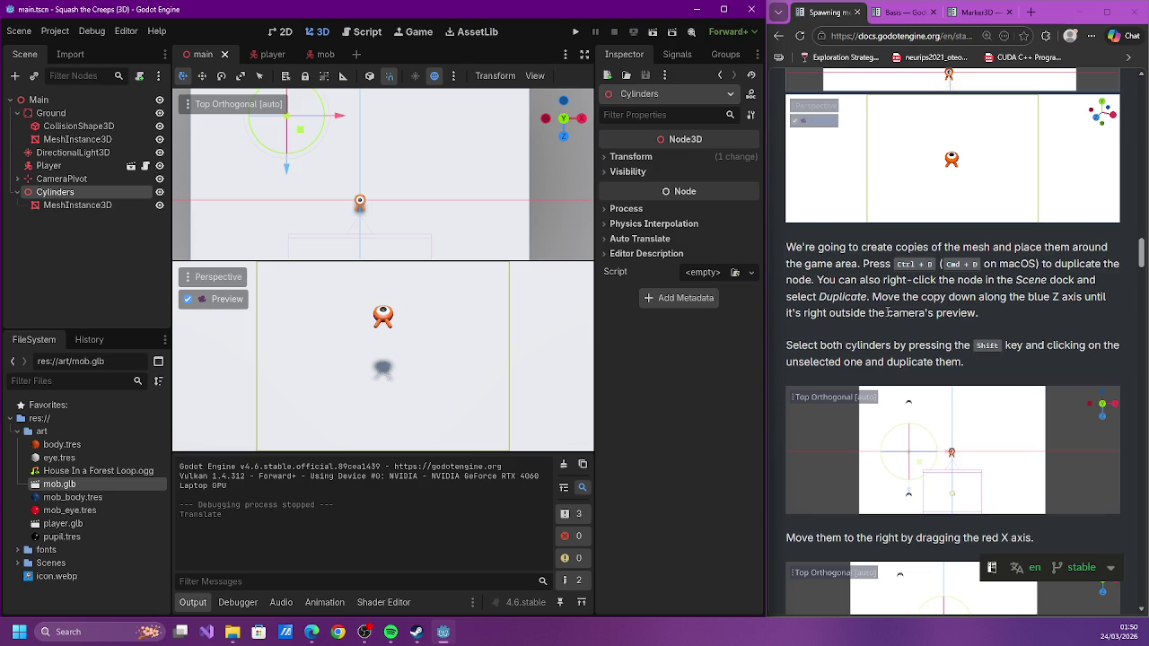
# Duplicate the Cylinders group into Cylinders2, then select DirectionalLight3D
pyautogui.scroll(-3, 884, 278)
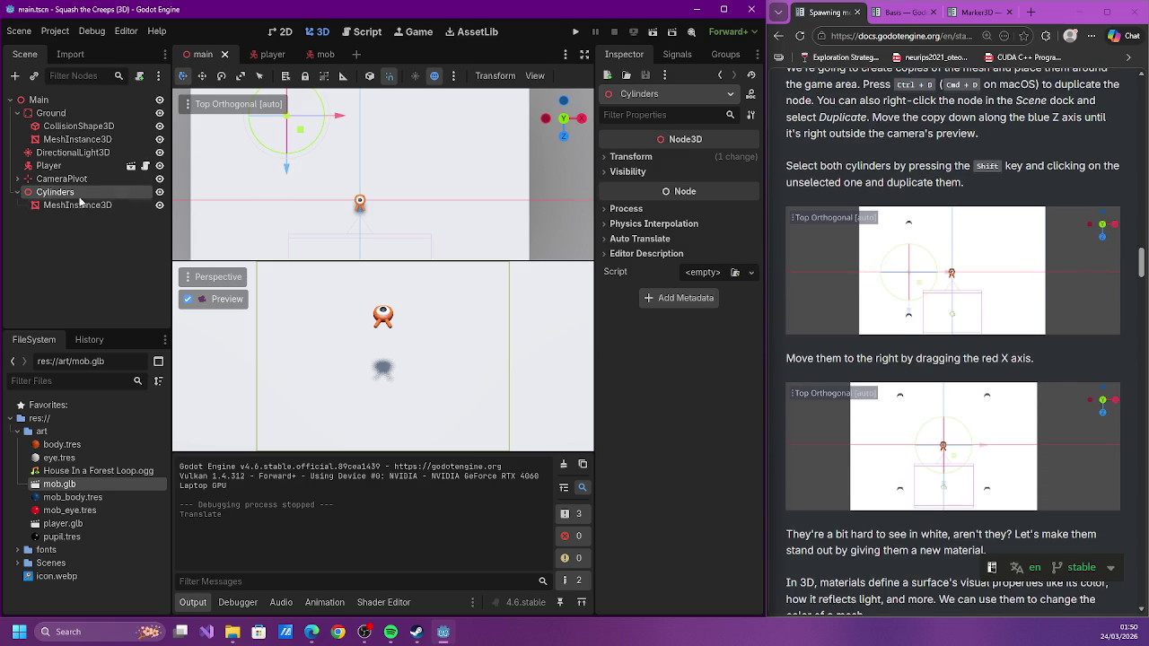
pyautogui.hotkey('ctrl', 'd')
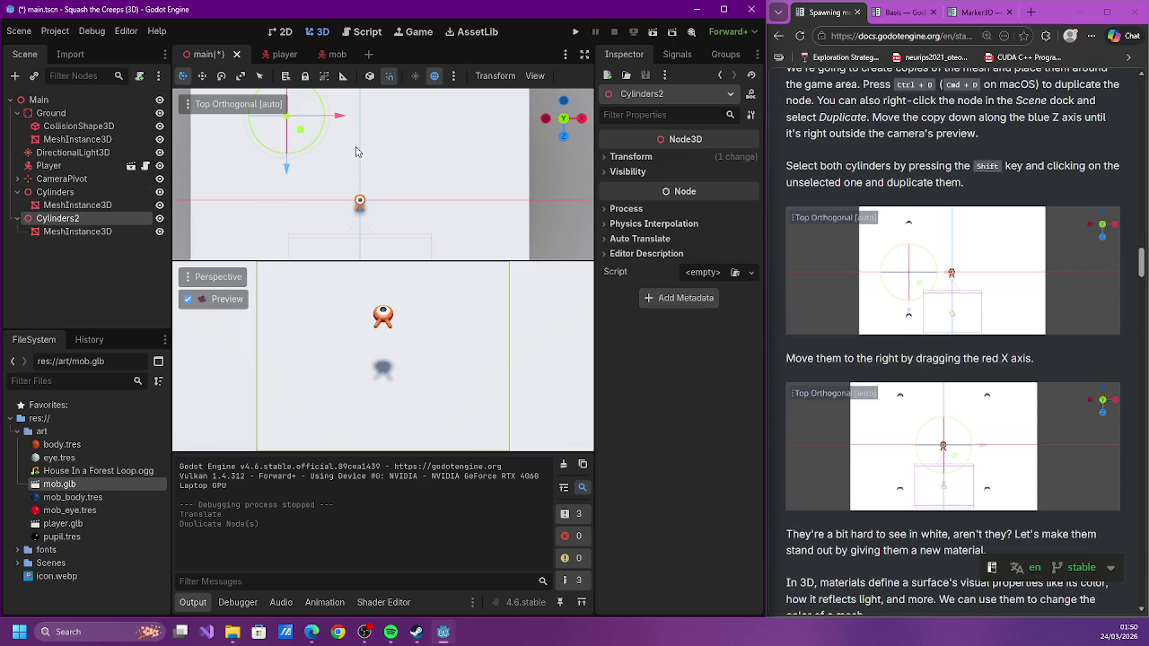
pyautogui.scroll(1, 418, 161)
pyautogui.scroll(1, 420, 175)
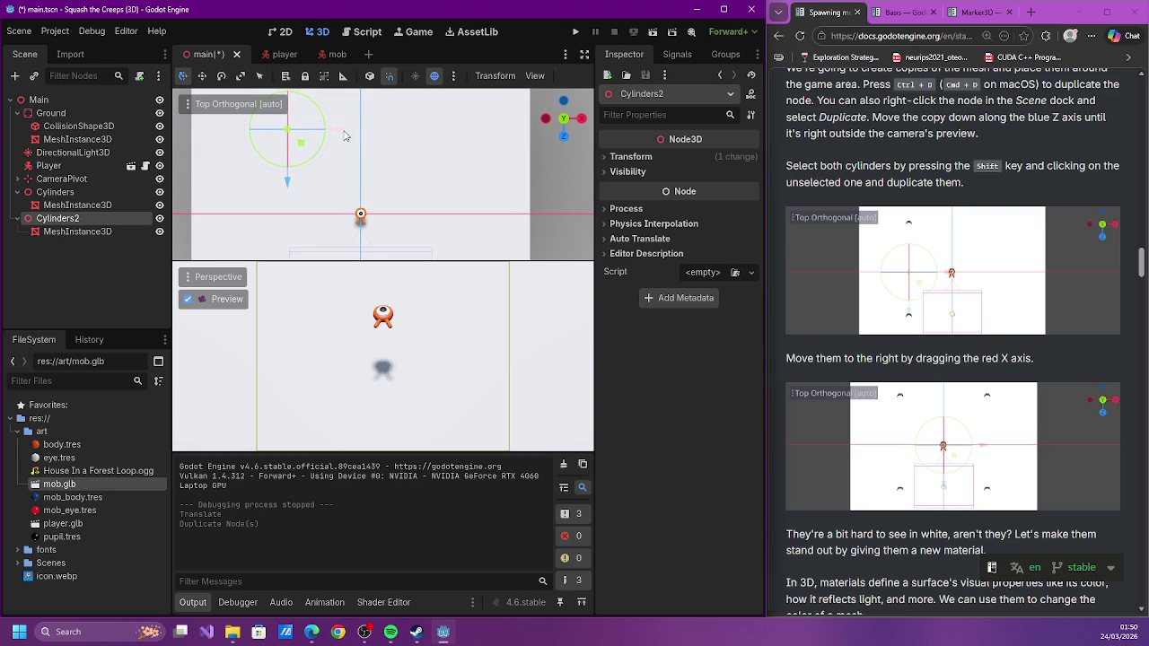
pyautogui.click(72, 152)
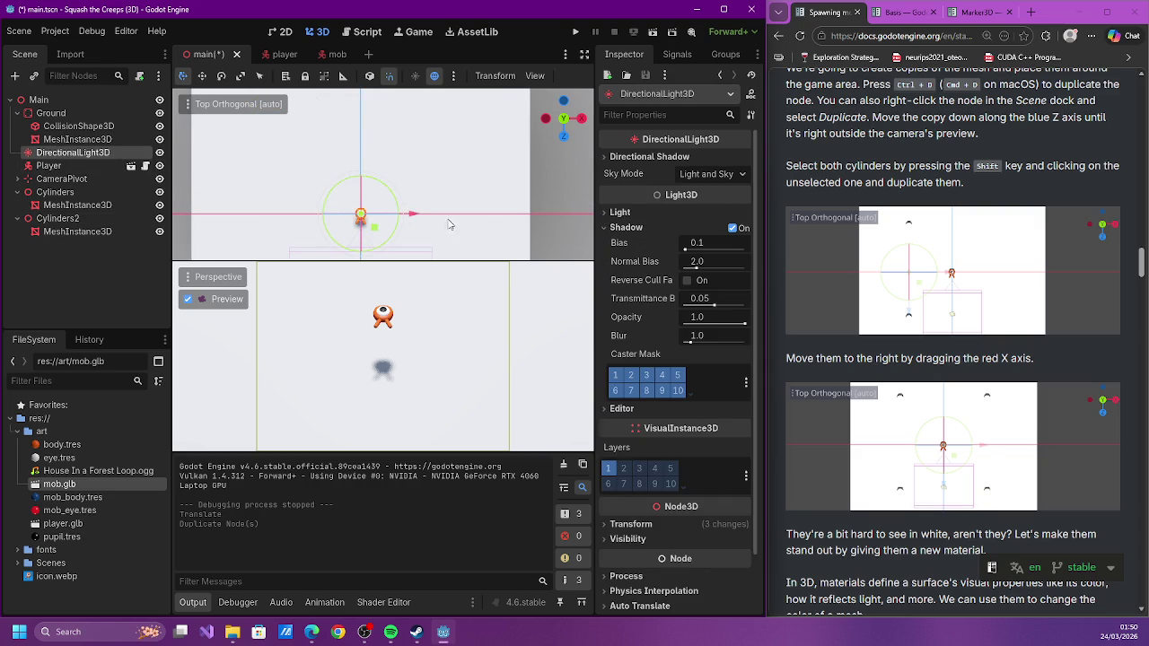
# Rotate the directional light in front view, save, and return to the top-down view
pyautogui.click(564, 136)
pyautogui.moveTo(358, 183); pyautogui.dragTo(386, 173)
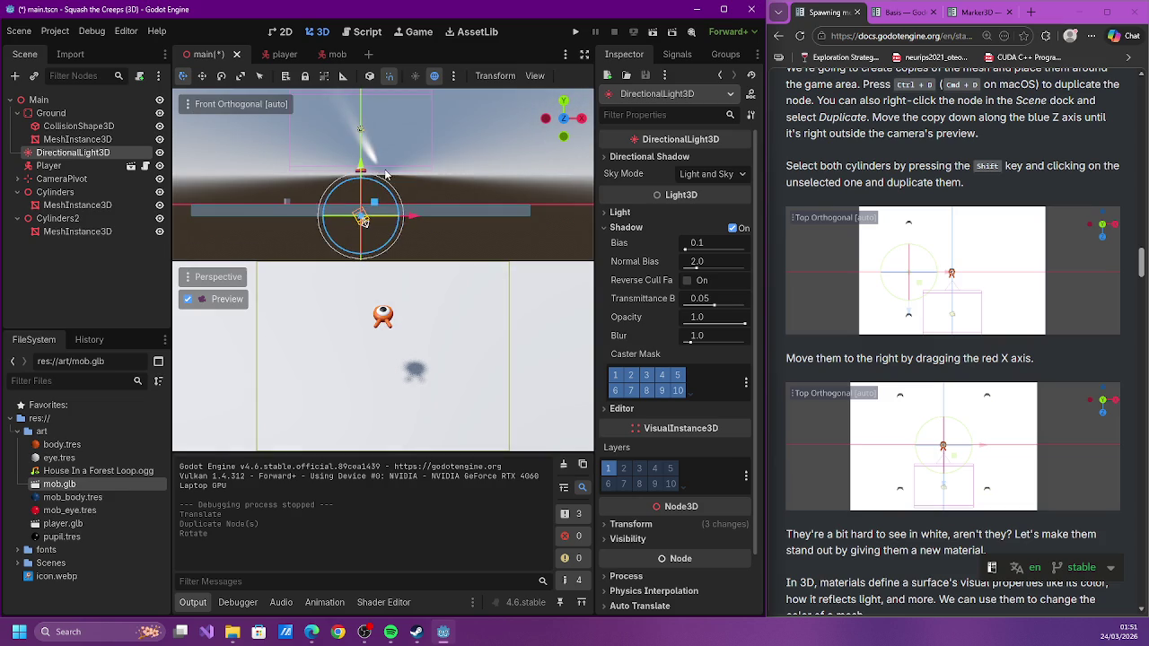
pyautogui.click(448, 165)
pyautogui.hotkey('ctrl', 's')
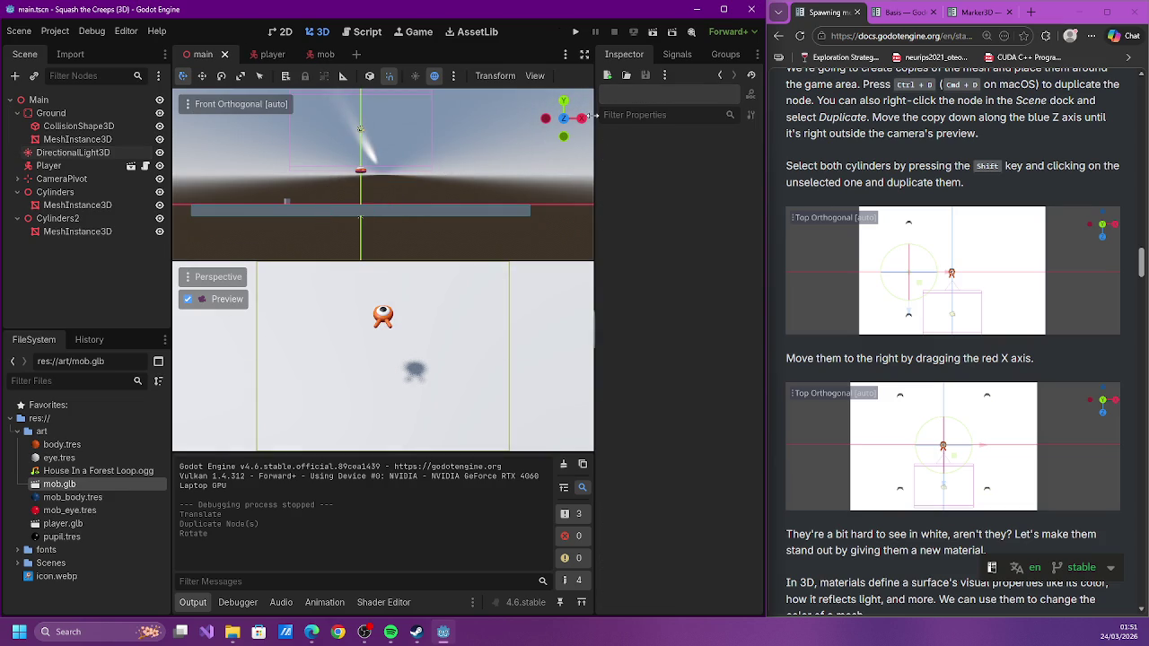
pyautogui.click(562, 103)
# Set the directional light's rotation to -19.6, -81.0, 114.1 via the Inspector Transform values
pyautogui.scroll(-4, 327, 231)
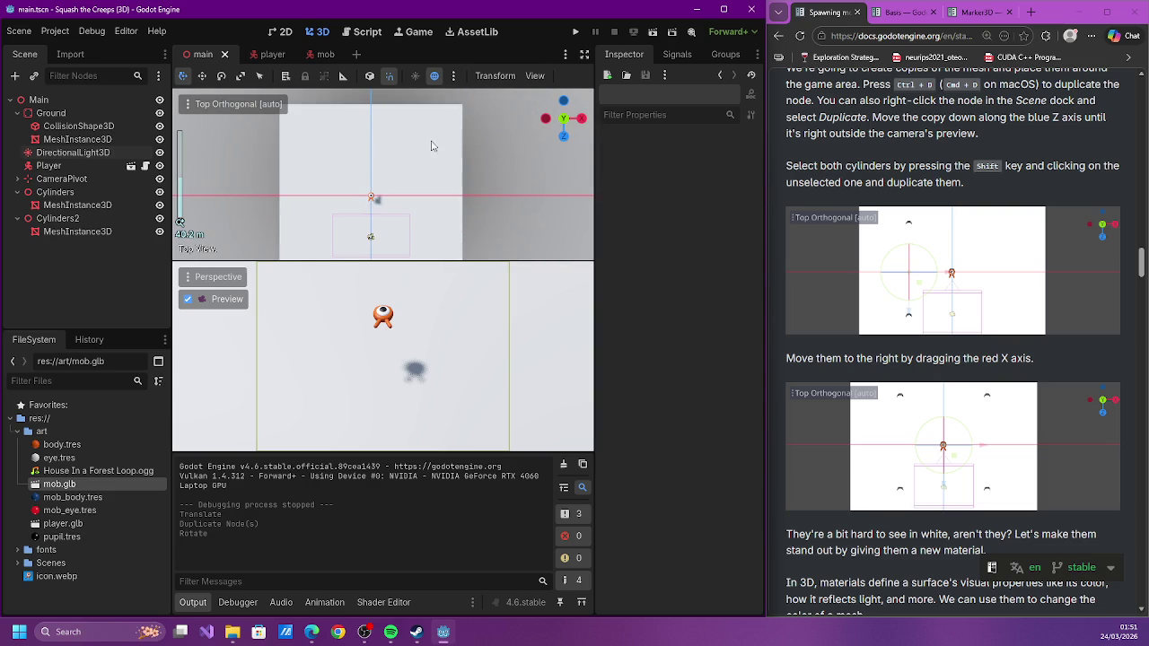
pyautogui.scroll(-2, 292, 226)
pyautogui.scroll(8, 300, 144)
pyautogui.click(57, 218)
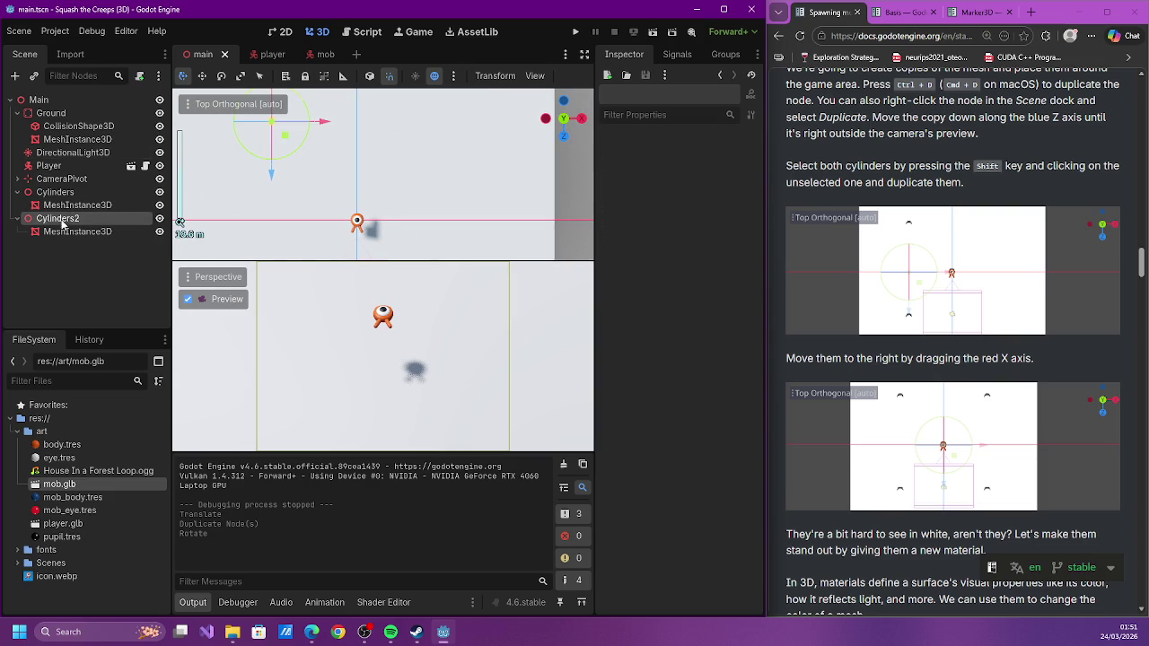
pyautogui.click(95, 193)
pyautogui.scroll(2, 248, 126)
pyautogui.scroll(-3, 247, 135)
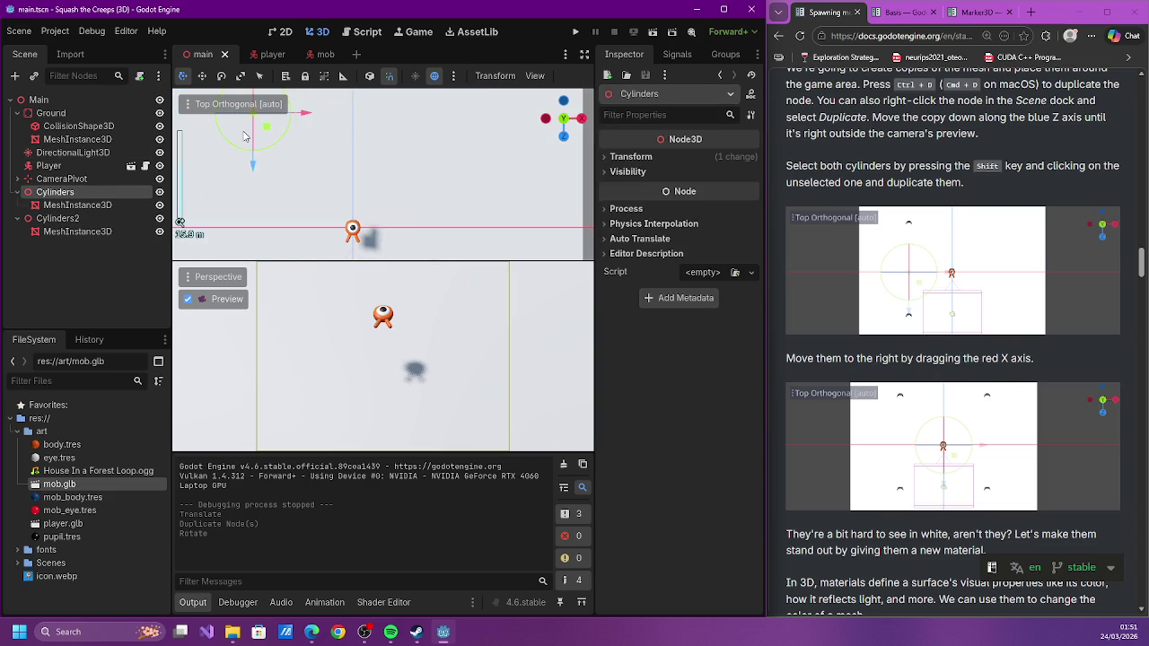
pyautogui.click(73, 152)
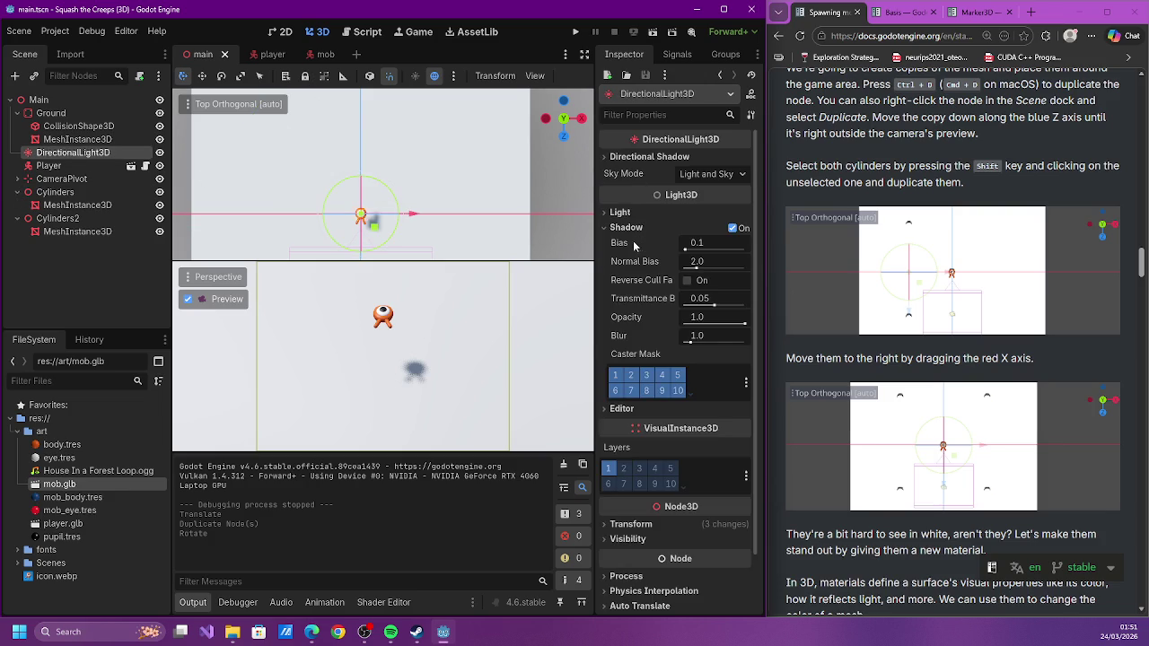
pyautogui.click(625, 524)
pyautogui.scroll(-3, 626, 524)
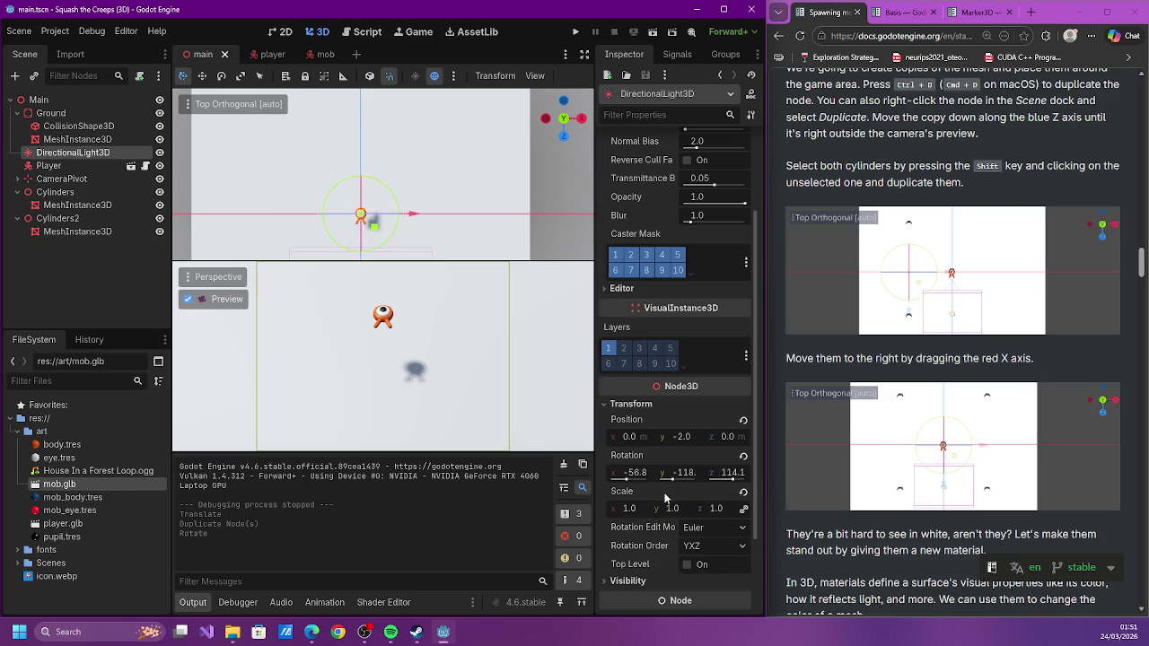
pyautogui.moveTo(674, 480); pyautogui.dragTo(629, 481)
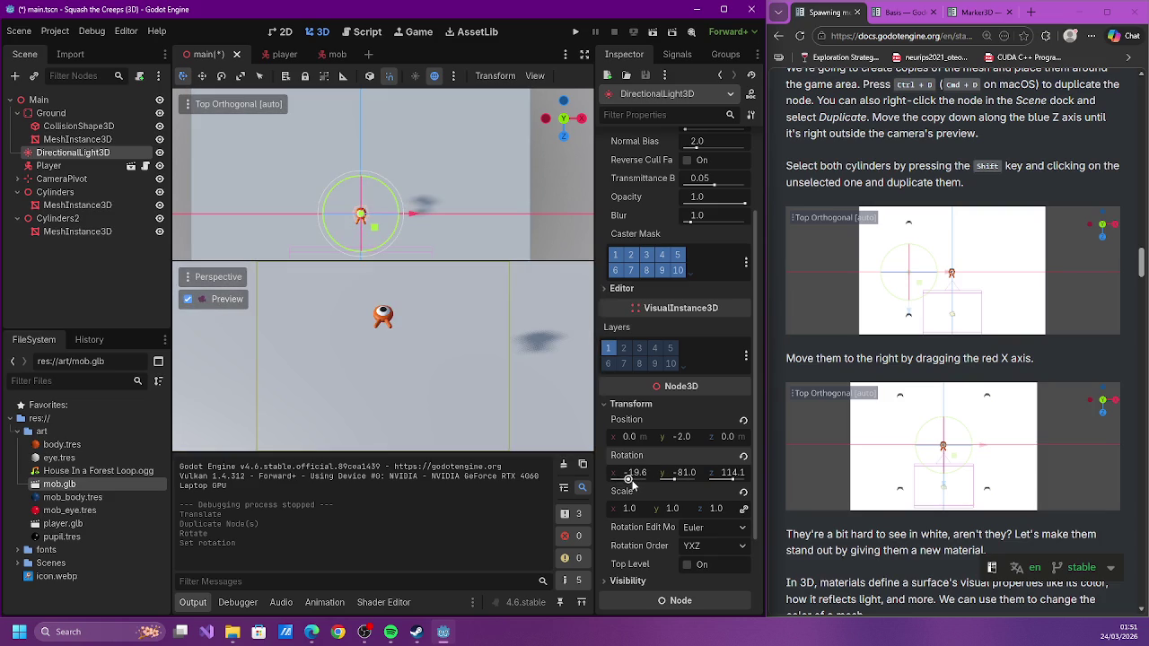
pyautogui.click(87, 219)
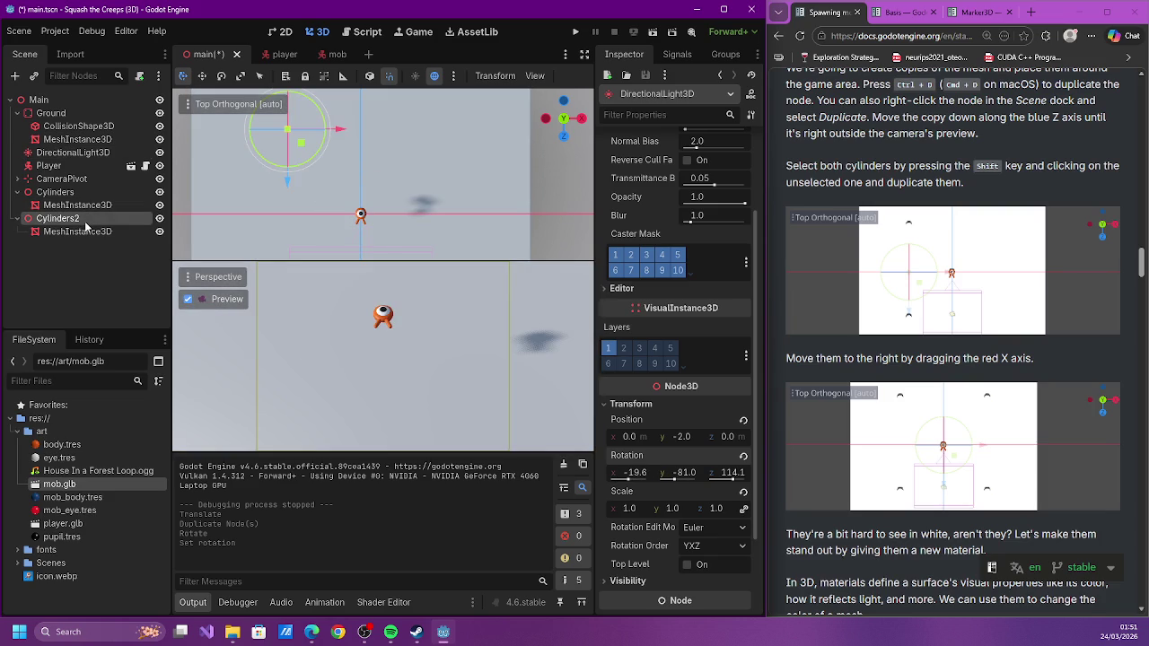
# Centre the top view on the ground mesh and select the Cylinders group
pyautogui.click(84, 235)
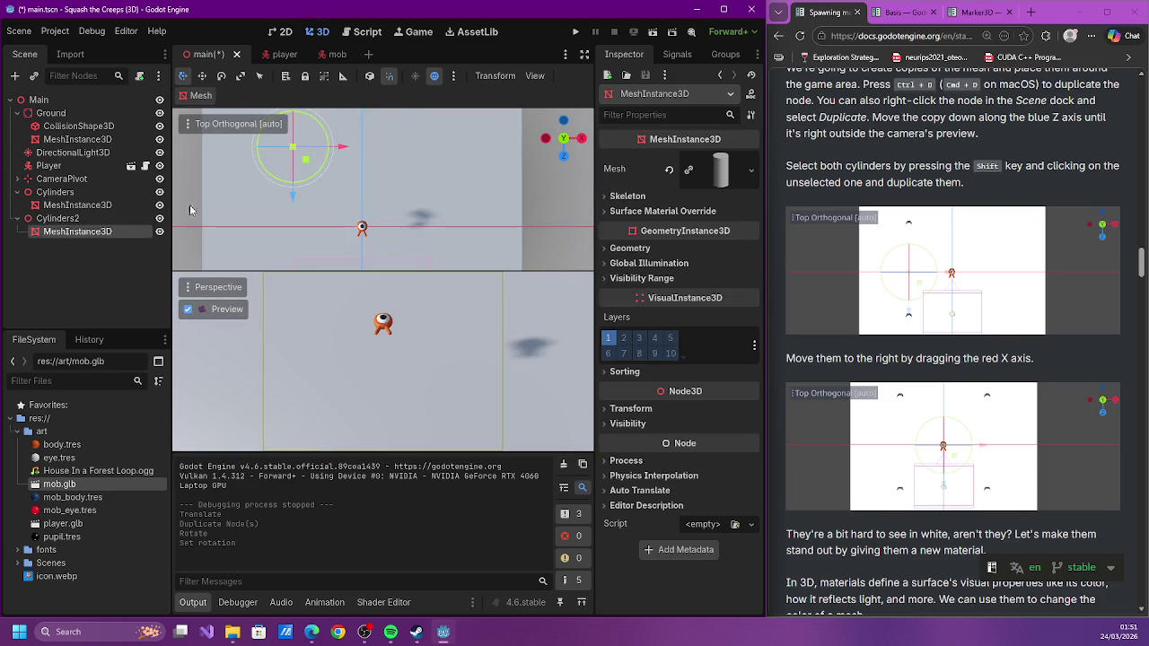
pyautogui.scroll(-3, 292, 157)
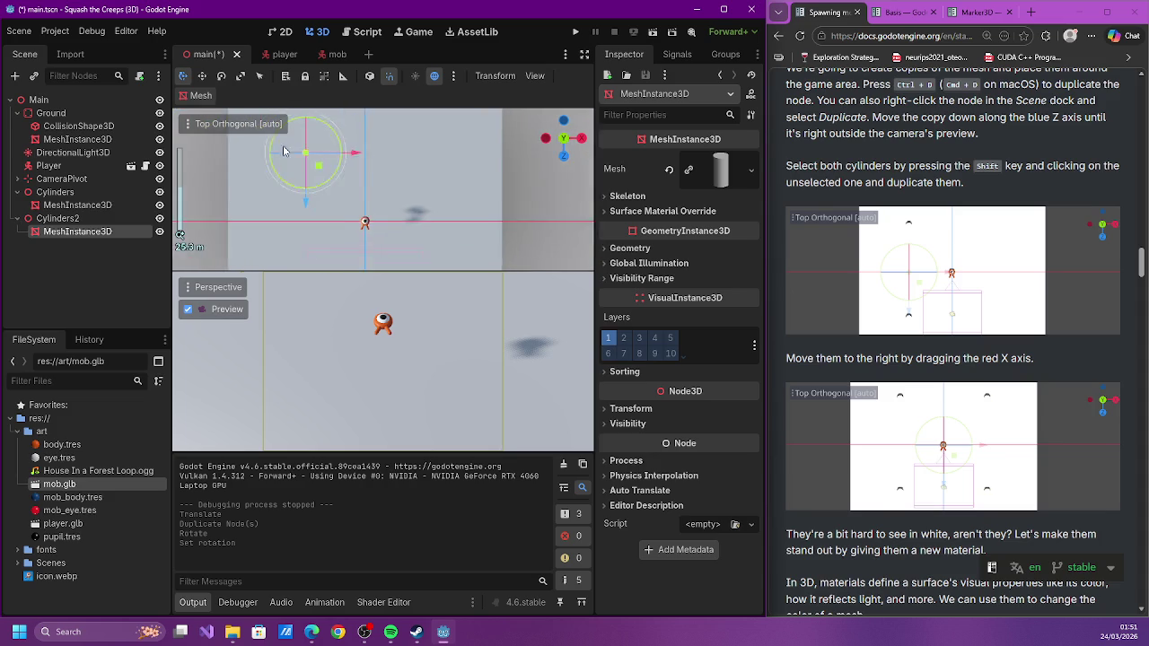
pyautogui.click(291, 157)
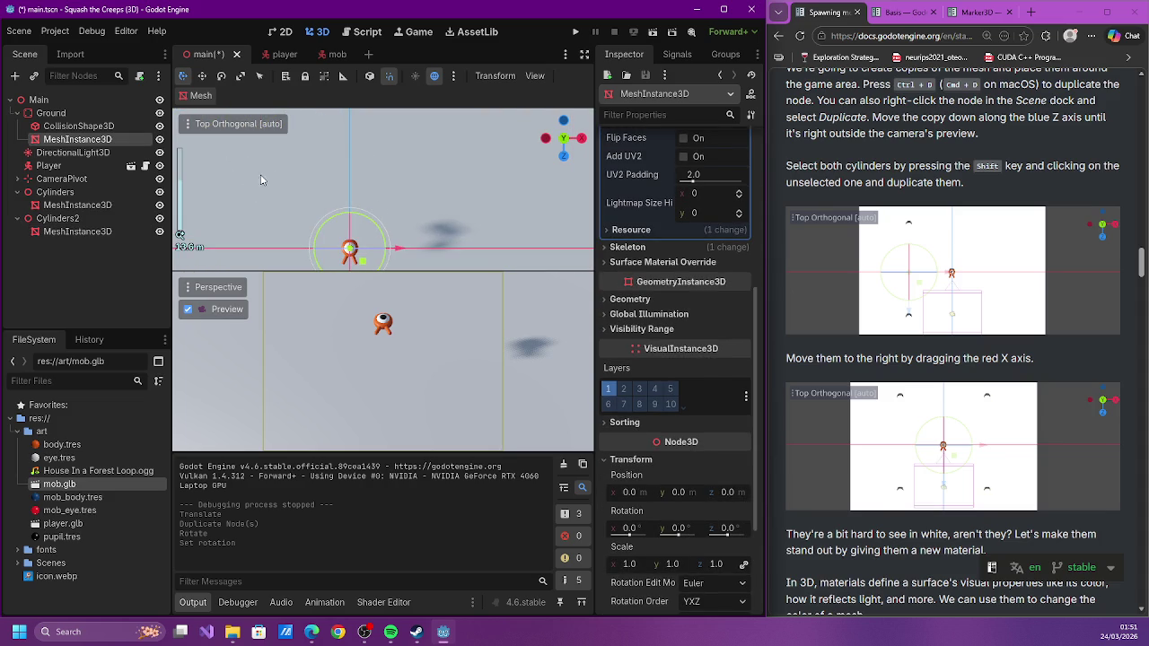
pyautogui.scroll(5, 323, 137)
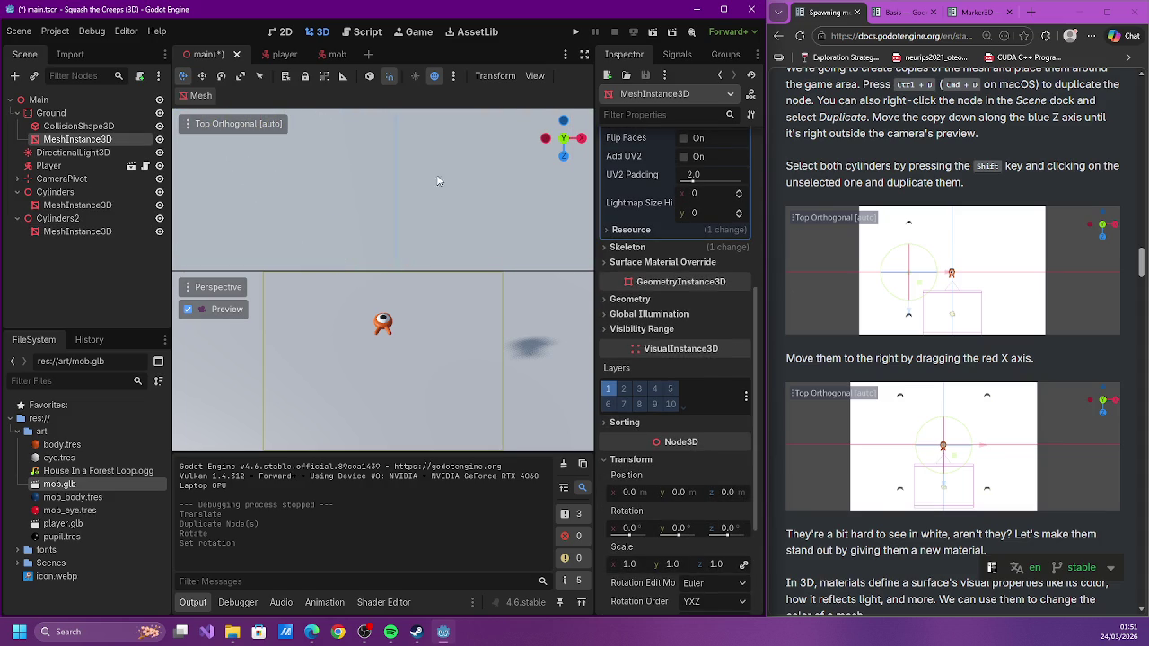
pyautogui.press('f')
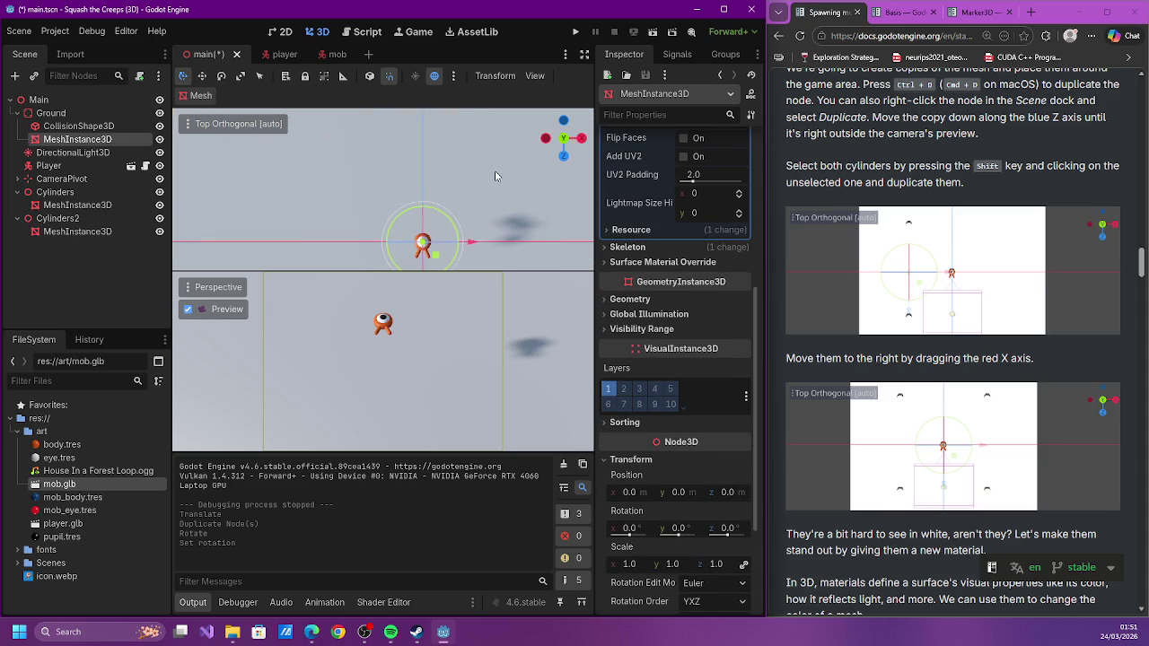
pyautogui.click(50, 179)
pyautogui.click(70, 194)
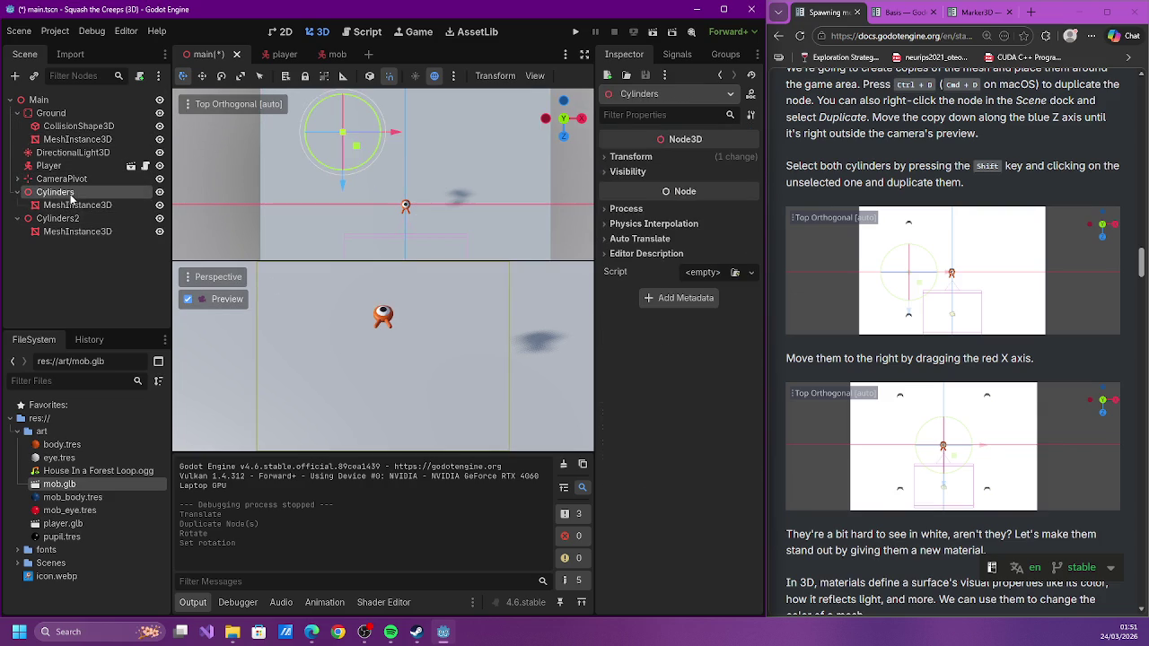
# Move Cylinders 22 units along X, 5 along Z, then 5 back along X
pyautogui.moveTo(394, 133)
pyautogui.mouseDown()
pyautogui.moveTo(560, 150)
pyautogui.moveTo(549, 152)
pyautogui.mouseUp()
pyautogui.moveTo(499, 186)
pyautogui.mouseDown()
pyautogui.moveTo(508, 226)
pyautogui.moveTo(515, 199)
pyautogui.mouseUp()
pyautogui.moveTo(548, 145); pyautogui.dragTo(526, 151)
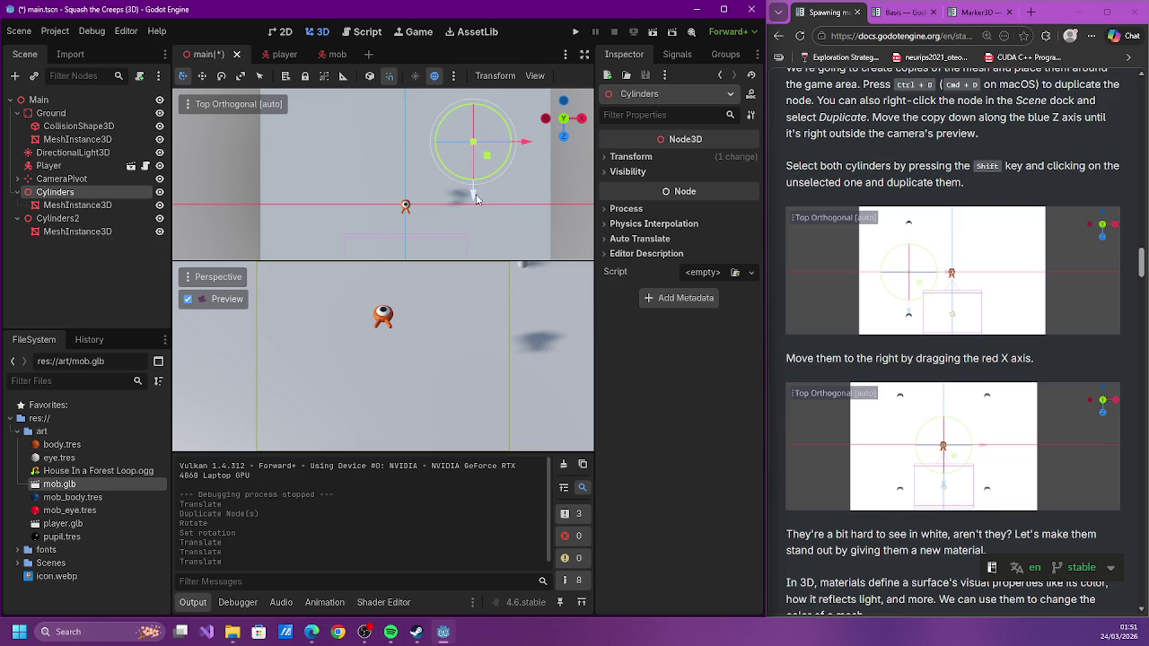
# Duplicate Cylinders and Cylinders2 into Cylinders3 and Cylinders4, then drag the copies along Z
pyautogui.keyDown('shift'); pyautogui.click(70, 219); pyautogui.keyUp('shift')
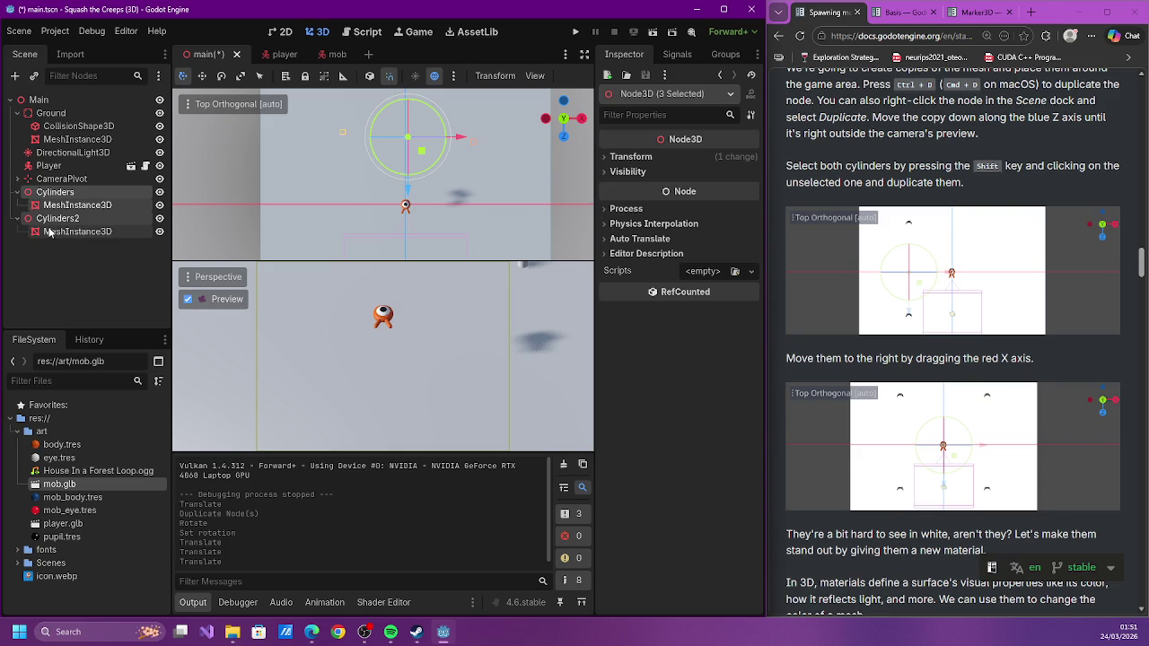
pyautogui.keyDown('shift'); pyautogui.click(50, 234); pyautogui.keyUp('shift')
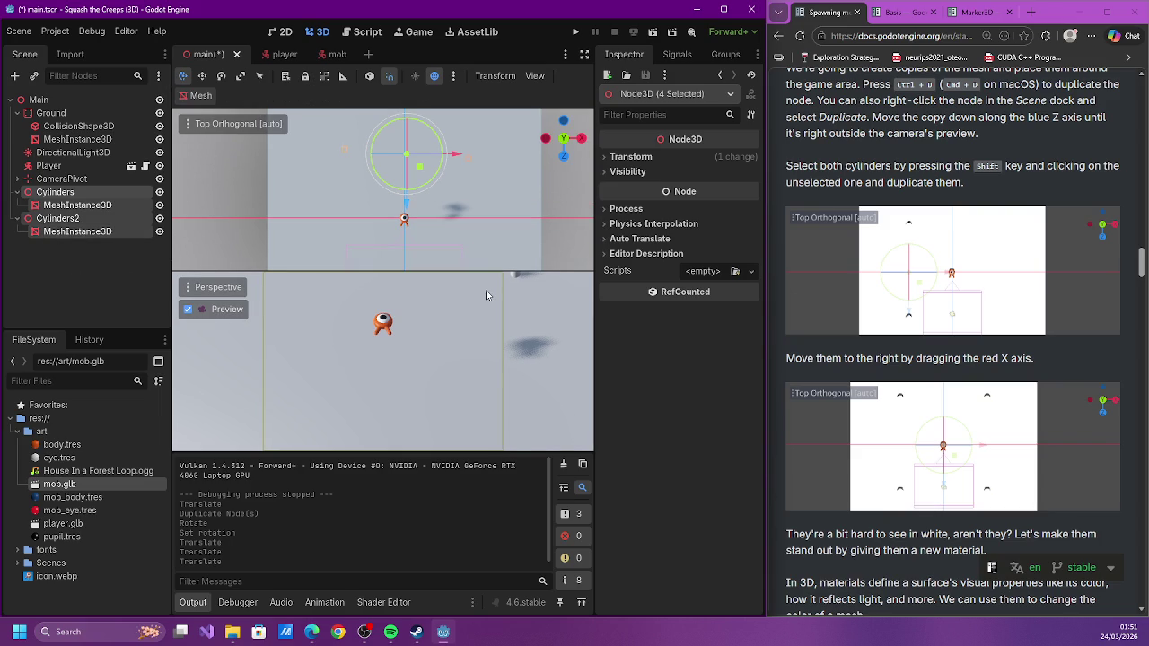
pyautogui.hotkey('ctrl', 'v')
pyautogui.hotkey('ctrl', 'z')
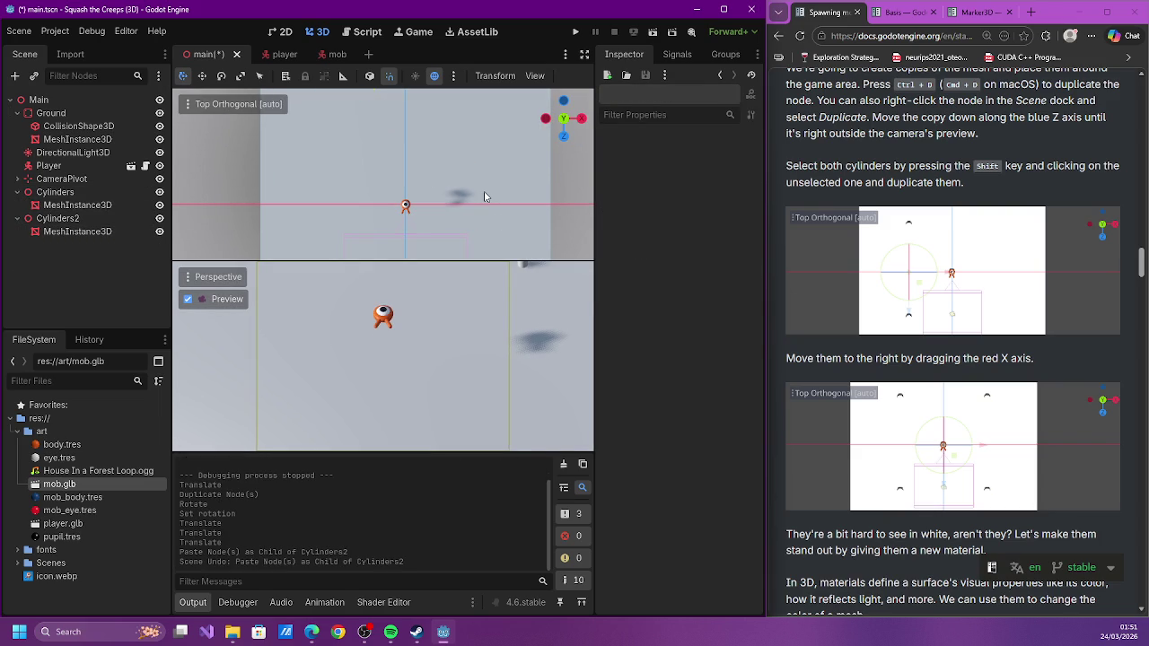
pyautogui.click(55, 192)
pyautogui.keyDown('shift'); pyautogui.click(90, 231); pyautogui.keyUp('shift')
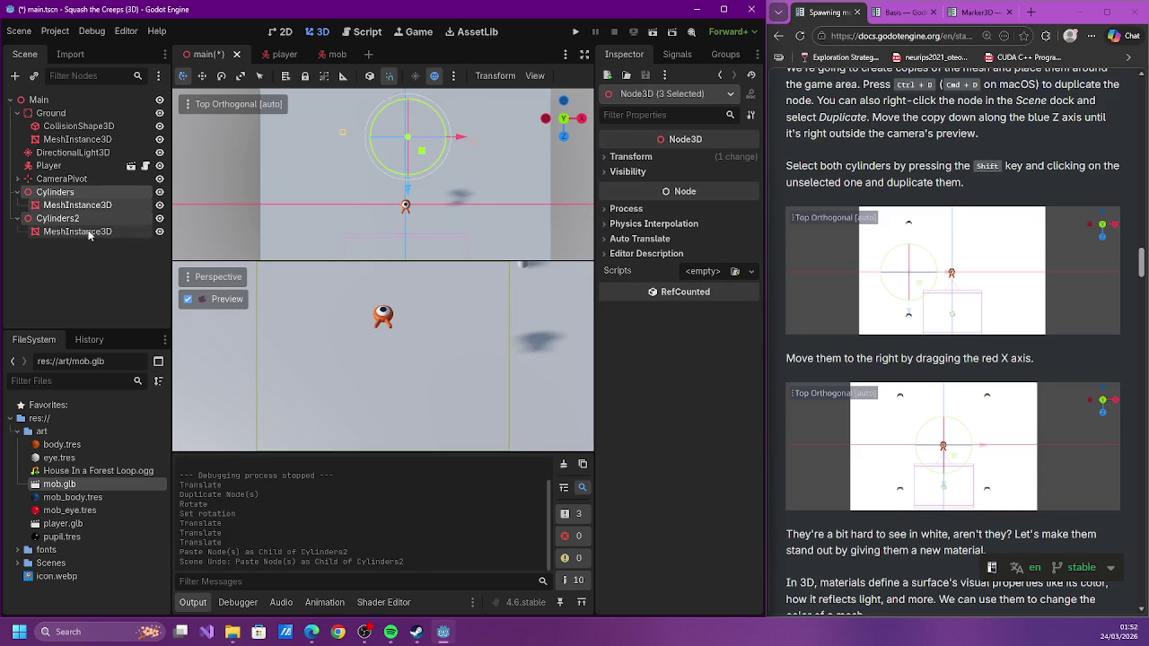
pyautogui.hotkey('ctrl', 'd')
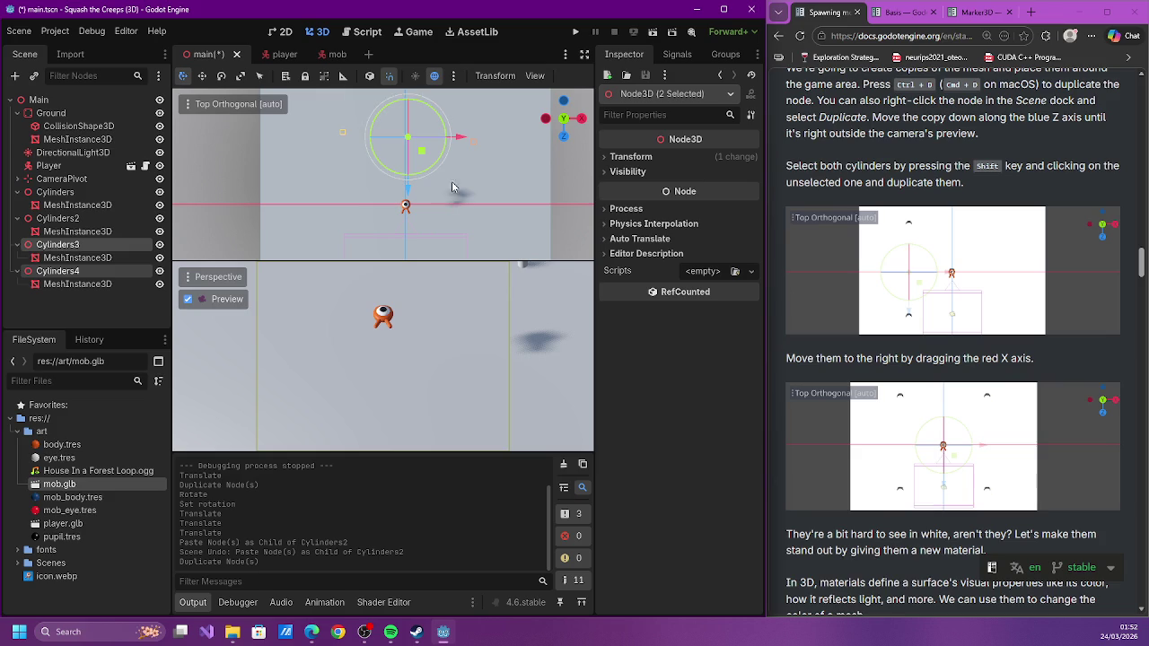
pyautogui.moveTo(406, 190)
pyautogui.mouseDown()
pyautogui.moveTo(391, 296)
pyautogui.moveTo(369, 332)
pyautogui.mouseUp()
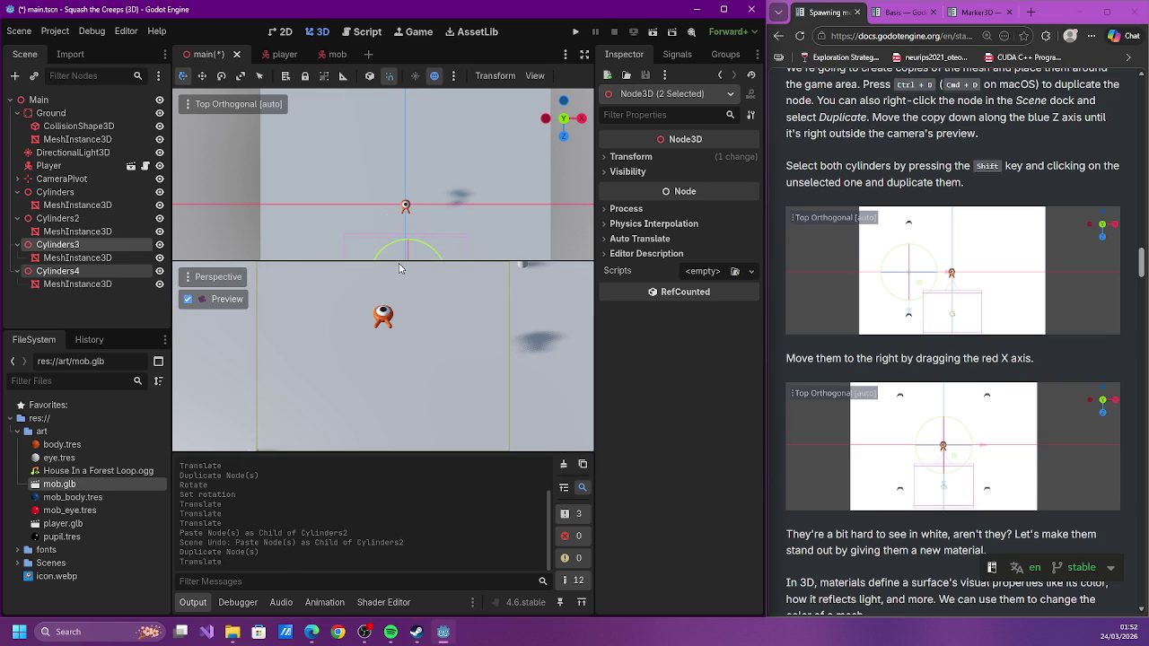
# Shift Cylinders4 one unit along negative X and switch to Move mode
pyautogui.scroll(-3, 349, 228)
pyautogui.click(355, 248)
pyautogui.scroll(-2, 358, 247)
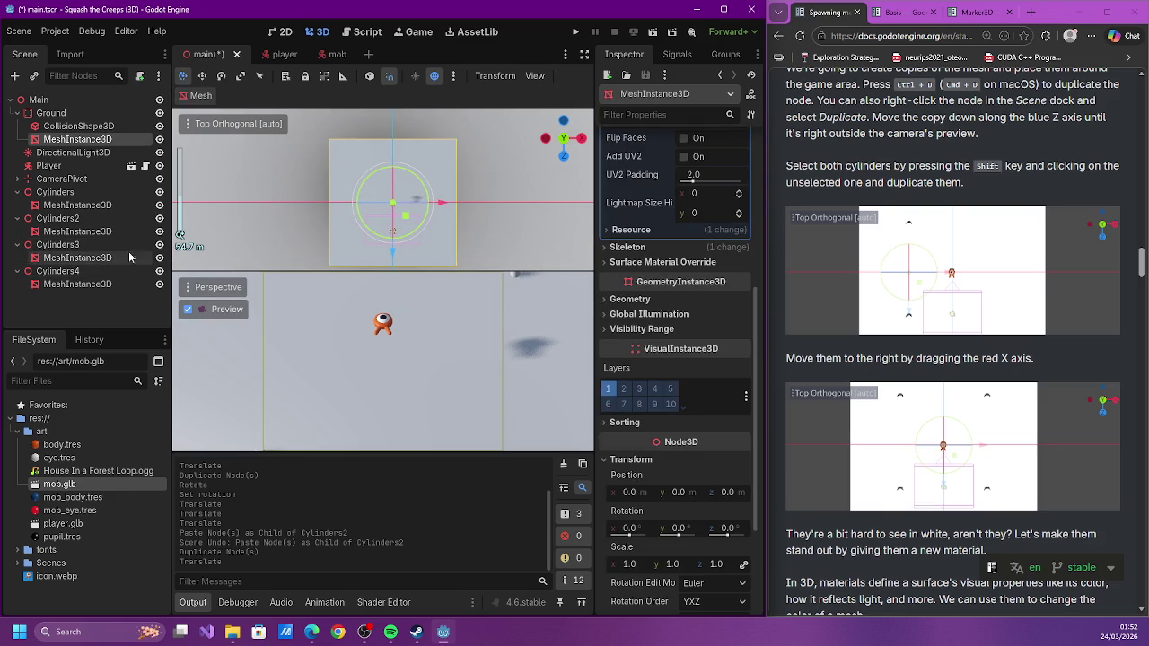
pyautogui.click(151, 271)
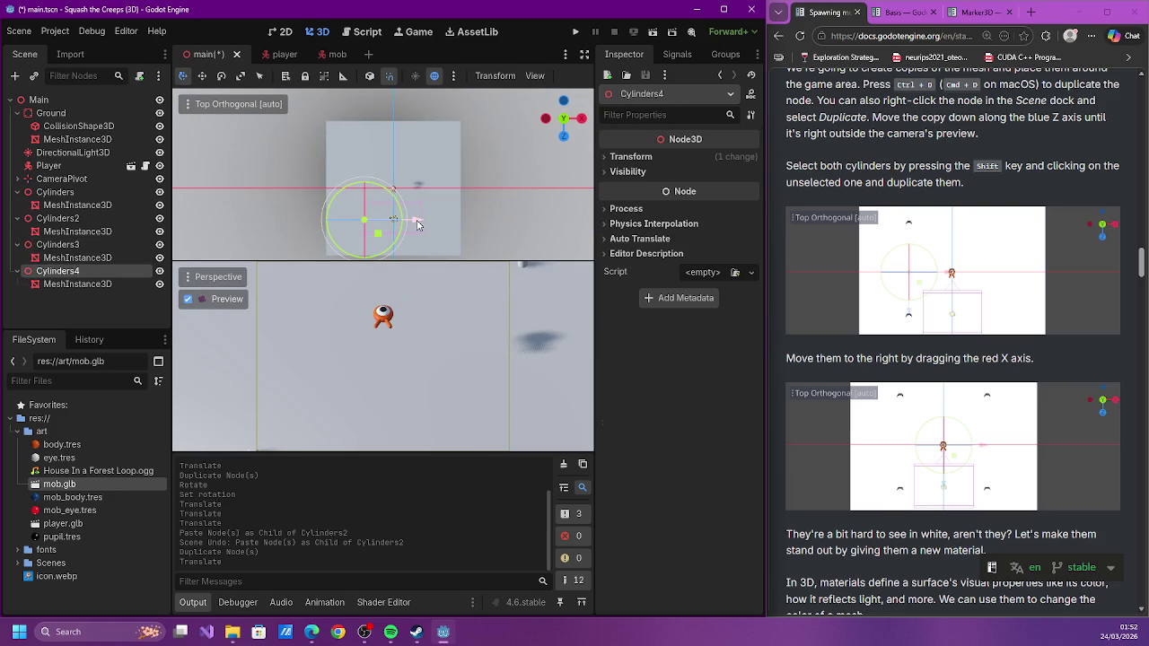
pyautogui.moveTo(418, 224); pyautogui.dragTo(416, 229)
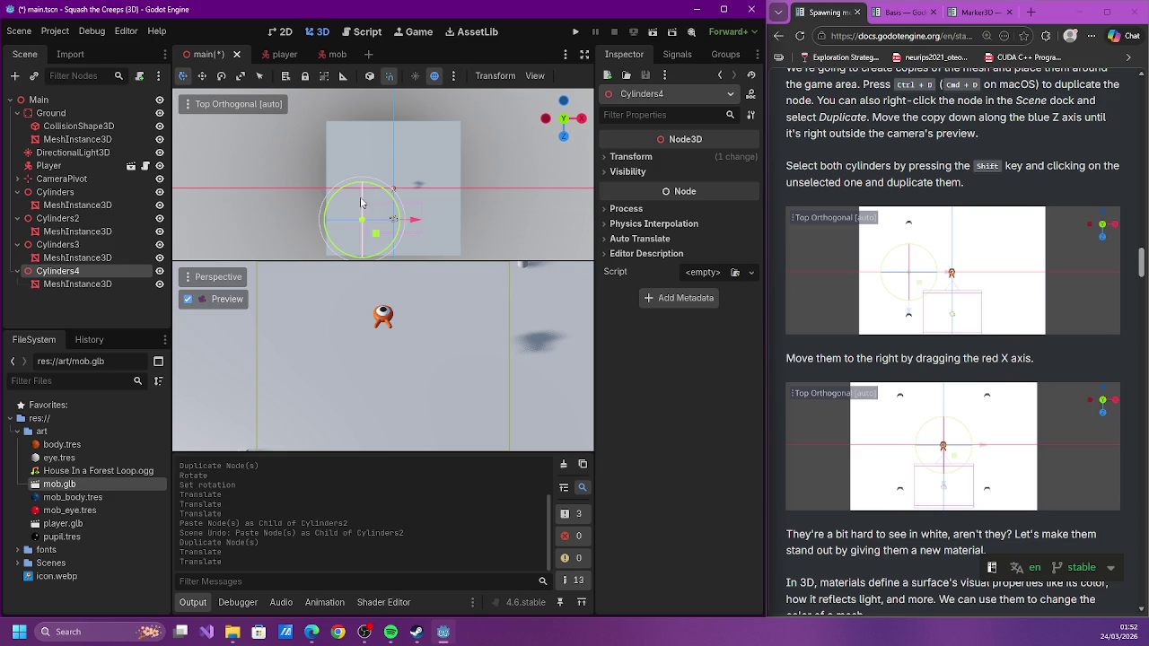
pyautogui.press('w')
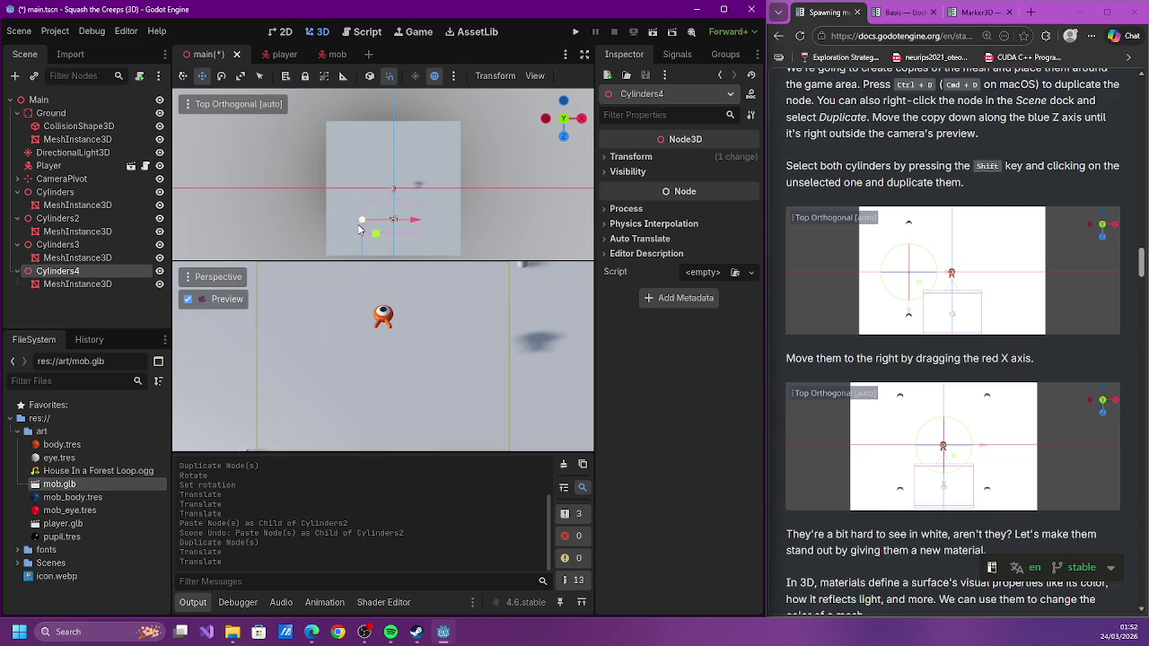
# Clear the selection, save the main scene, and run the game
pyautogui.click(362, 245)
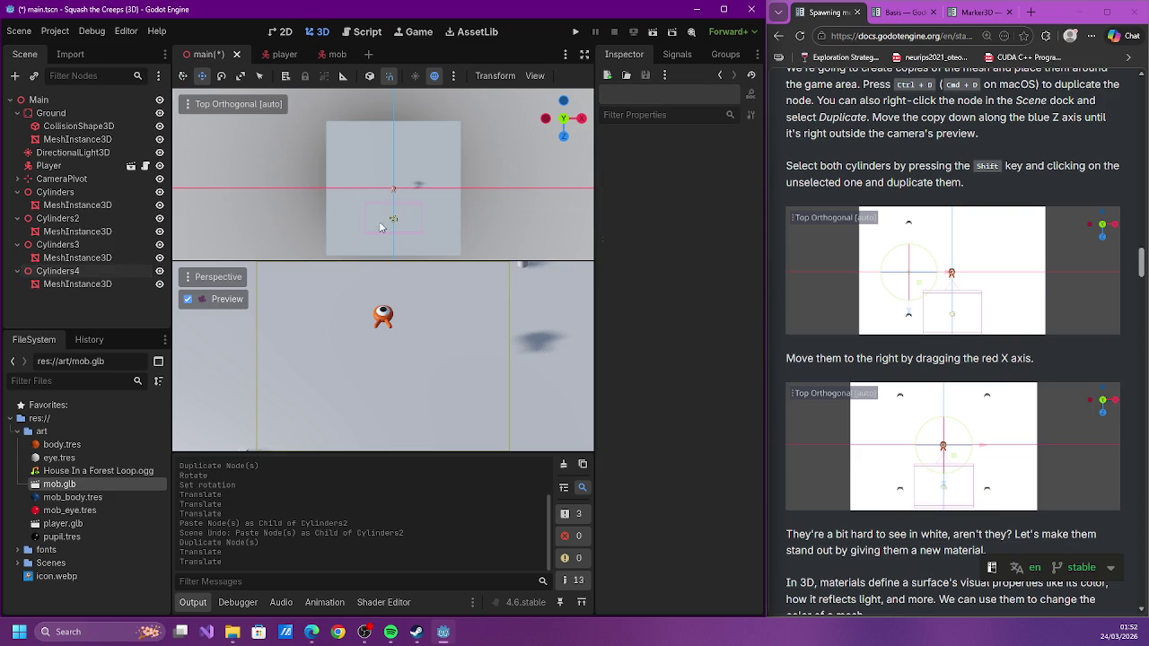
pyautogui.click(430, 222)
pyautogui.hotkey('ctrl', 's')
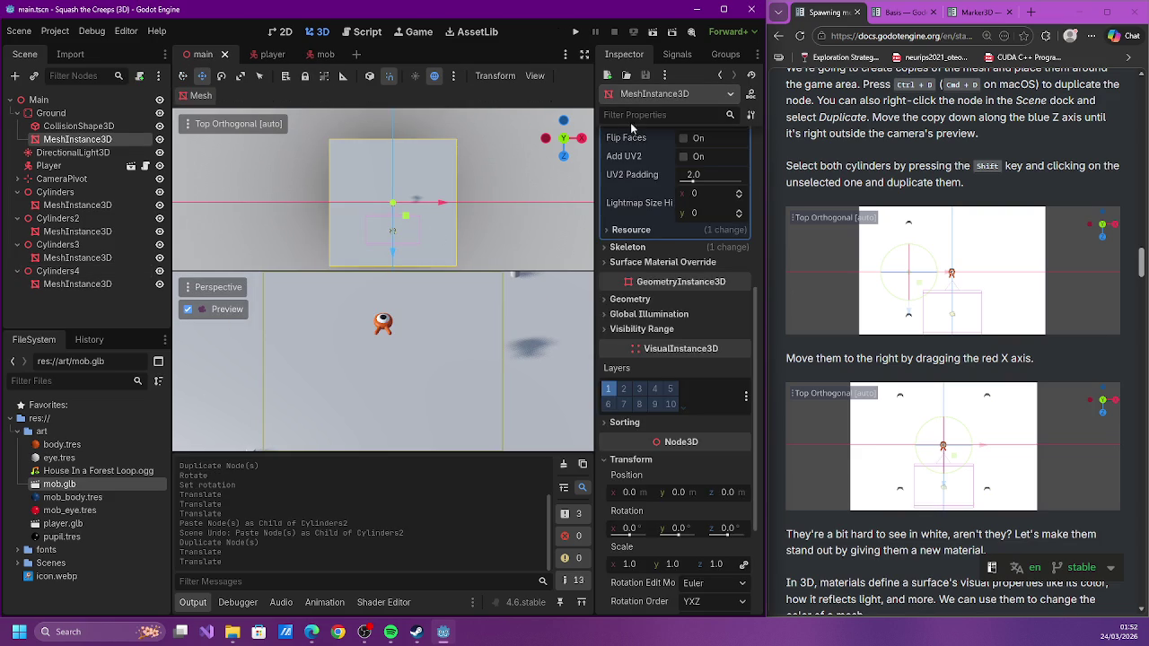
pyautogui.click(575, 31)
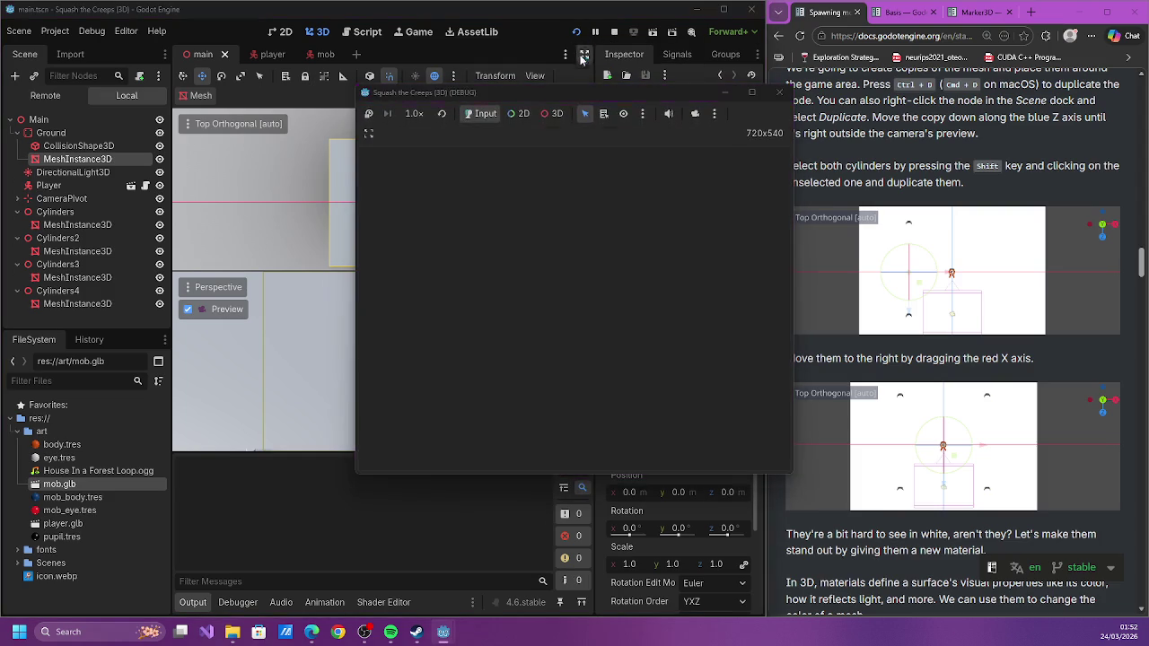
# Play-test in a maximized game window, running the character left, down and right, then close it
pyautogui.doubleClick(592, 90)
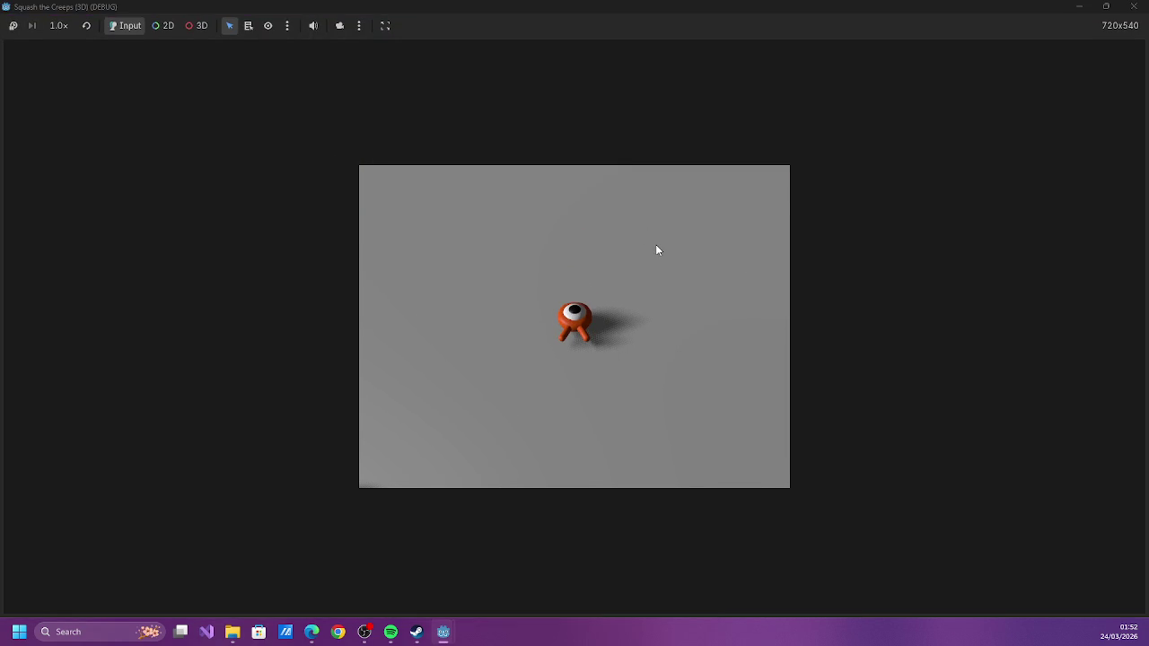
pyautogui.press('Left')
pyautogui.press('Down')
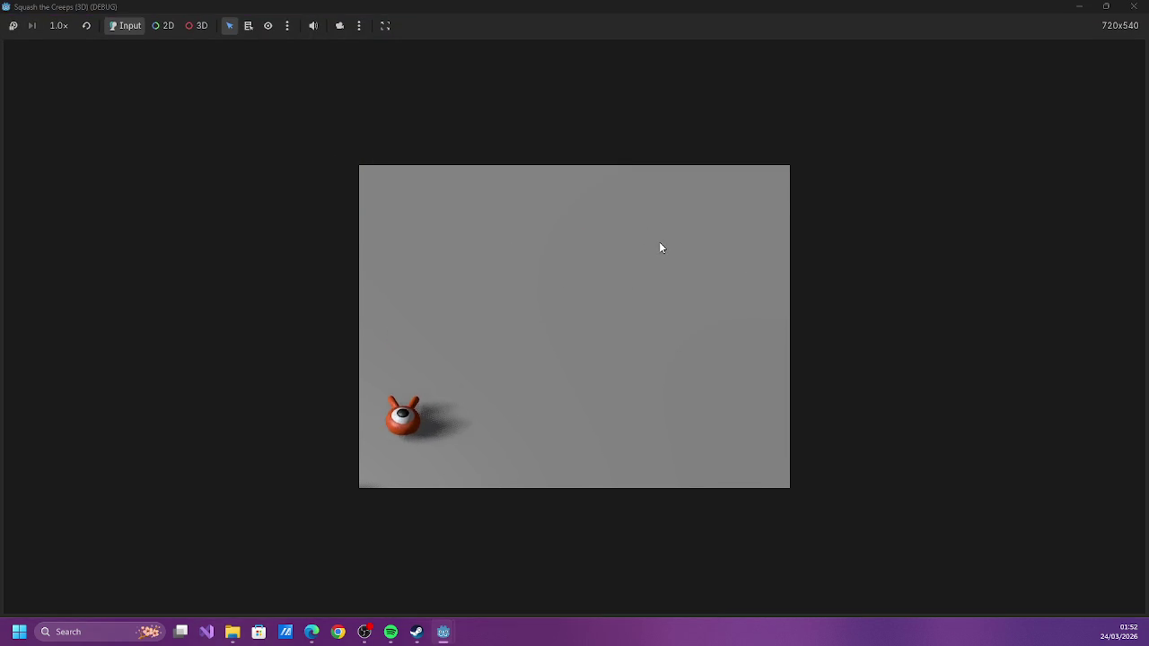
pyautogui.press('space')
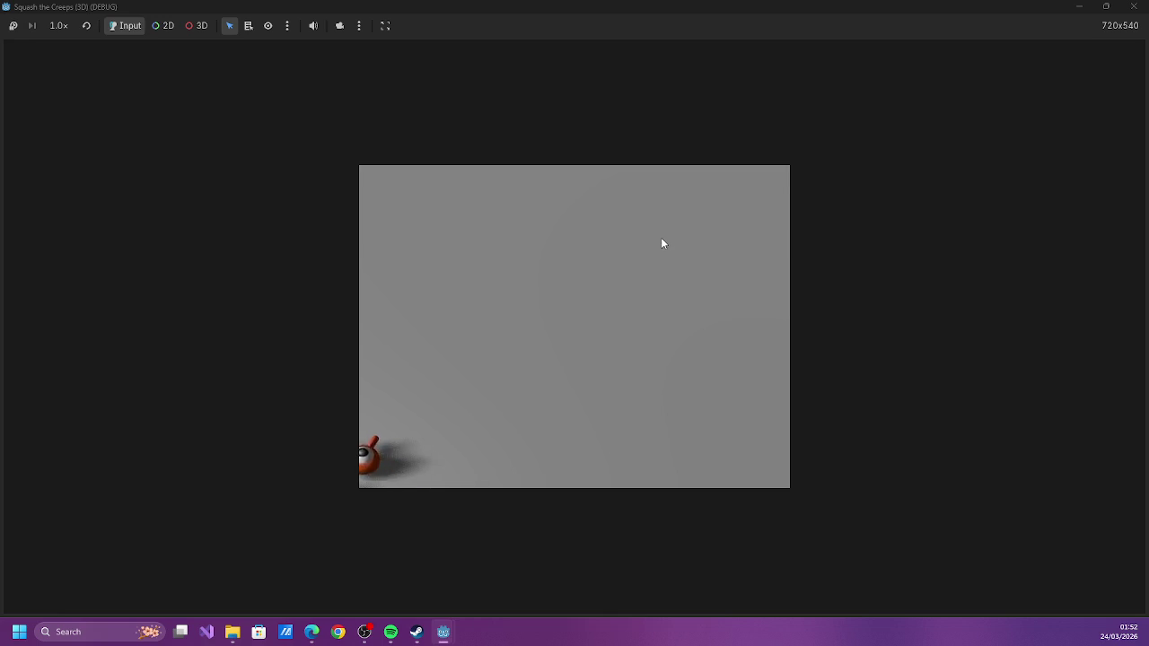
pyautogui.press('Right')
pyautogui.click(1134, 6)
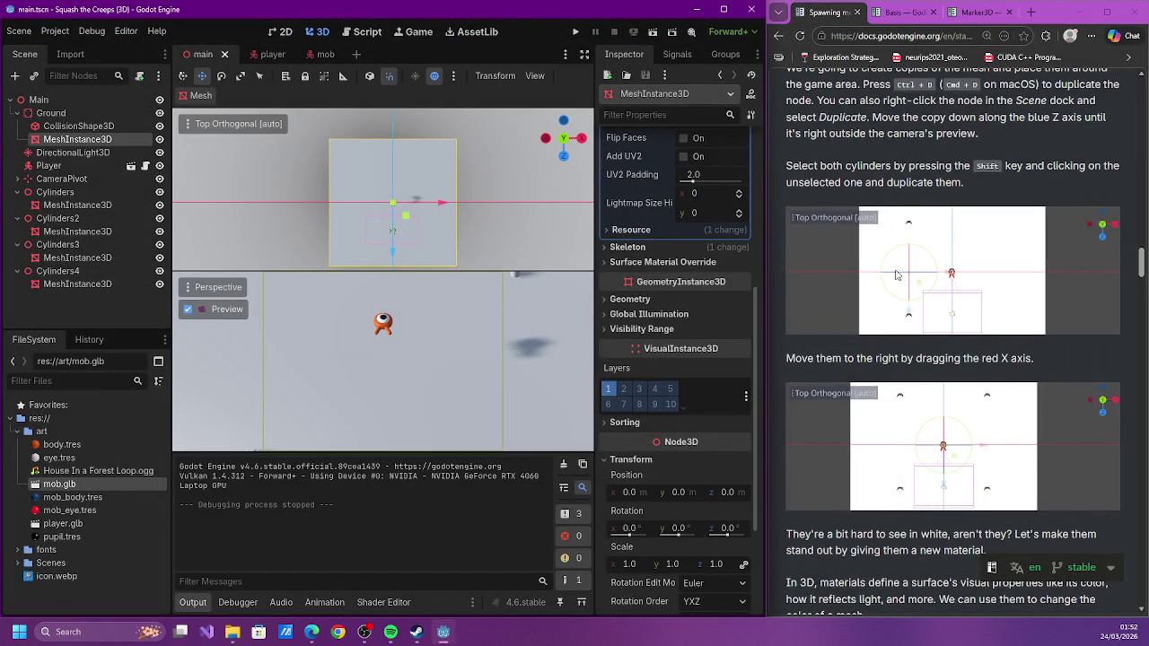
pyautogui.scroll(-2, 902, 267)
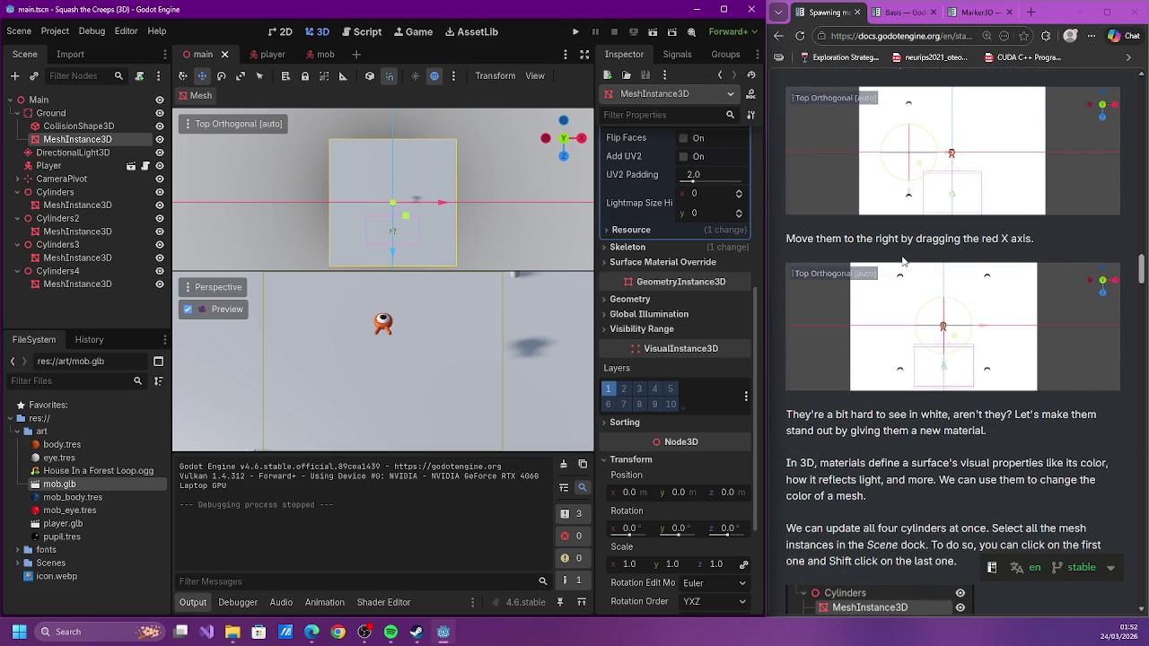
pyautogui.scroll(-10, 902, 258)
pyautogui.scroll(1, 905, 265)
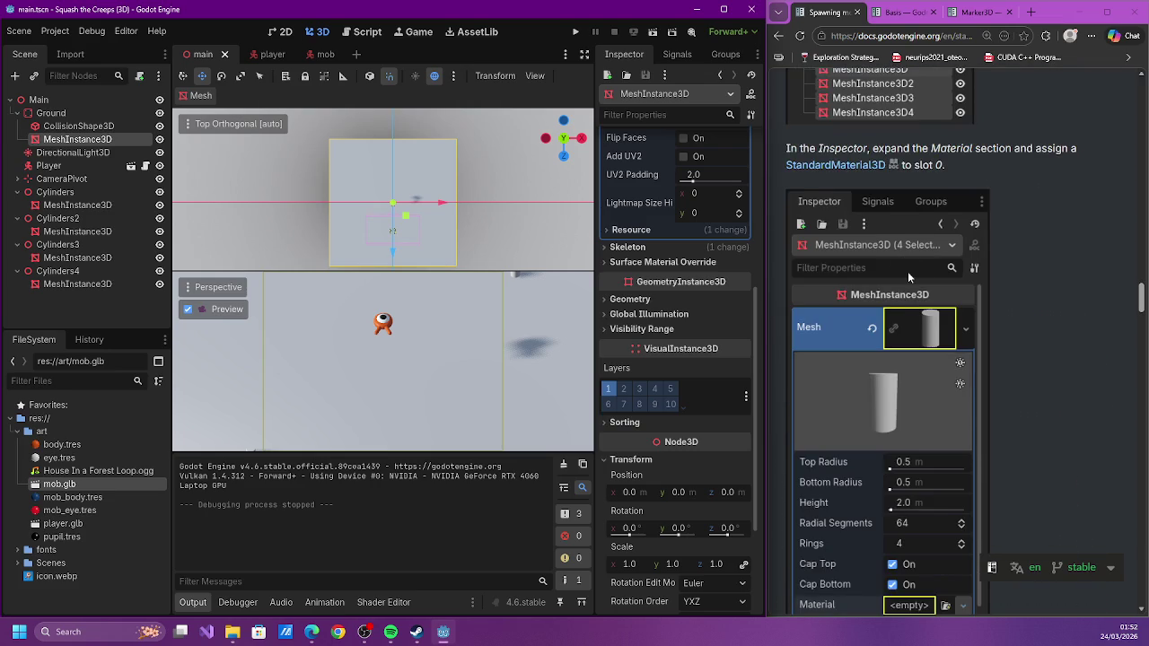
pyautogui.scroll(3, 911, 274)
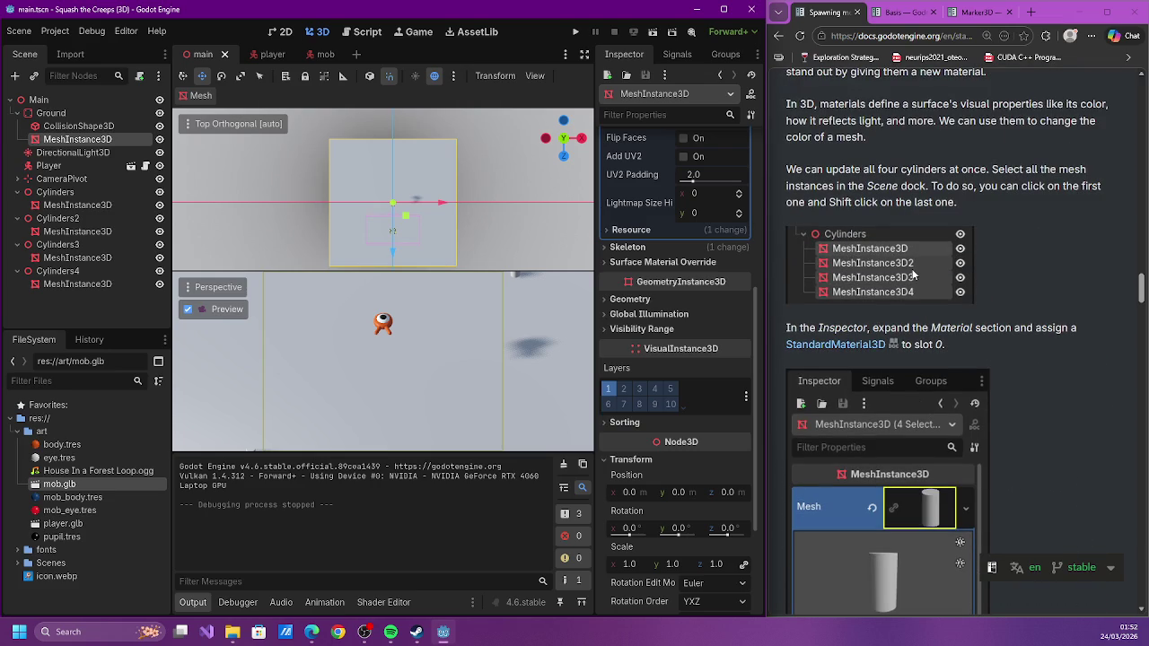
# Delete the extra cylinder groups Cylinders2 through Cylinders4
pyautogui.click(50, 272)
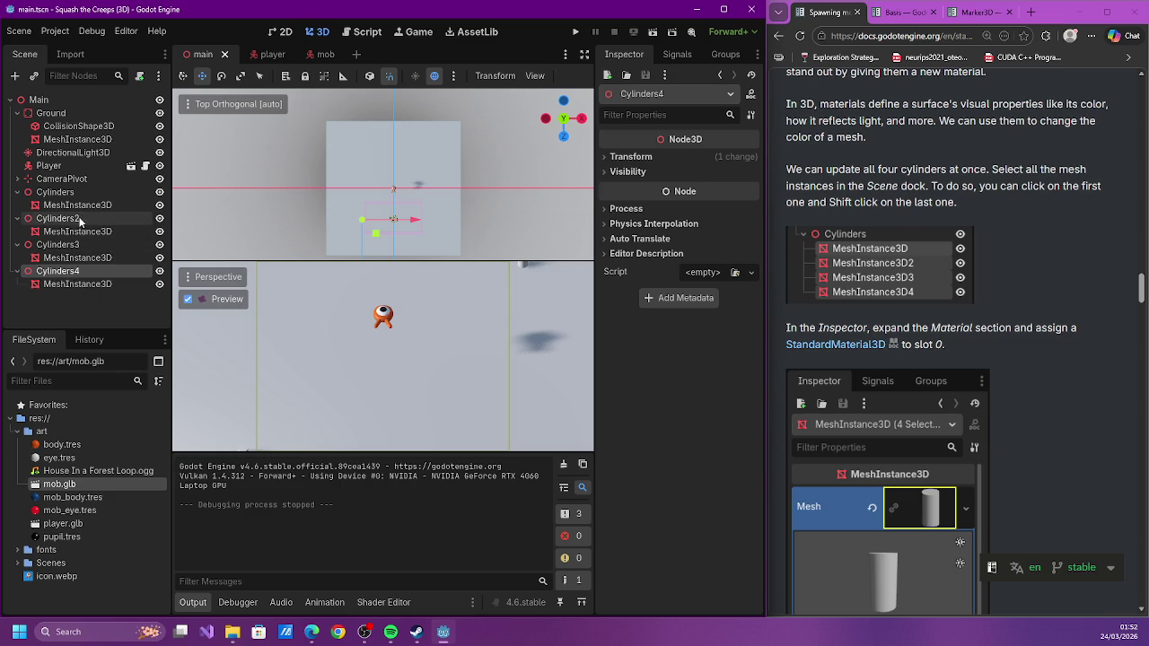
pyautogui.click(79, 221)
pyautogui.keyDown('shift'); pyautogui.click(90, 284); pyautogui.keyUp('shift')
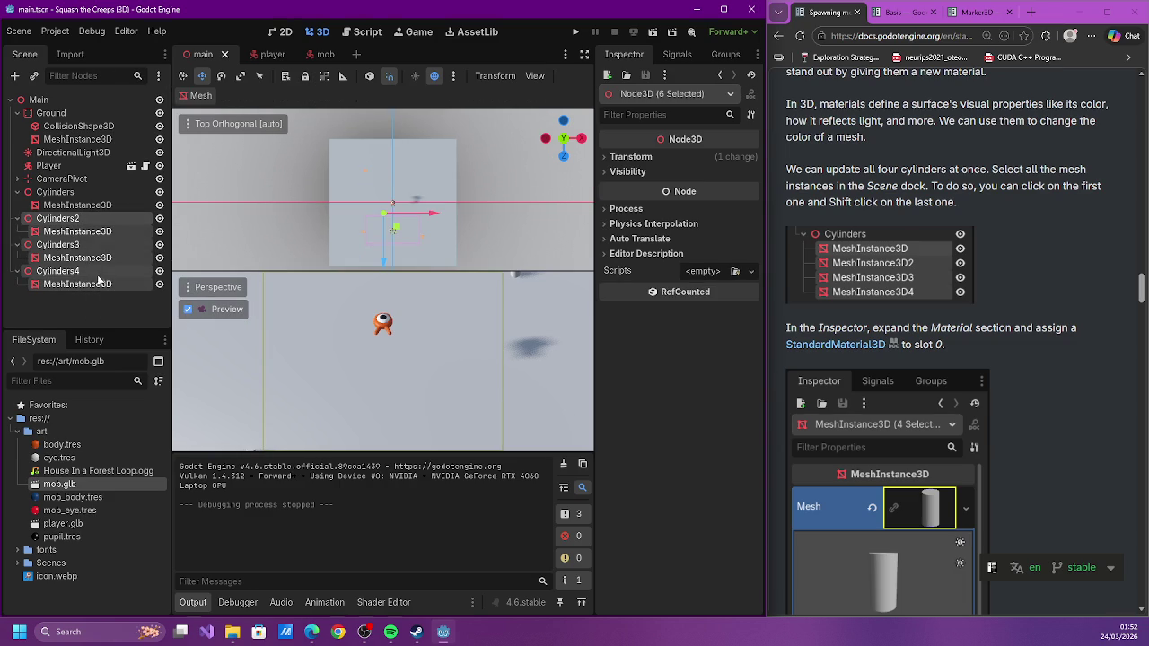
pyautogui.press('Delete')
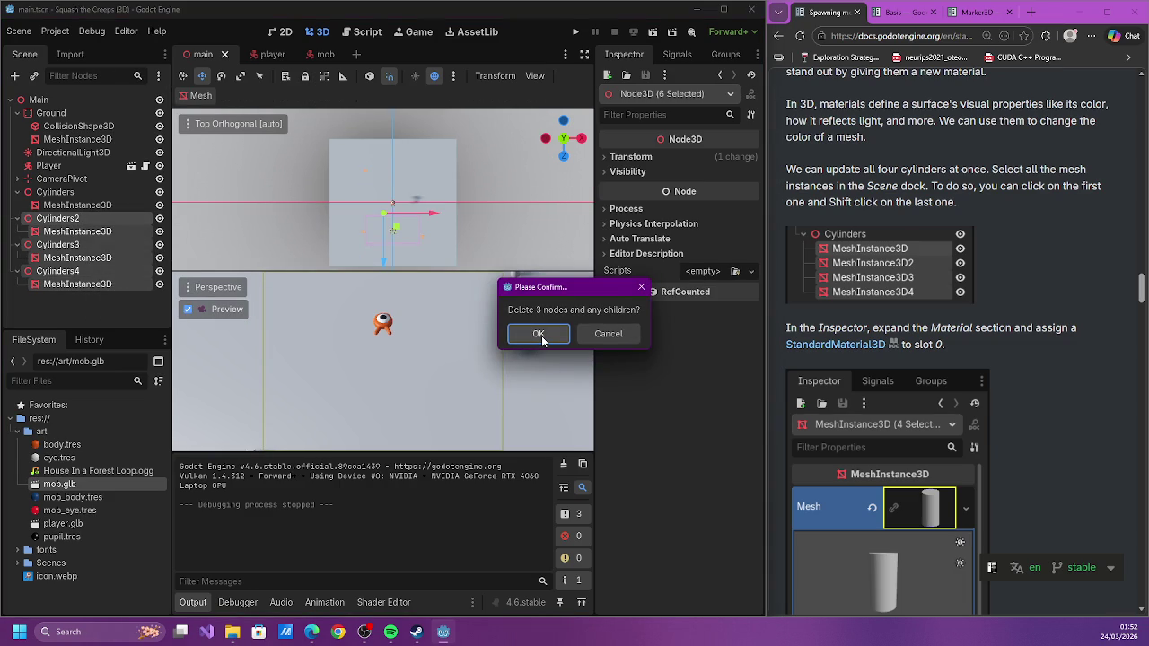
pyautogui.click(538, 334)
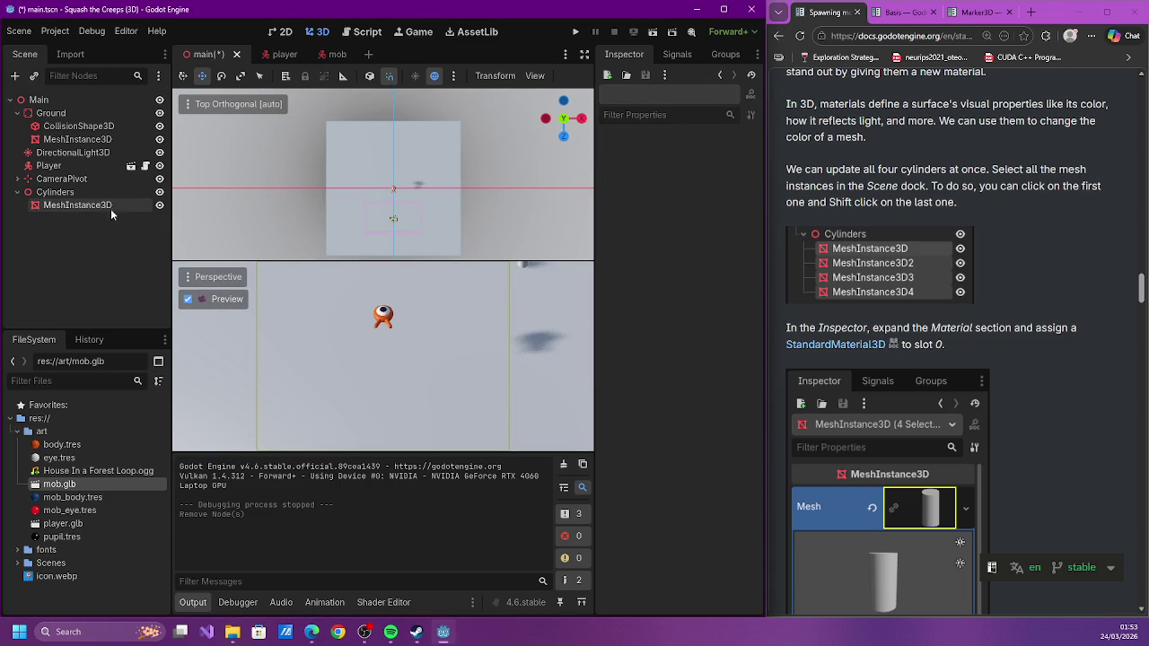
# Duplicate the remaining cylinder mesh and move the copy 2.8 units along X
pyautogui.click(55, 192)
pyautogui.click(75, 226)
pyautogui.click(76, 205)
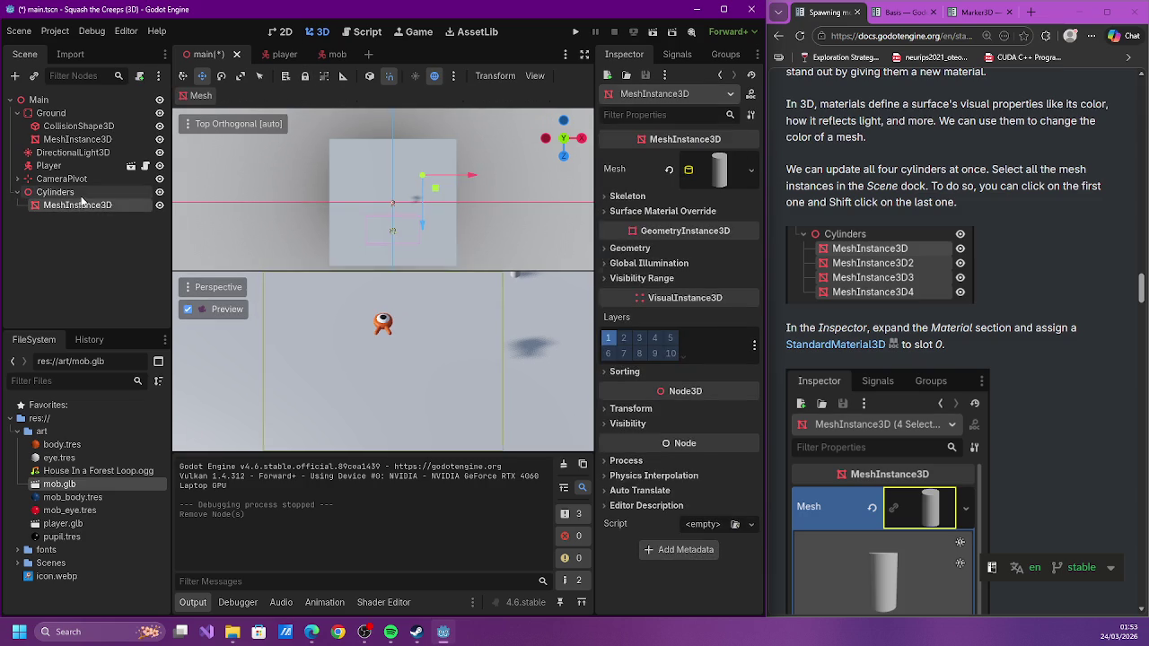
pyautogui.moveTo(466, 177); pyautogui.dragTo(470, 181)
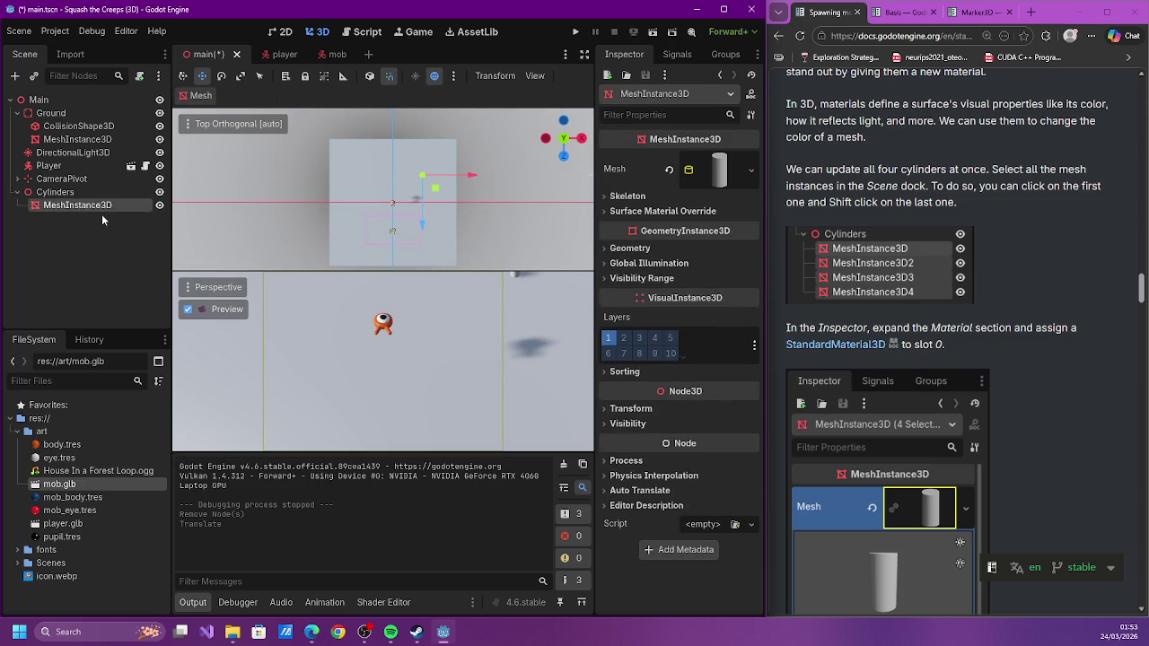
pyautogui.hotkey('ctrl', 'd')
pyautogui.moveTo(476, 181); pyautogui.dragTo(417, 180)
# Duplicate both cylinder meshes, move the new pair 2.7 units along Z, and save the scene
pyautogui.keyDown('shift'); pyautogui.click(81, 204); pyautogui.keyUp('shift')
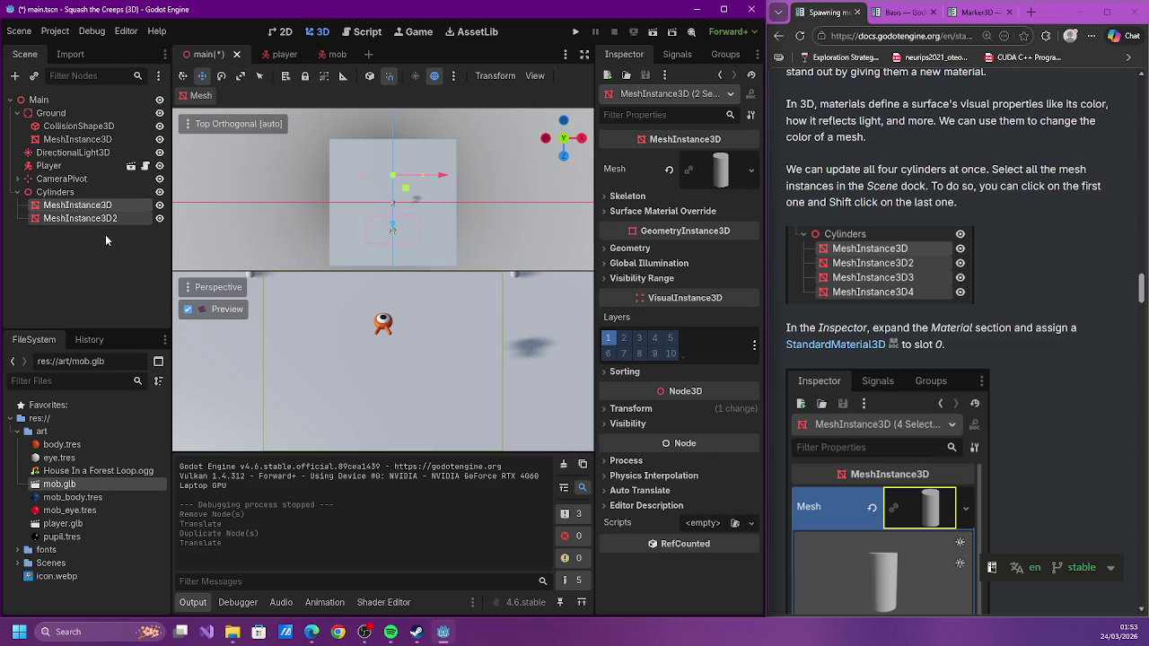
pyautogui.hotkey('ctrl', 'd')
pyautogui.moveTo(391, 230); pyautogui.dragTo(385, 285)
pyautogui.hotkey('ctrl', 's')
pyautogui.click(90, 205)
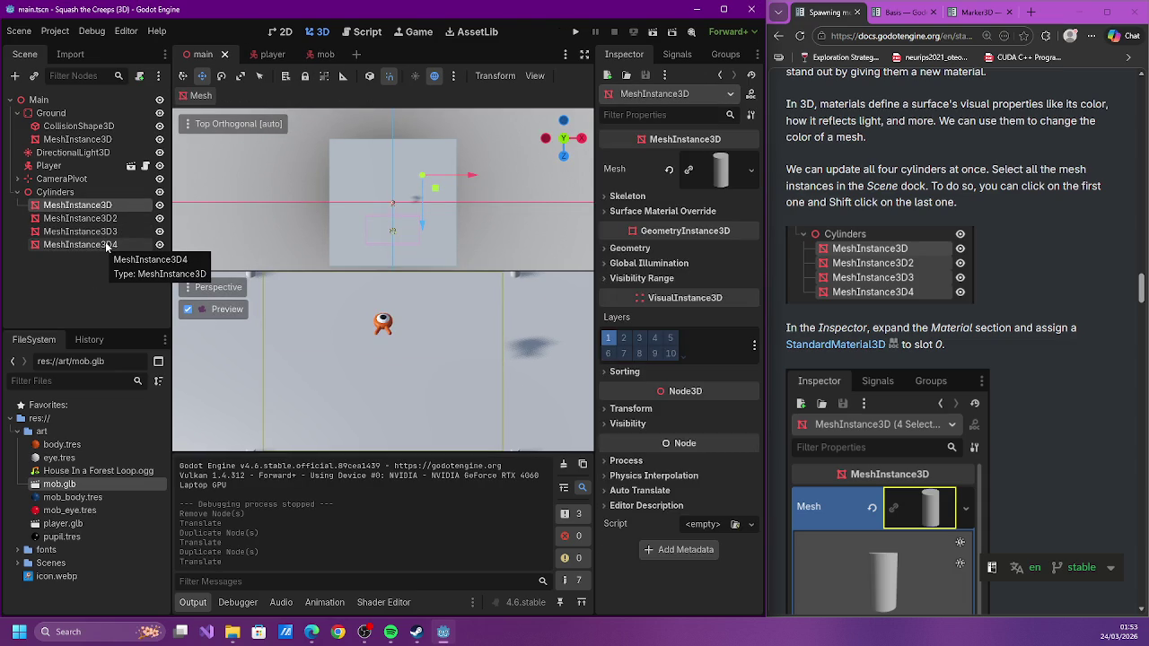
pyautogui.scroll(-1, 811, 290)
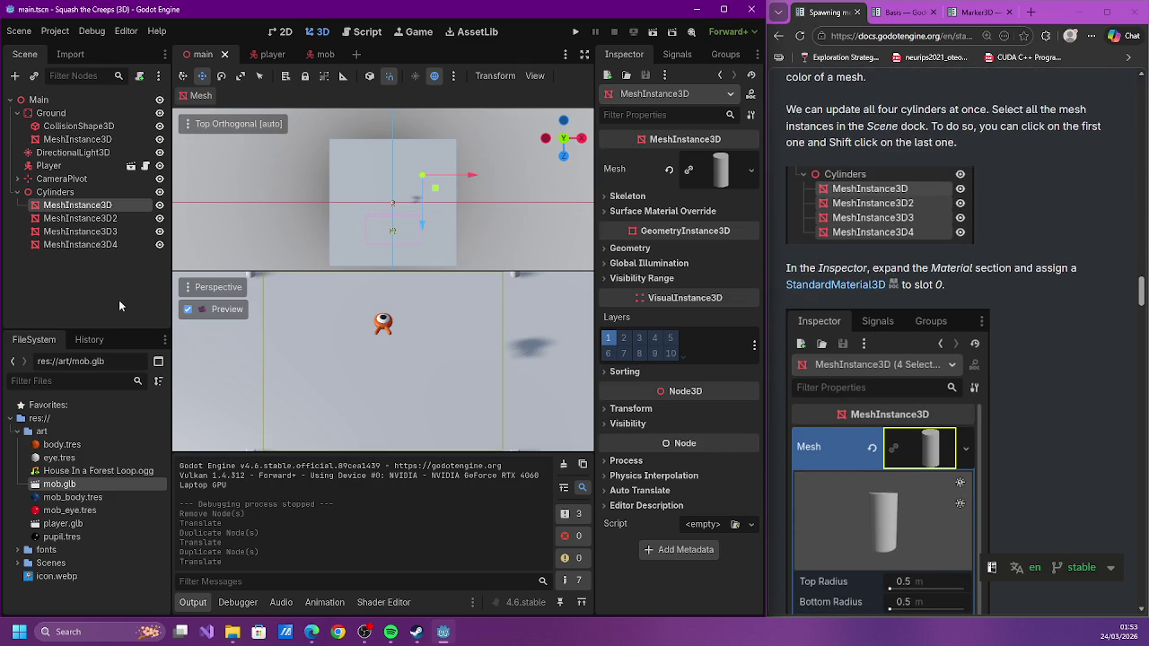
# Give all four selected cylinder meshes a new shared StandardMaterial3D
pyautogui.keyDown('shift'); pyautogui.click(100, 243); pyautogui.keyUp('shift')
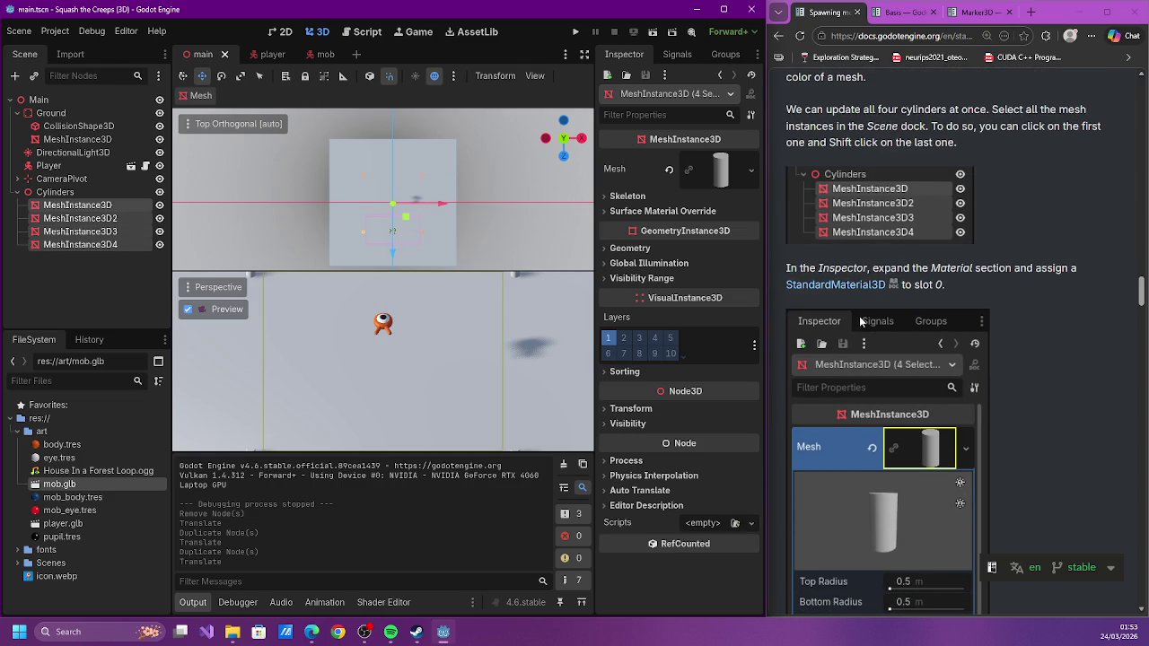
pyautogui.scroll(-1, 860, 322)
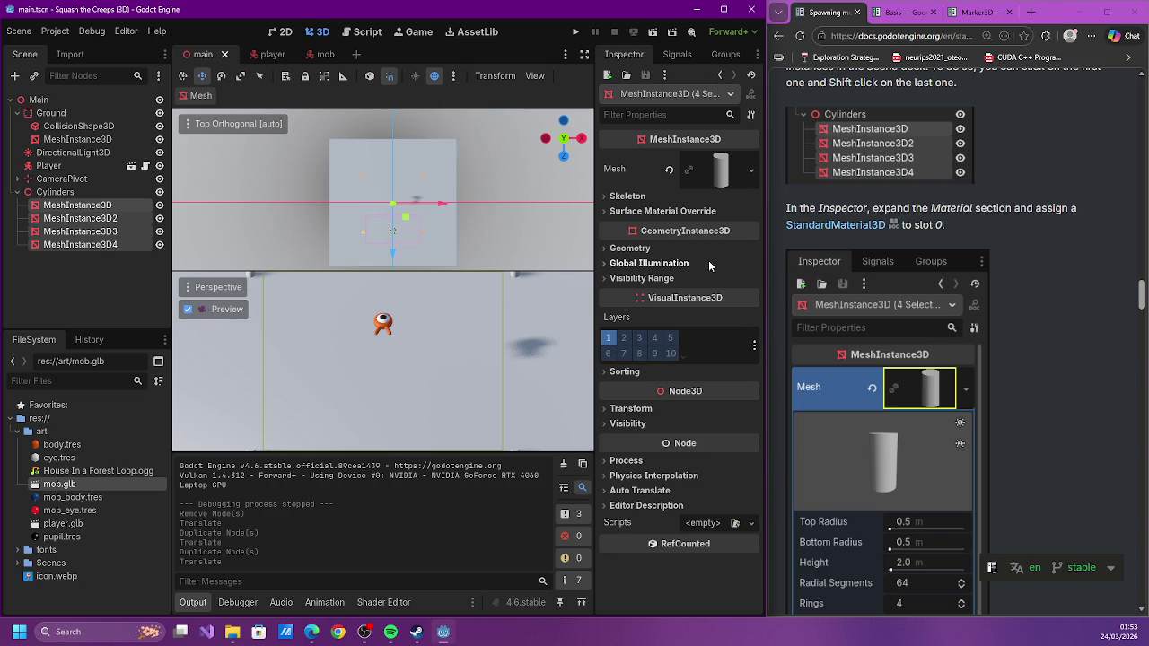
pyautogui.click(705, 175)
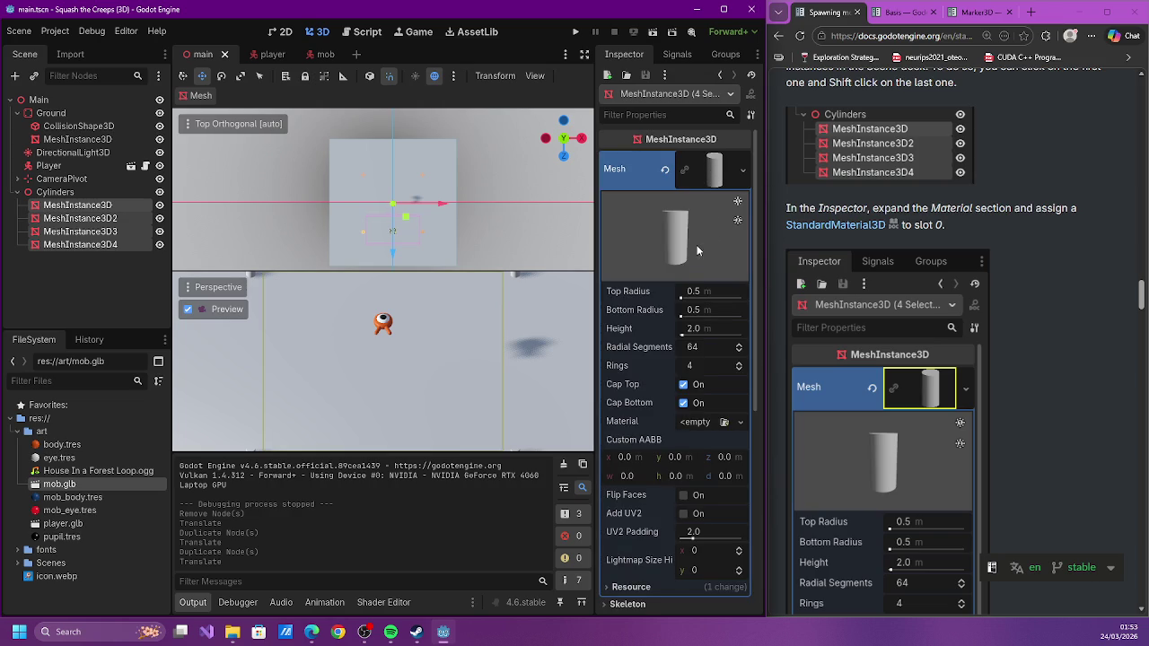
pyautogui.scroll(-4, 904, 251)
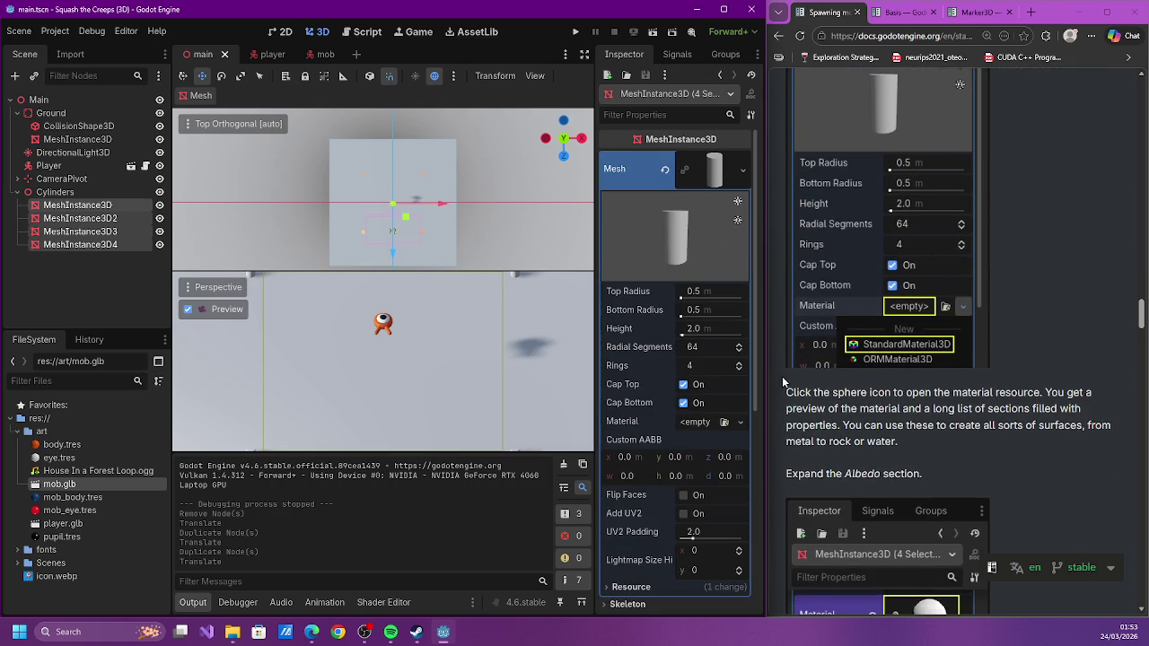
pyautogui.click(741, 422)
pyautogui.click(688, 458)
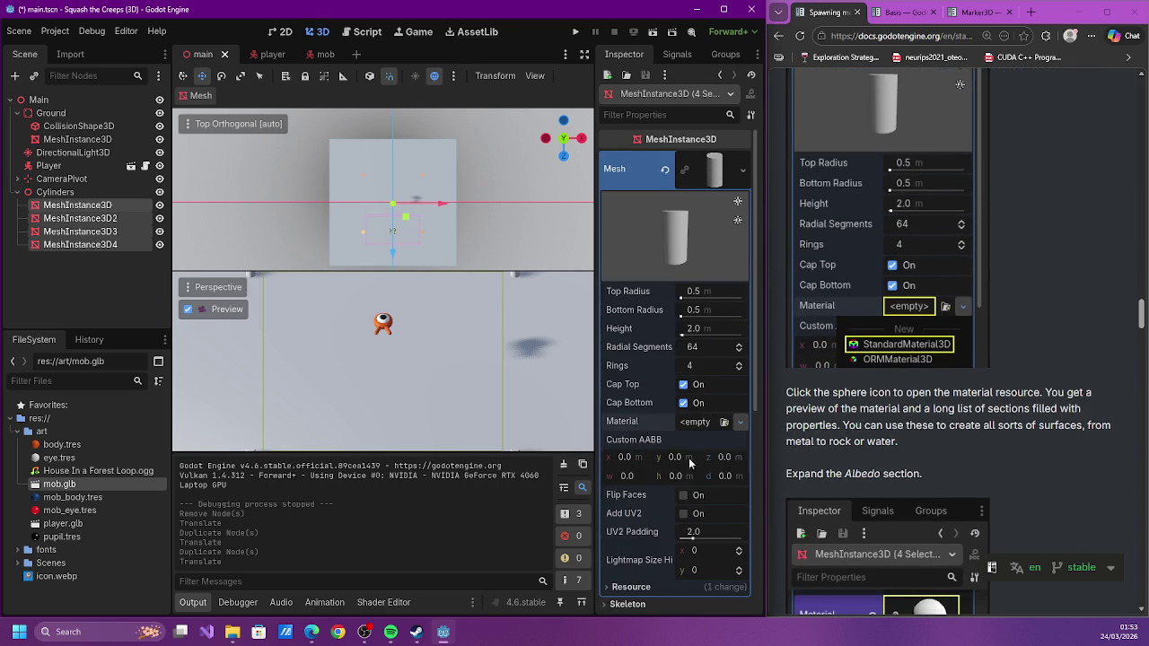
# Set the new material's Albedo colour to a light orange
pyautogui.scroll(-3, 885, 366)
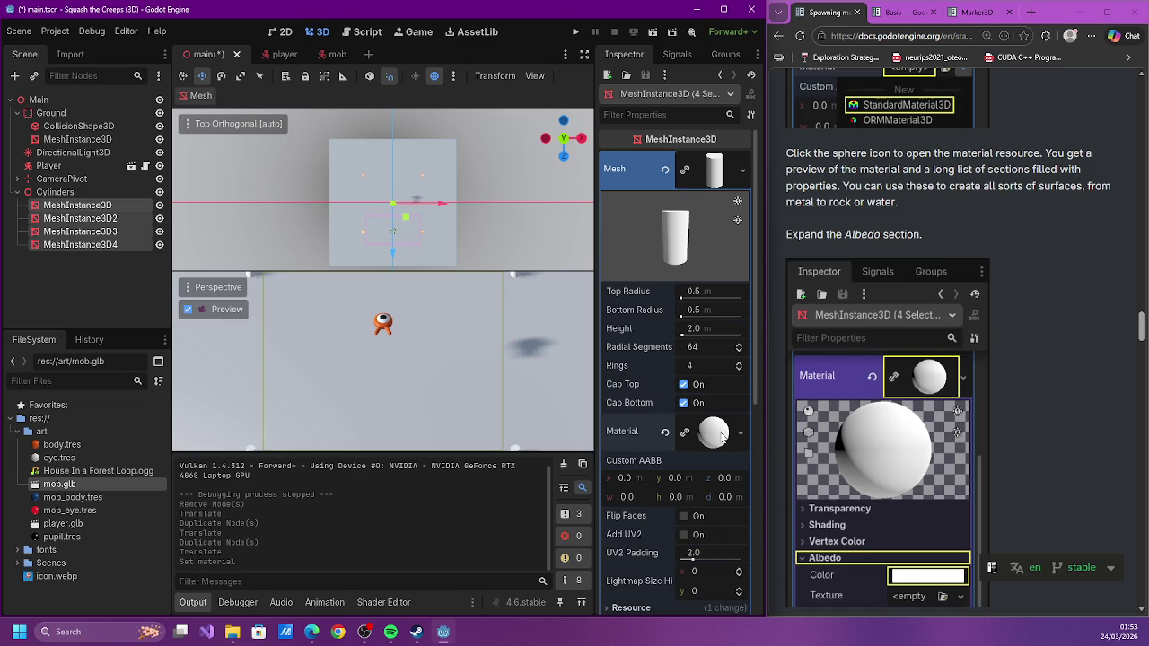
pyautogui.scroll(-3, 820, 365)
pyautogui.click(714, 432)
pyautogui.scroll(-4, 705, 416)
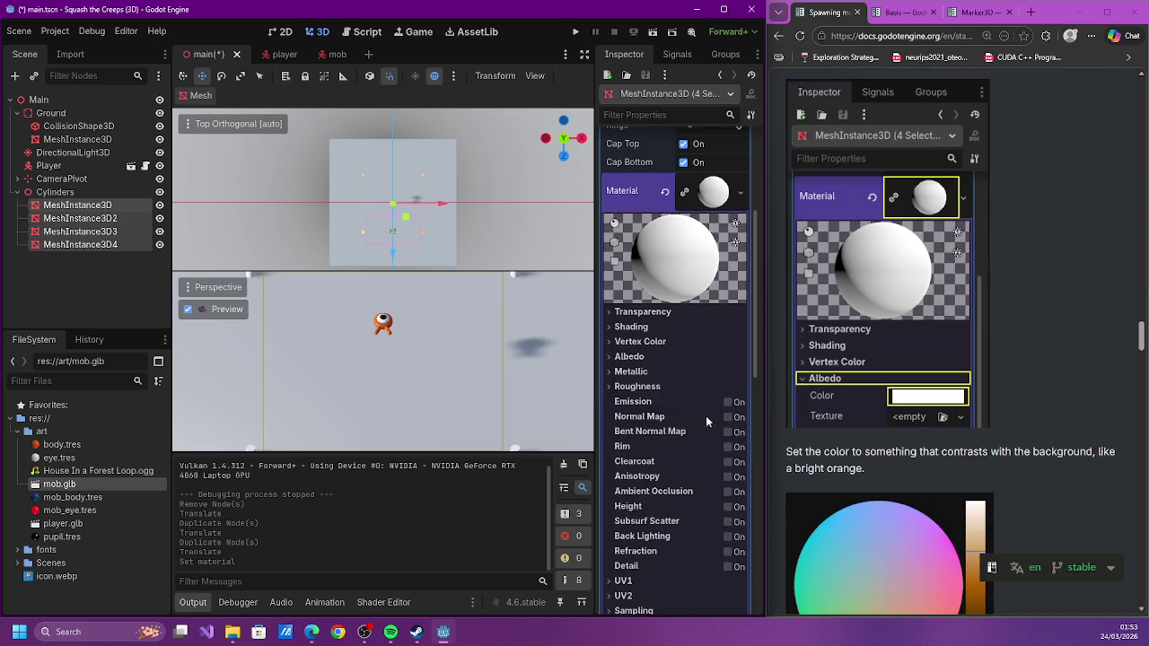
pyautogui.click(628, 357)
pyautogui.scroll(-2, 869, 375)
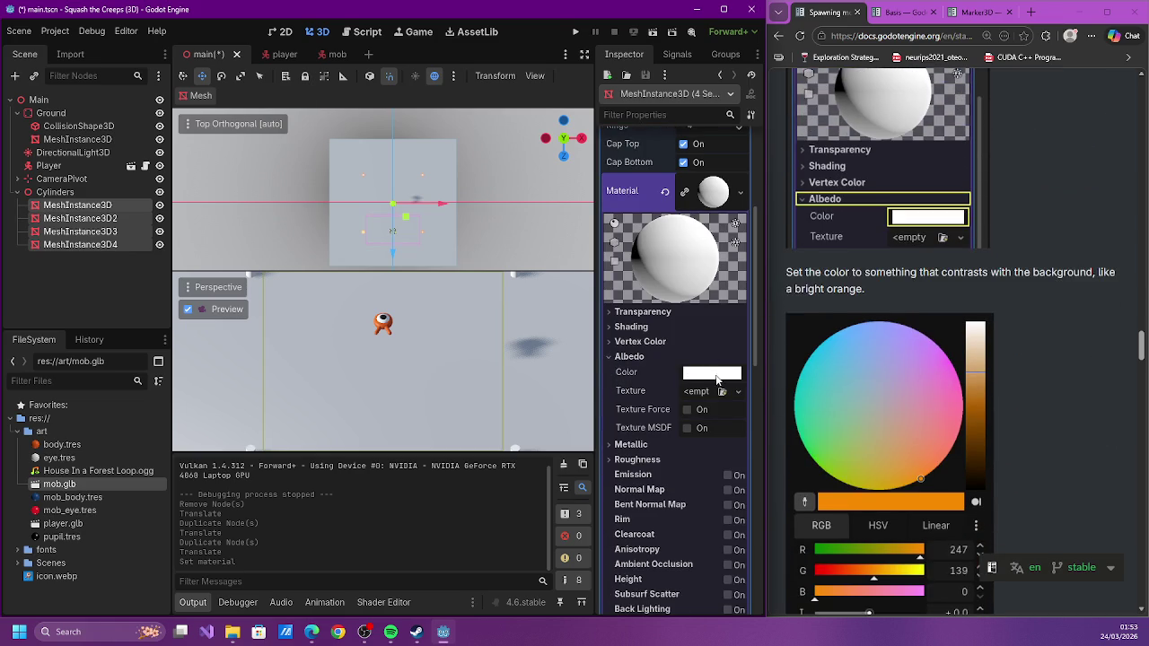
pyautogui.click(713, 373)
pyautogui.moveTo(652, 259); pyautogui.dragTo(690, 261)
pyautogui.click(686, 235)
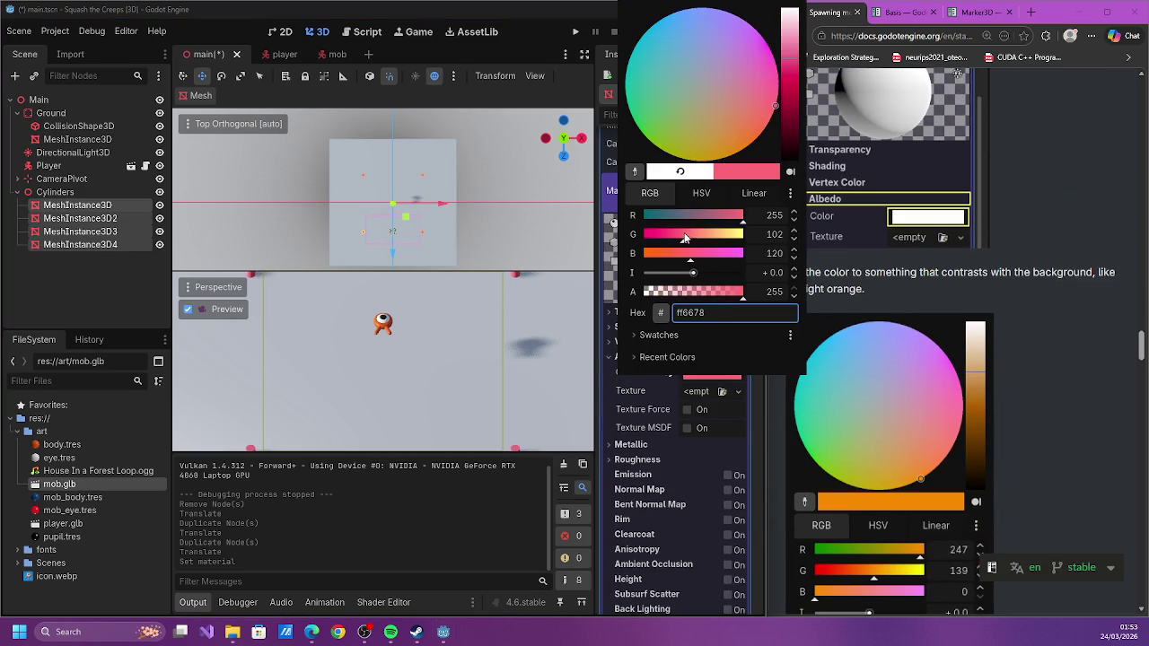
pyautogui.moveTo(757, 119); pyautogui.dragTo(741, 123)
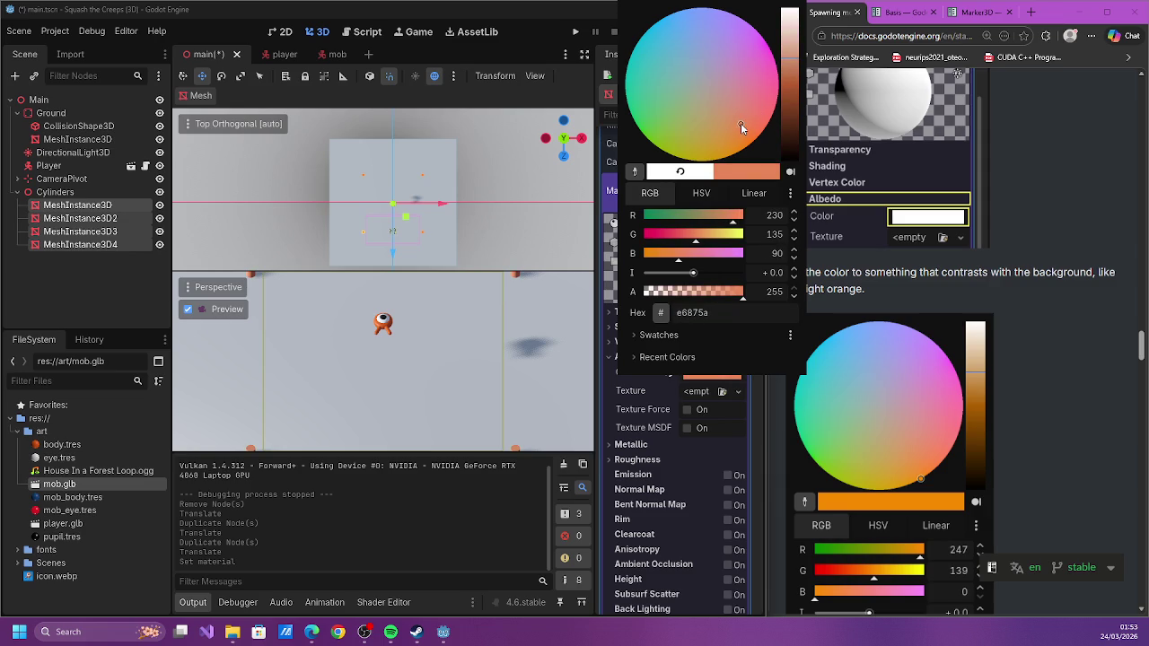
pyautogui.click(1071, 326)
pyautogui.scroll(-3, 1070, 327)
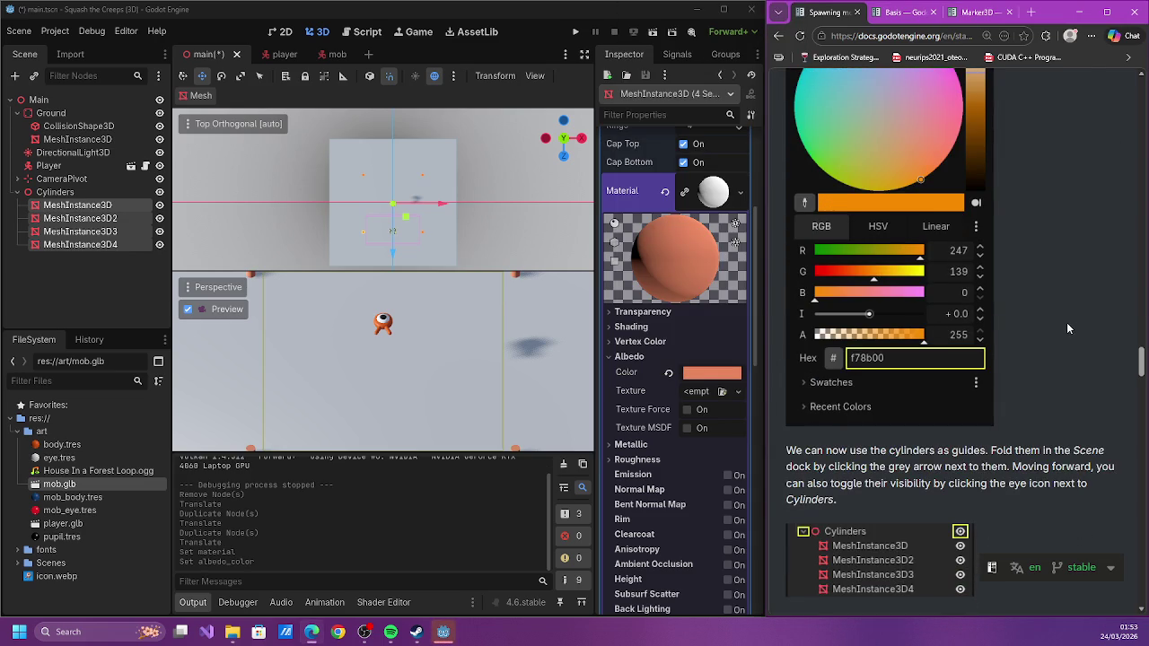
pyautogui.scroll(-3, 1065, 319)
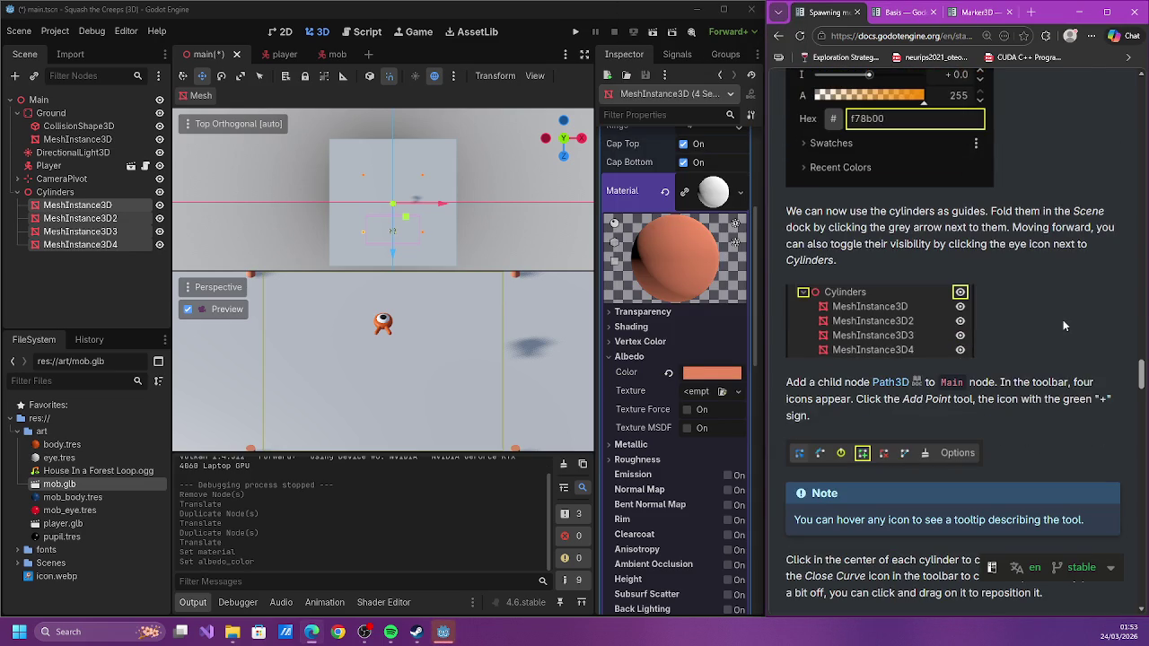
# Cancel the browser's Save As dialog and save the main scene in the editor
pyautogui.hotkey('ctrl', 's')
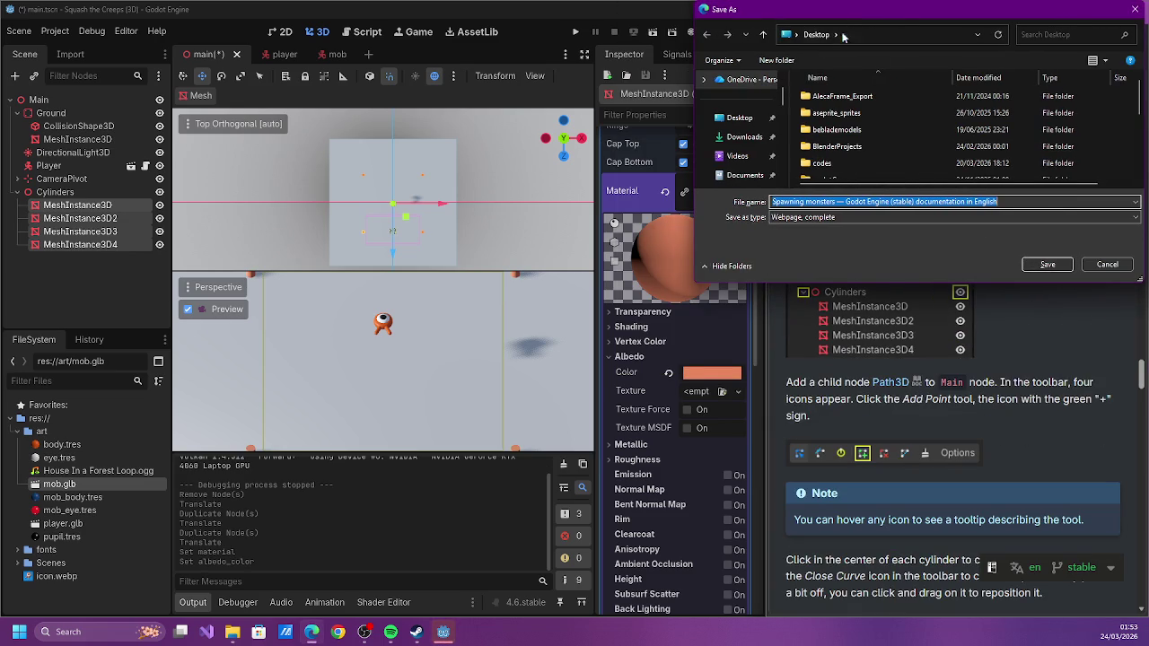
pyautogui.click(1107, 265)
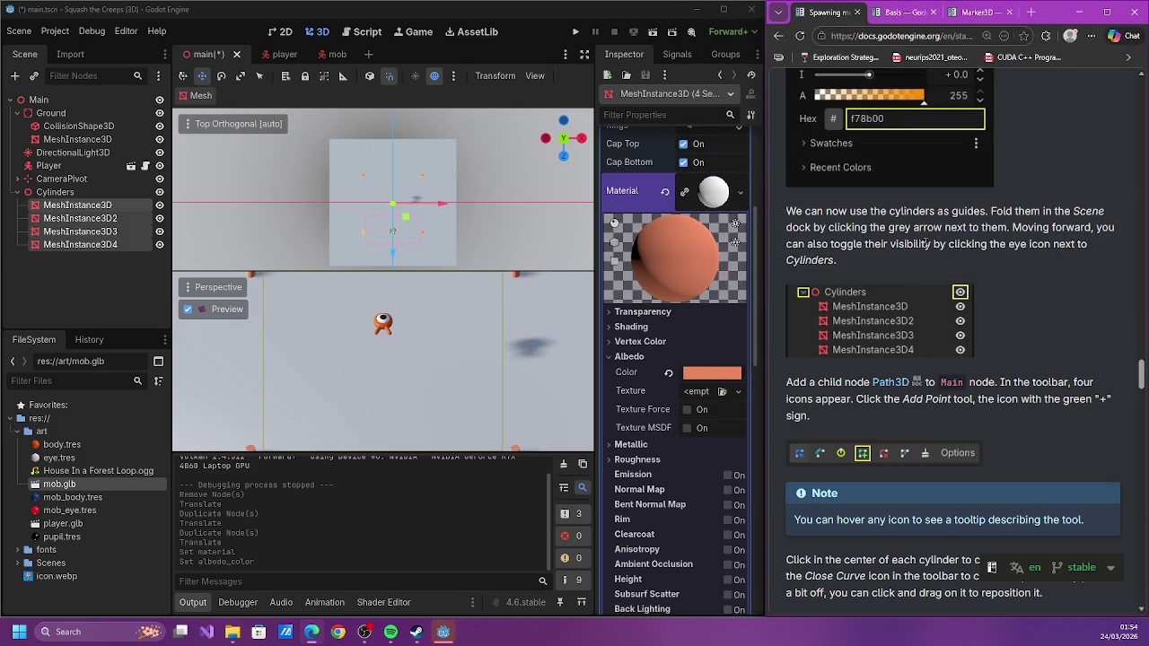
pyautogui.click(184, 242)
pyautogui.hotkey('ctrl', 's')
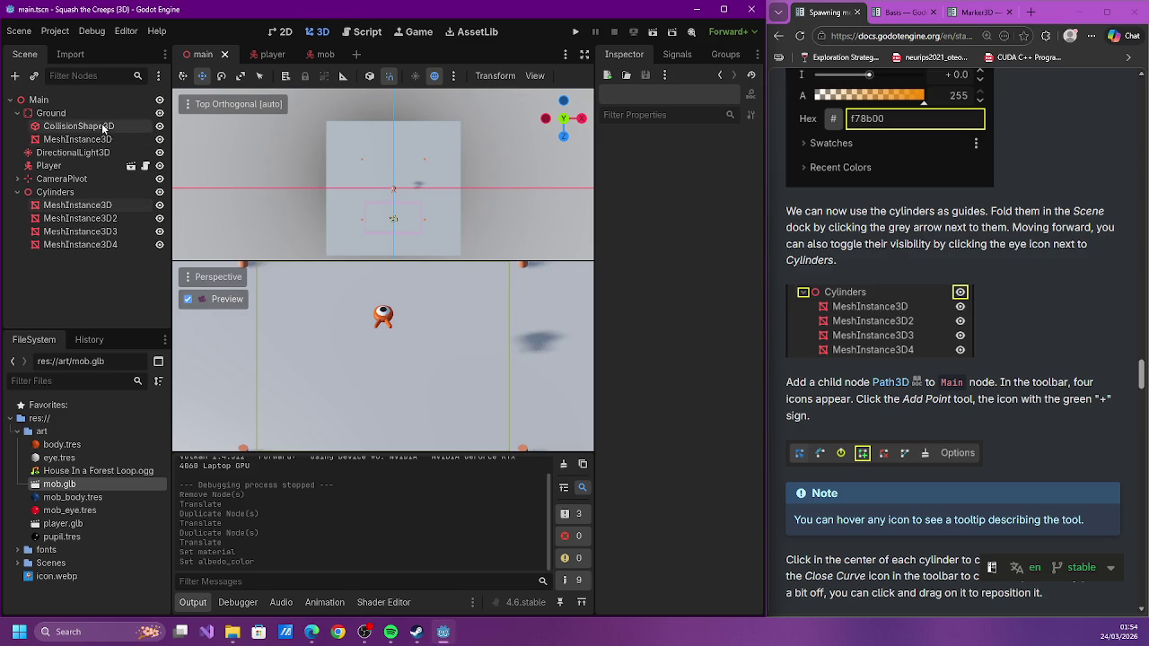
# Create a Path3D node under Main by searching 'path3', then save main.tscn
pyautogui.click(56, 100)
pyautogui.click(16, 78)
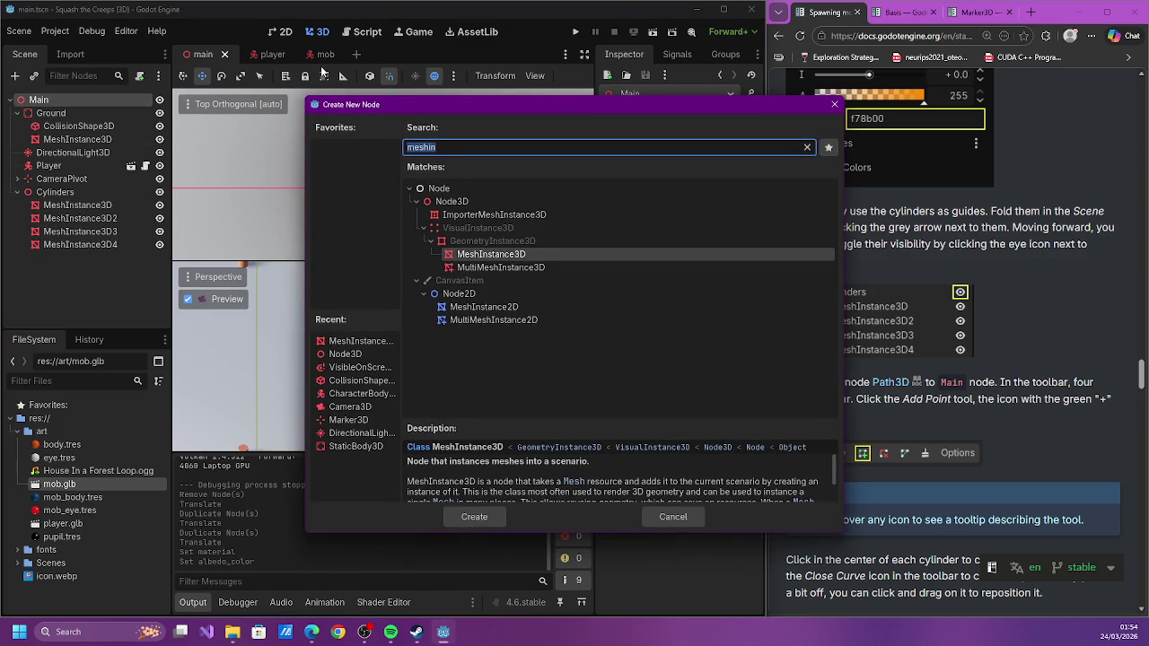
pyautogui.write('path3')
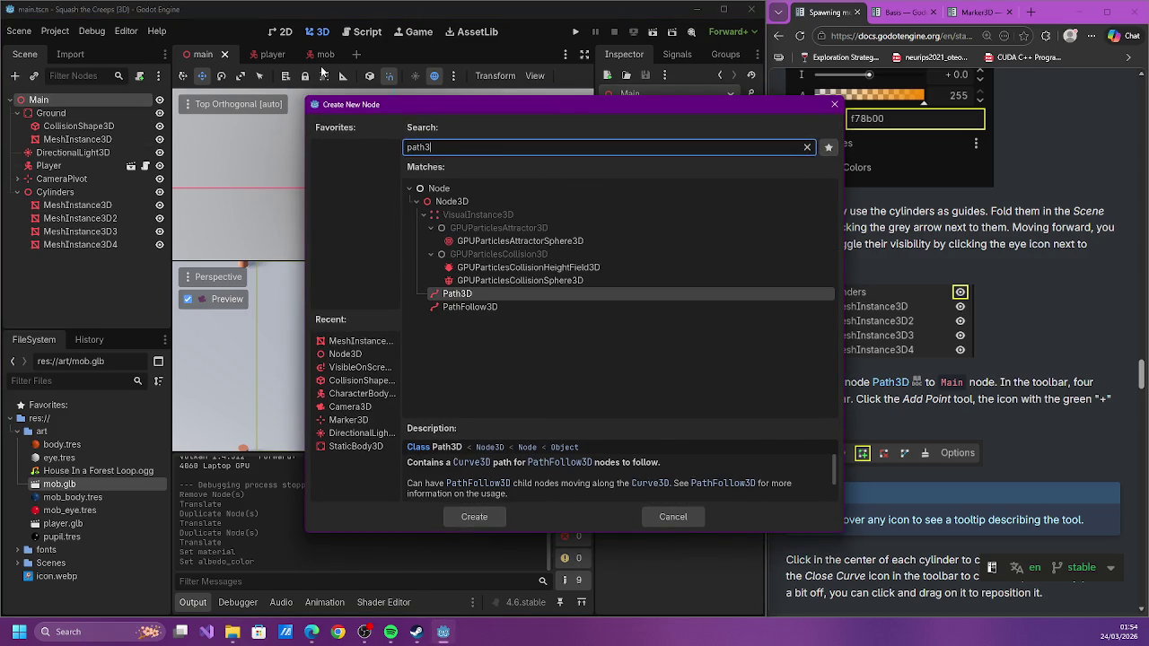
pyautogui.press('Return')
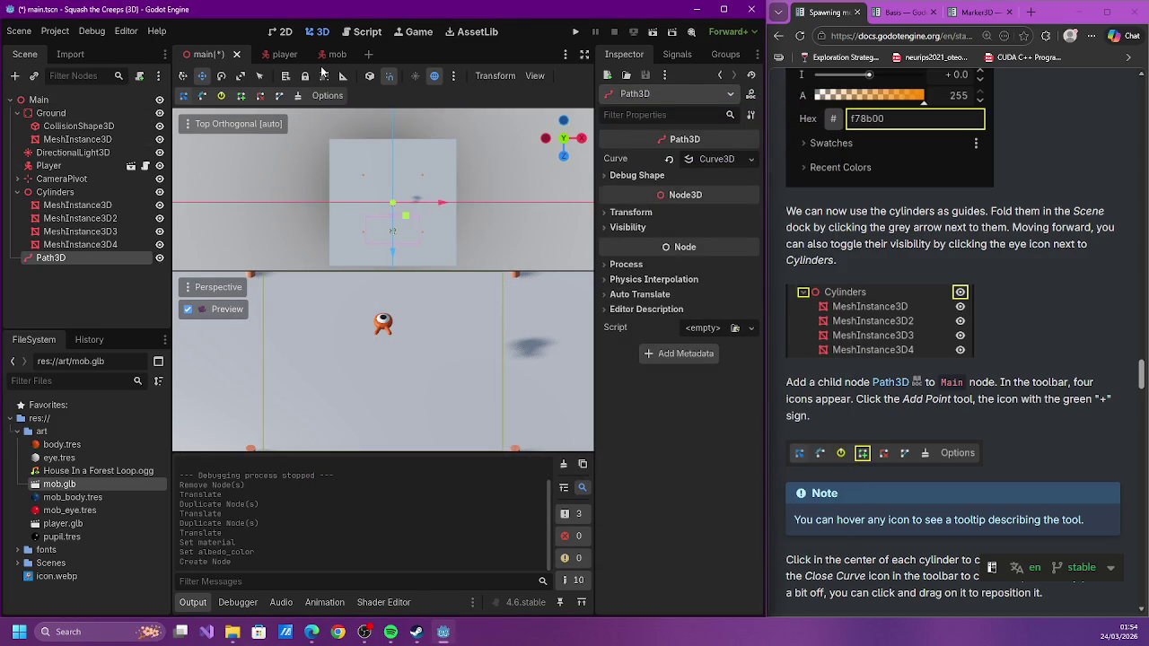
pyautogui.hotkey('ctrl', 's')
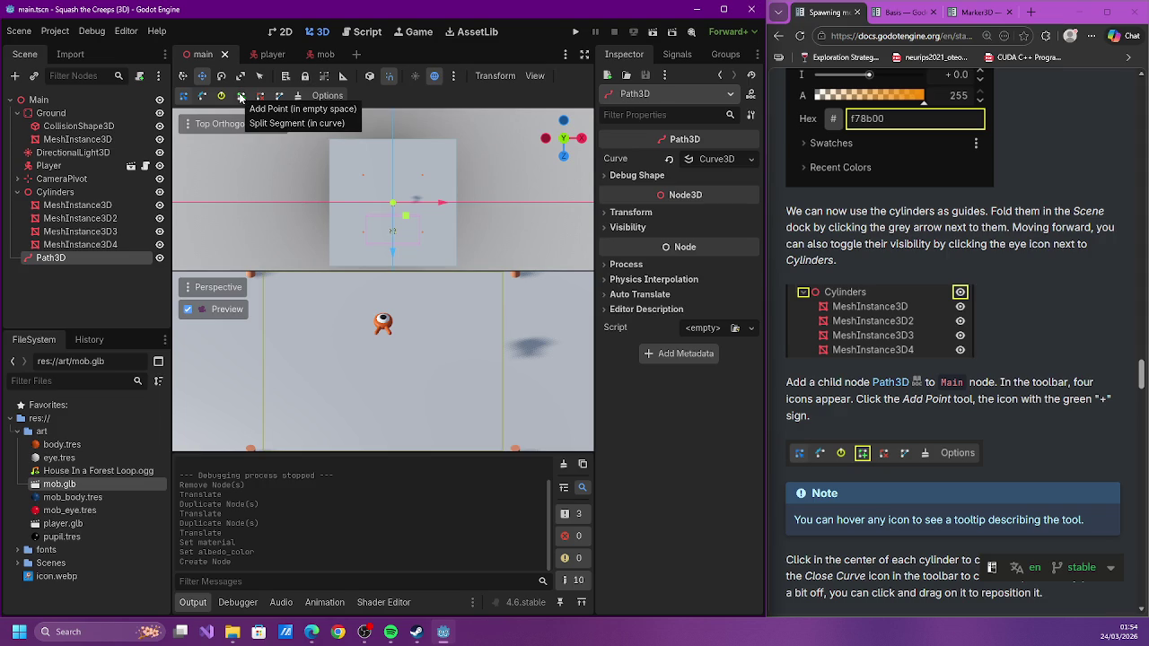
pyautogui.scroll(3, 348, 216)
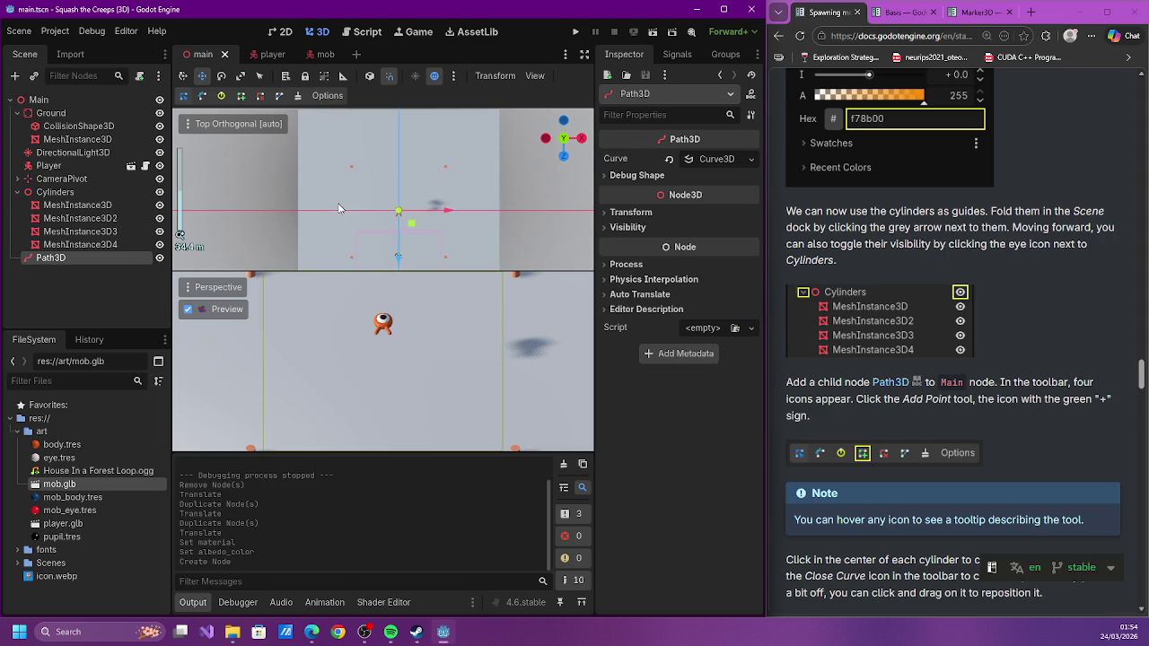
pyautogui.scroll(3, 379, 216)
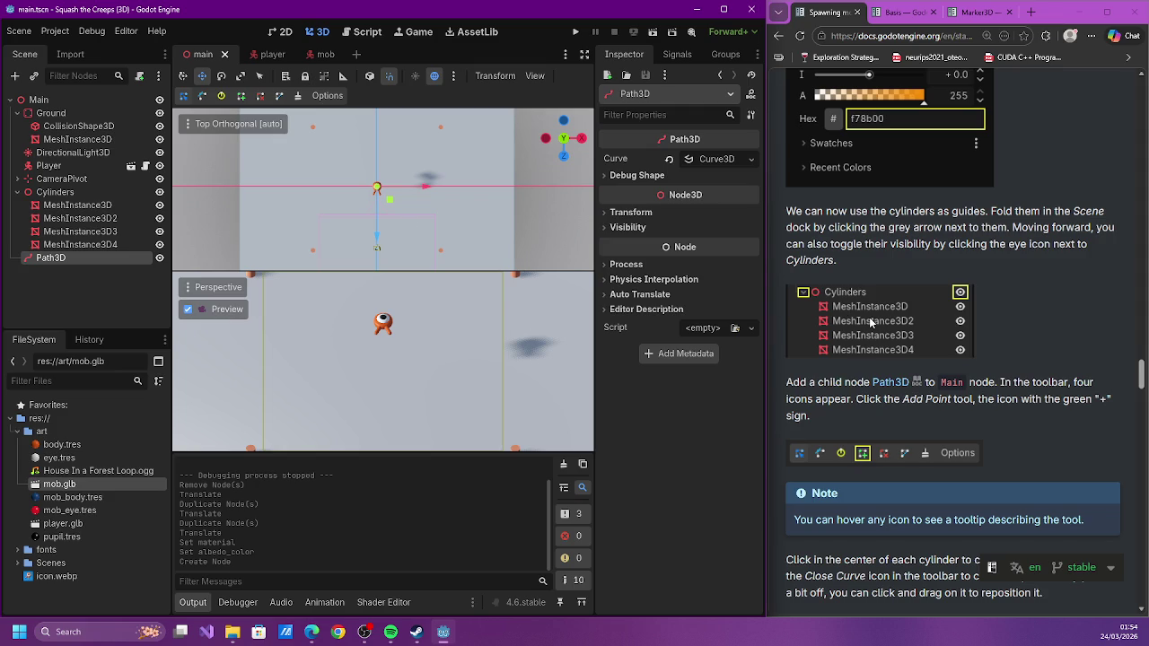
pyautogui.scroll(-1, 870, 323)
pyautogui.scroll(-2, 871, 324)
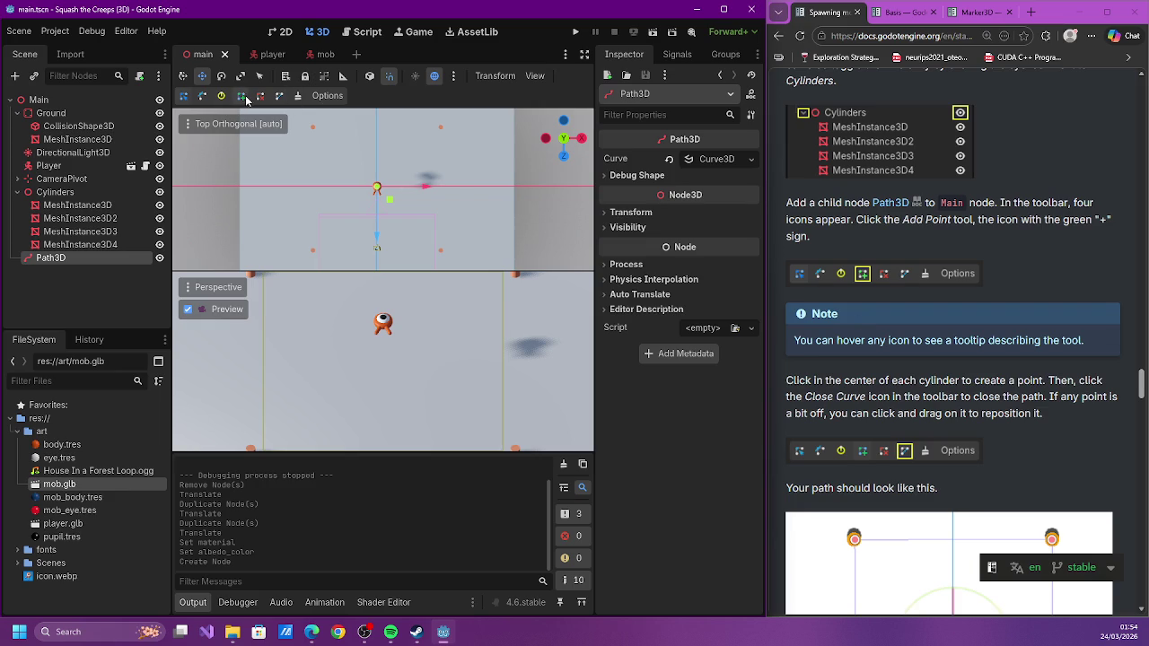
# Place path points on the four cylinder centres and close the curve into a rectangular loop
pyautogui.click(313, 128)
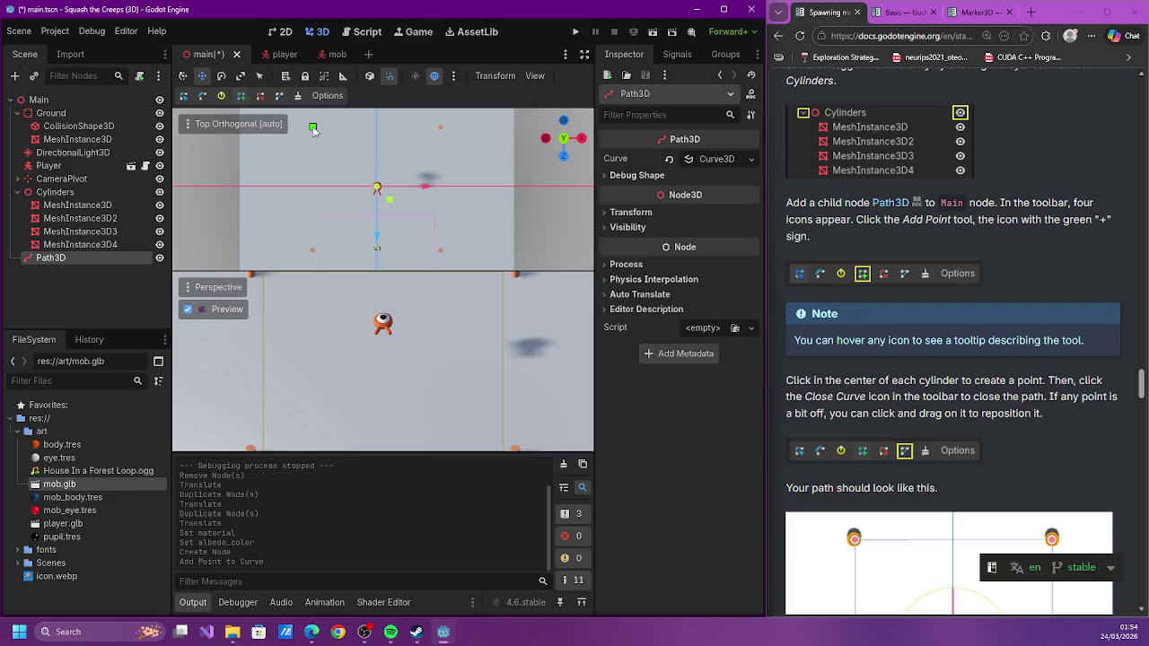
pyautogui.click(440, 128)
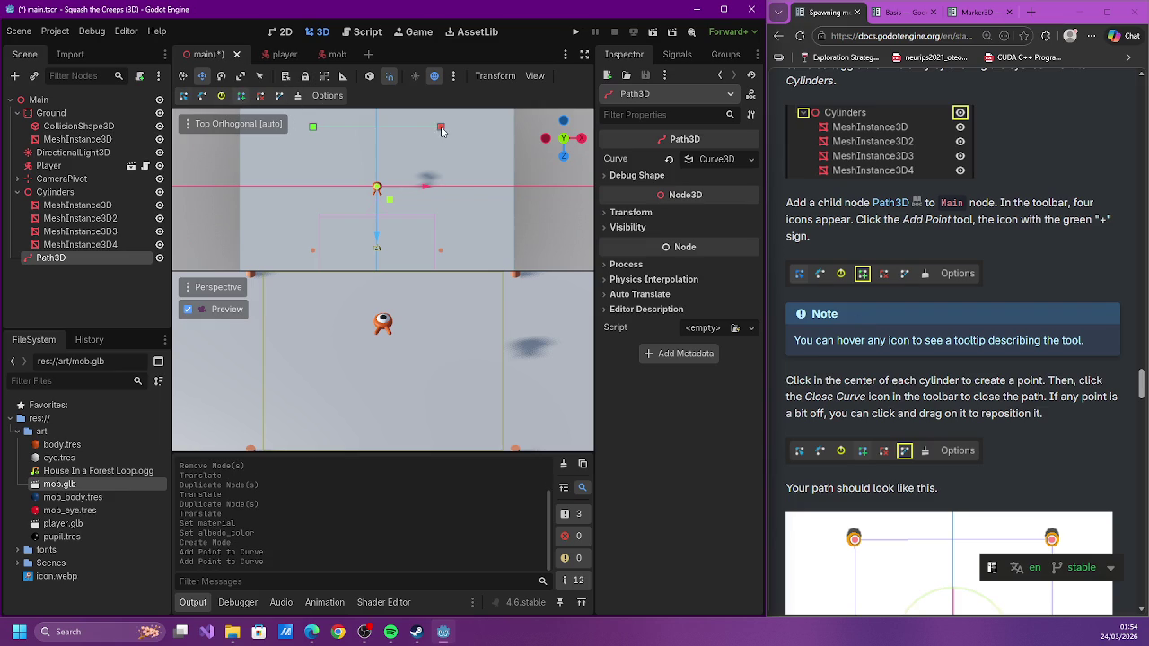
pyautogui.click(441, 250)
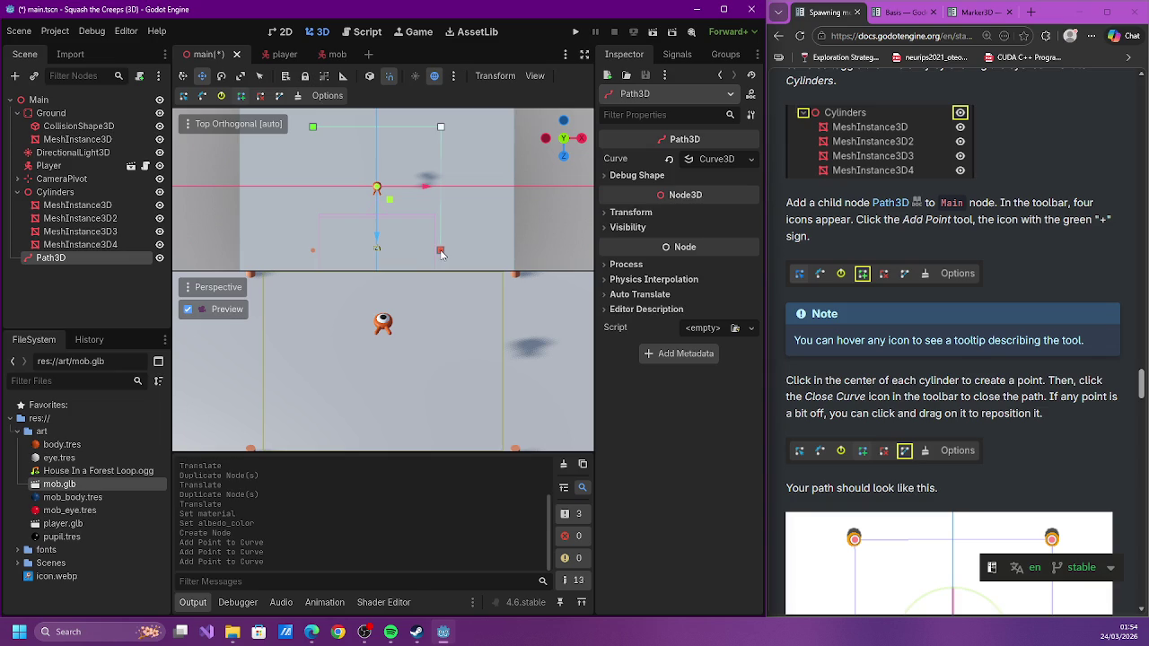
pyautogui.click(313, 251)
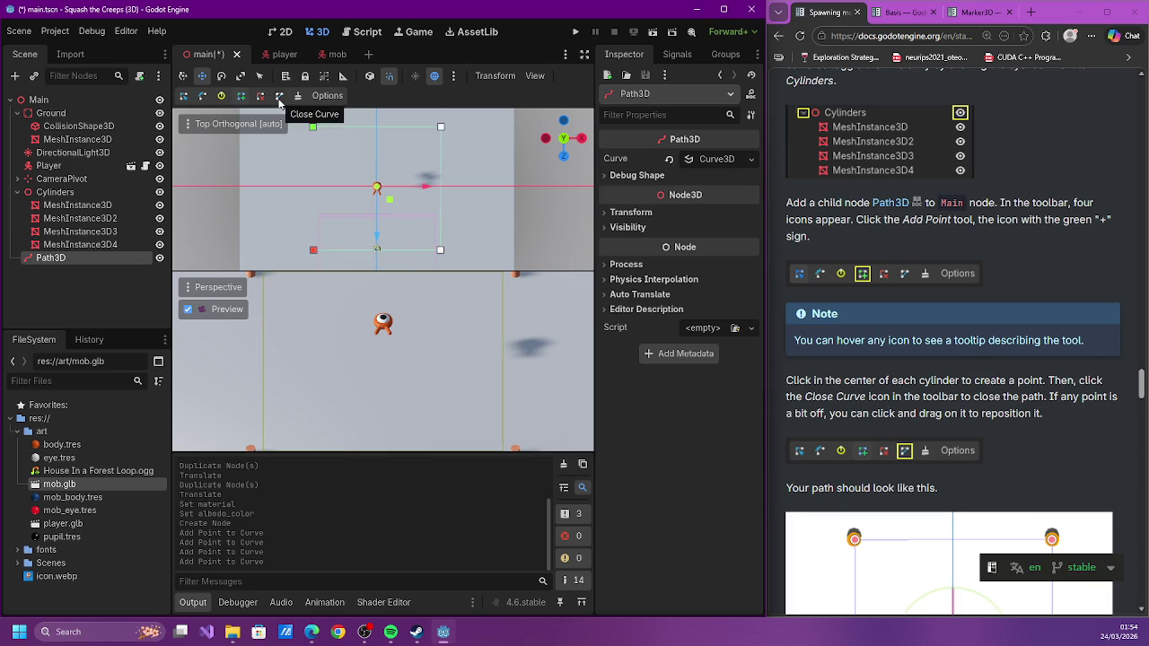
pyautogui.click(278, 97)
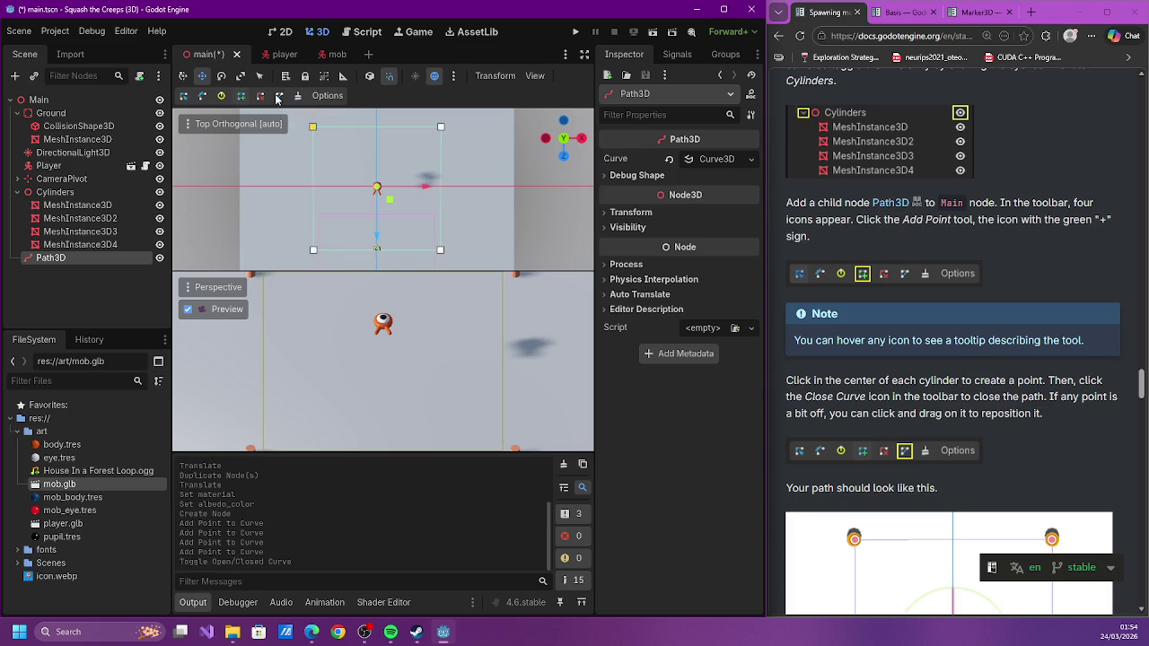
pyautogui.scroll(-3, 897, 265)
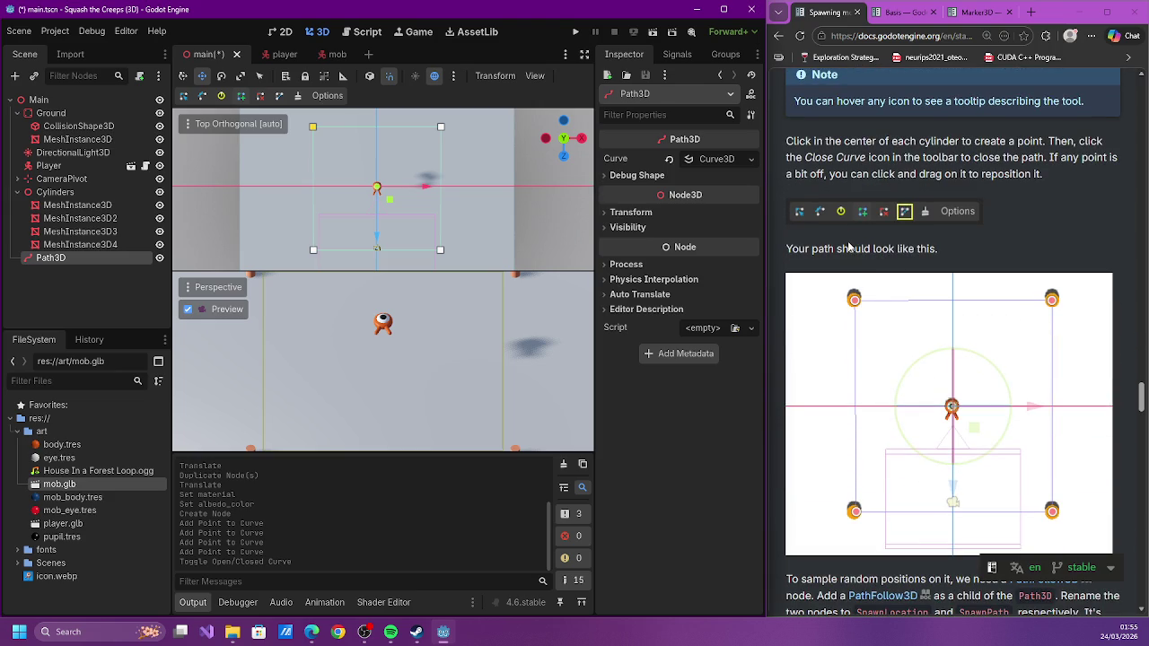
pyautogui.scroll(-2, 849, 245)
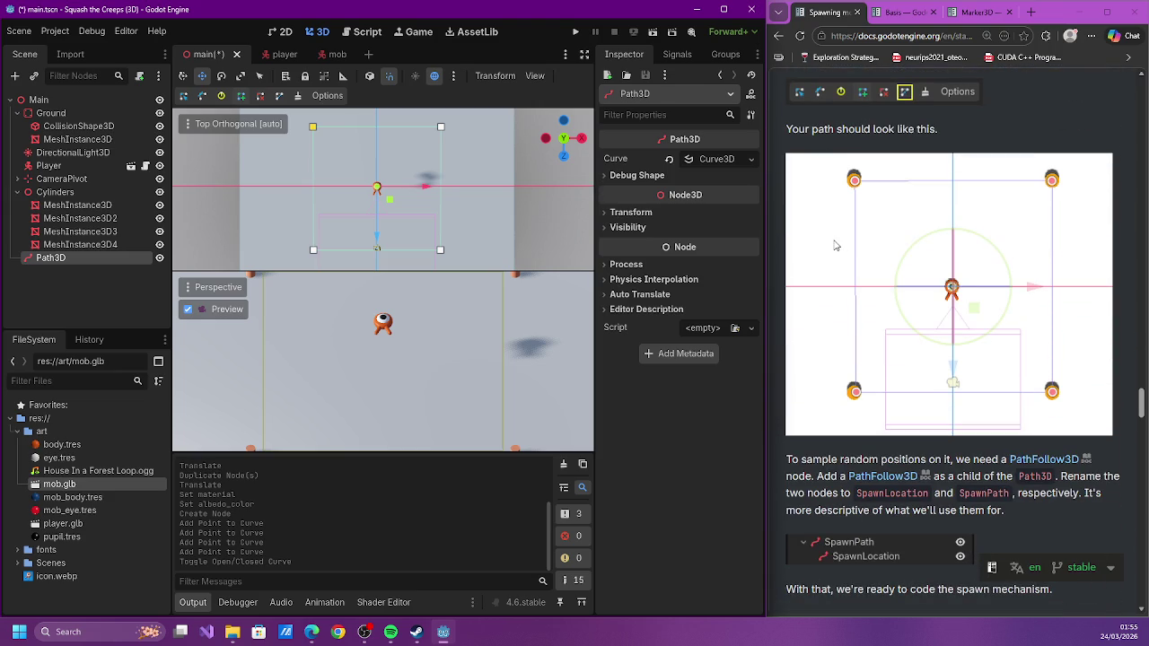
pyautogui.click(104, 293)
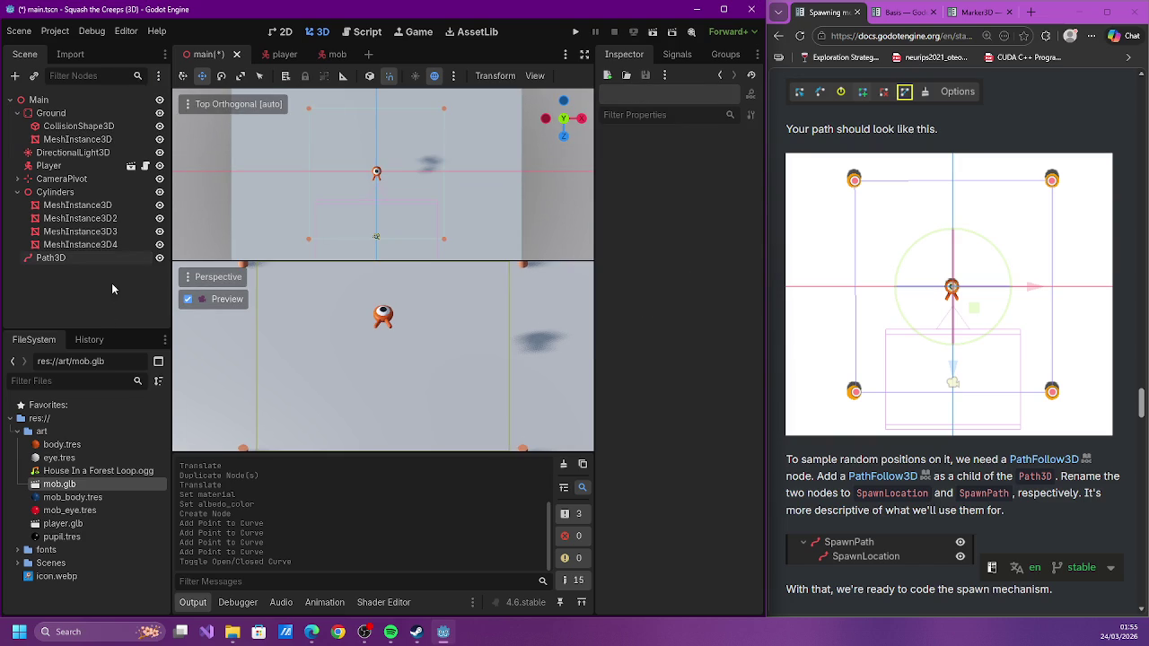
# Add a PathFollow3D child under Path3D, save, and start renaming Path3D
pyautogui.hotkey('ctrl', 's')
pyautogui.click(109, 260)
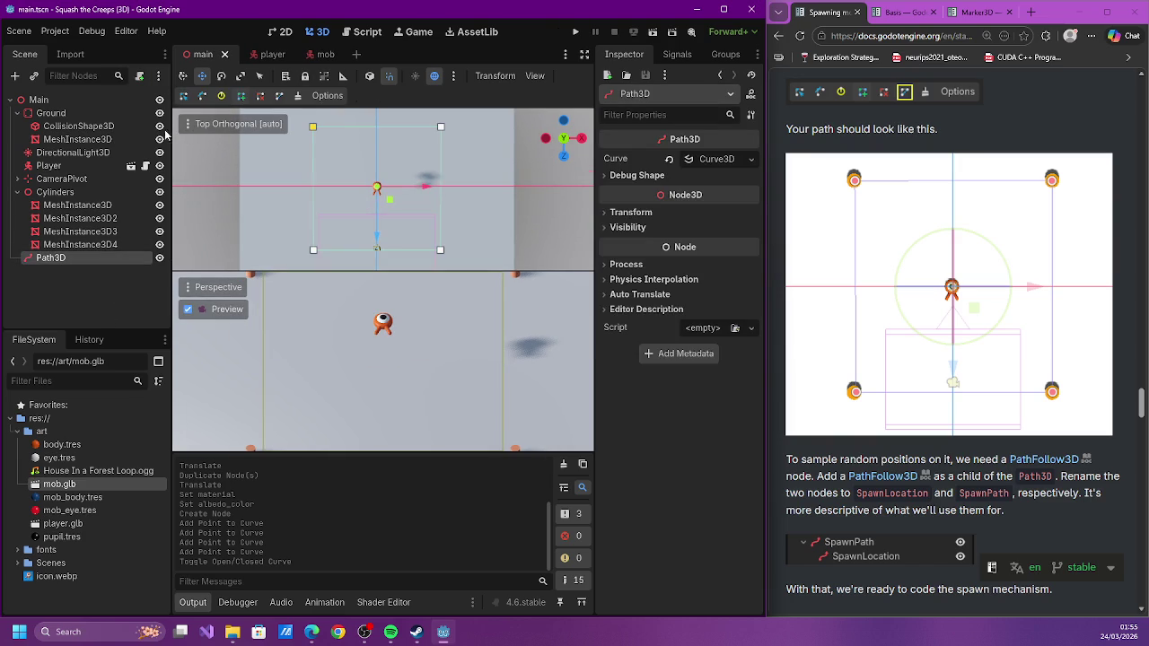
pyautogui.click(14, 78)
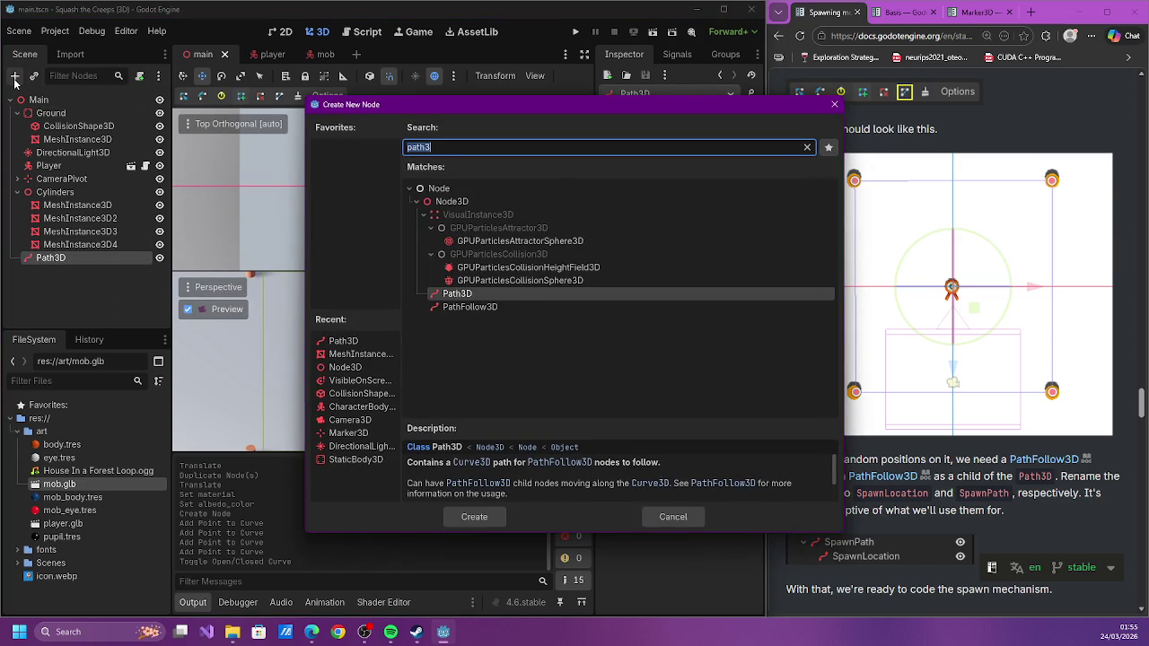
pyautogui.write('pathfo')
pyautogui.press('Return')
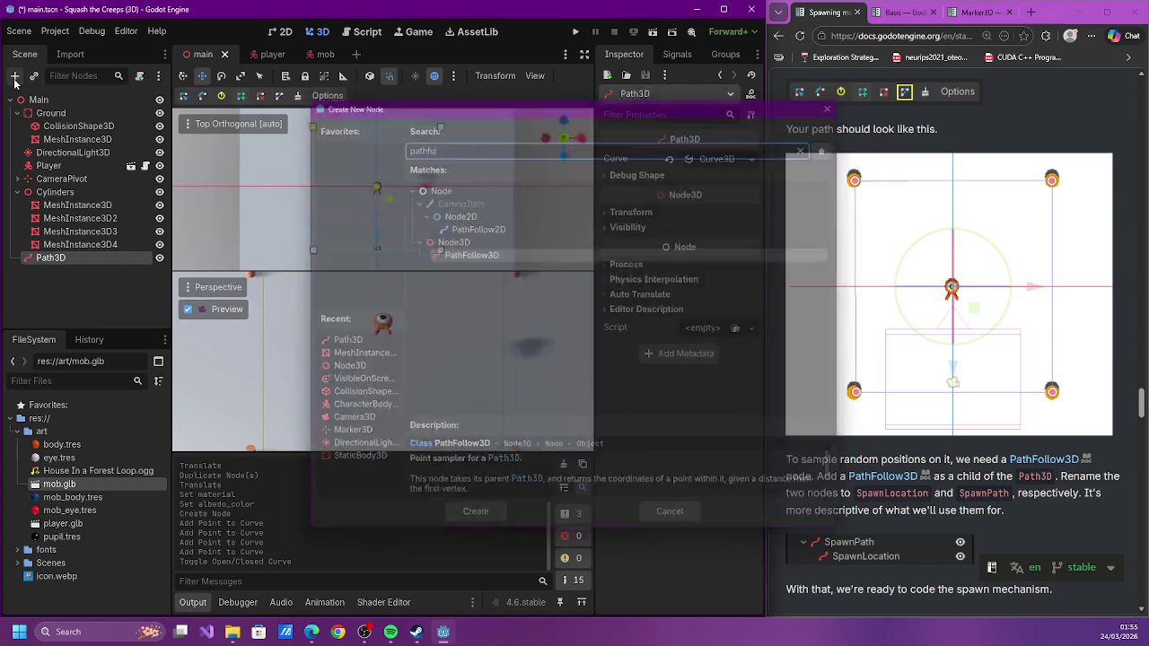
pyautogui.hotkey('ctrl', 's')
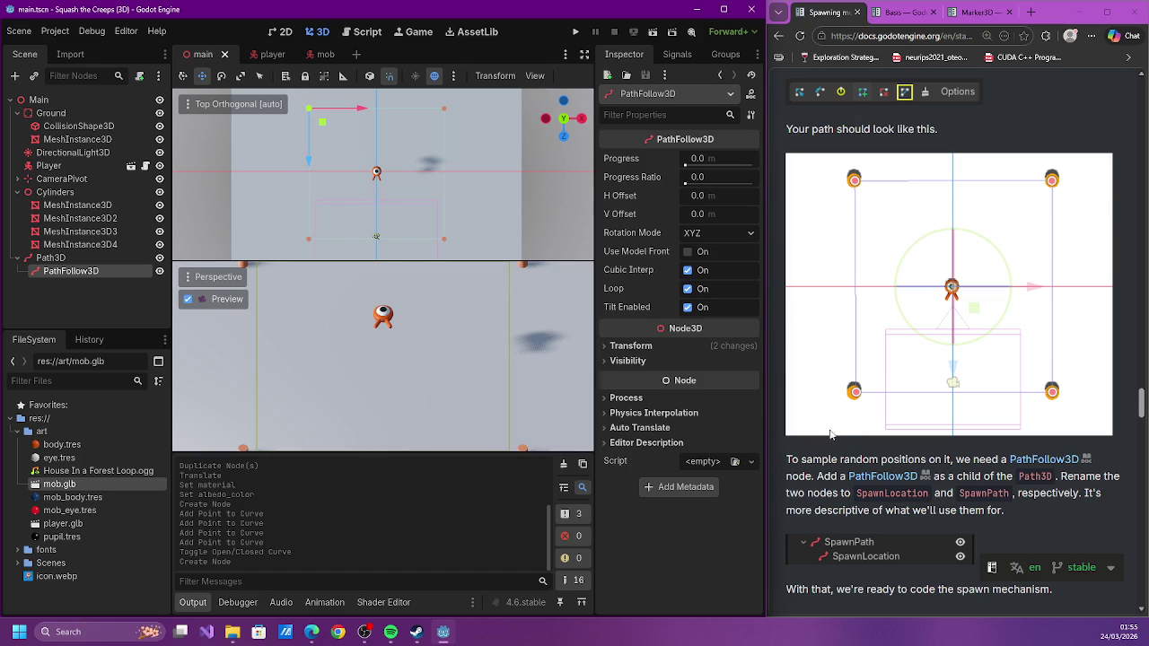
pyautogui.click(81, 257)
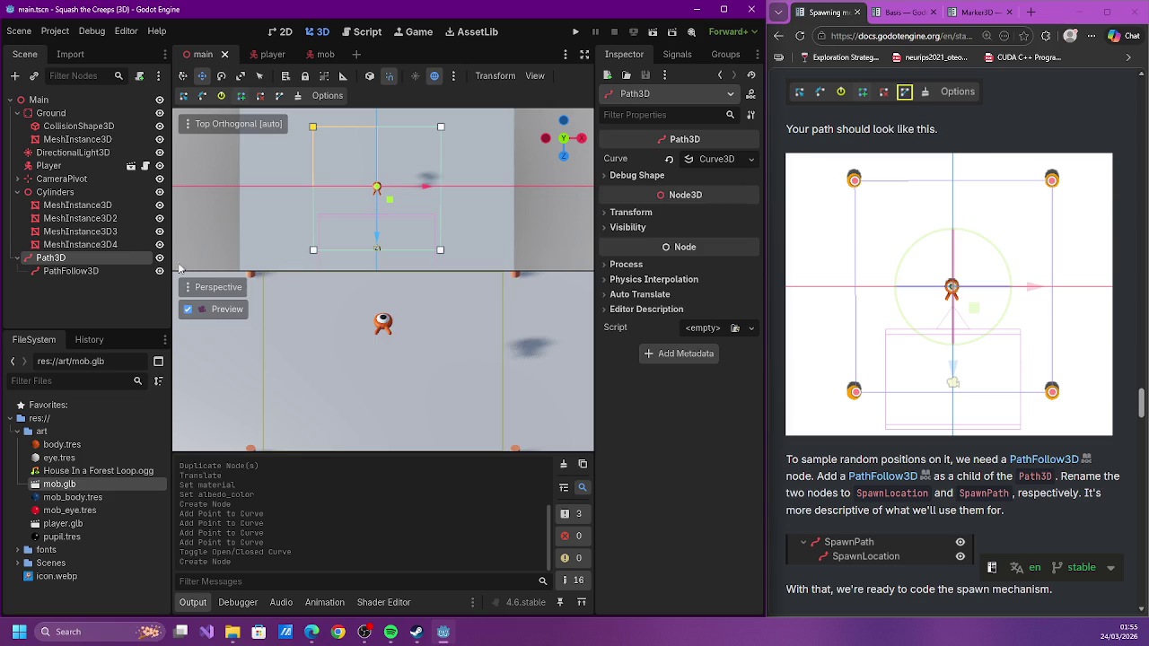
pyautogui.doubleClick(76, 259)
# Rename Path3D to SpawnLocation and its PathFollow3D child to SpawnPath
pyautogui.write('SpawnLocation')
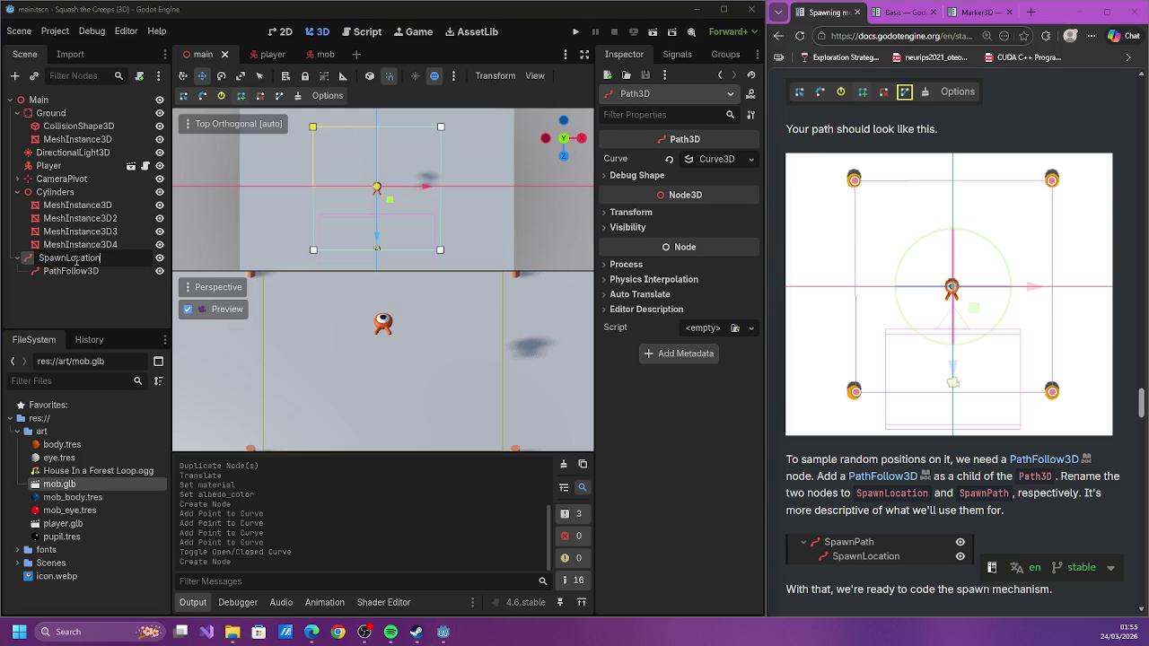
pyautogui.press('Return')
pyautogui.click(71, 273)
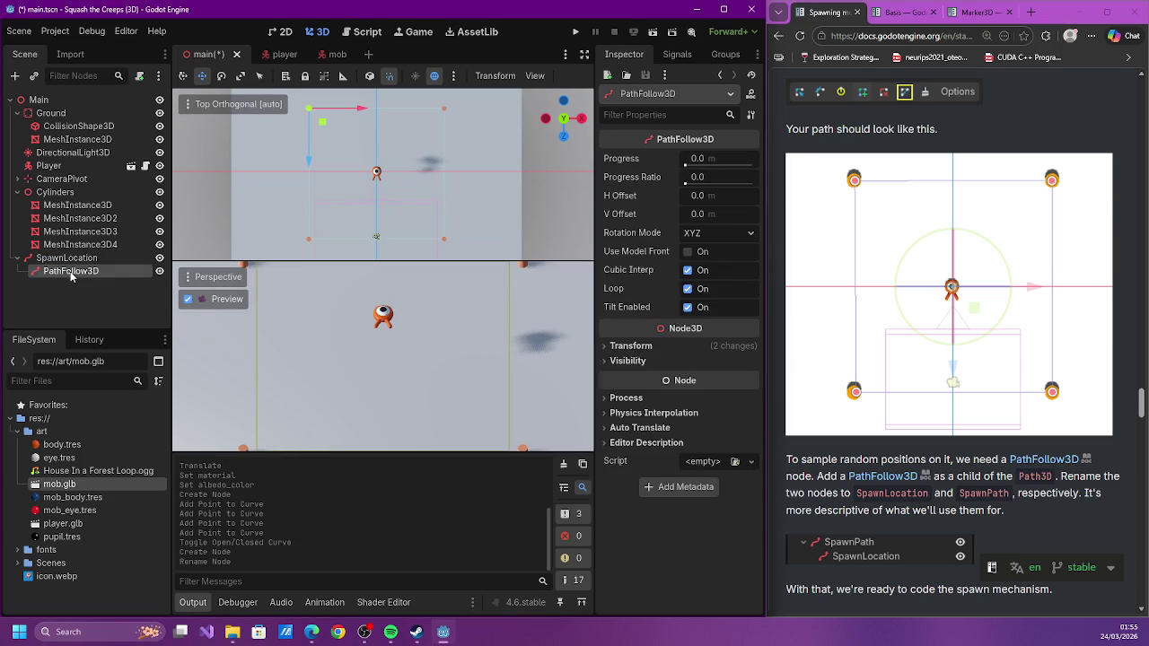
pyautogui.doubleClick(71, 272)
pyautogui.write('SpawnPath')
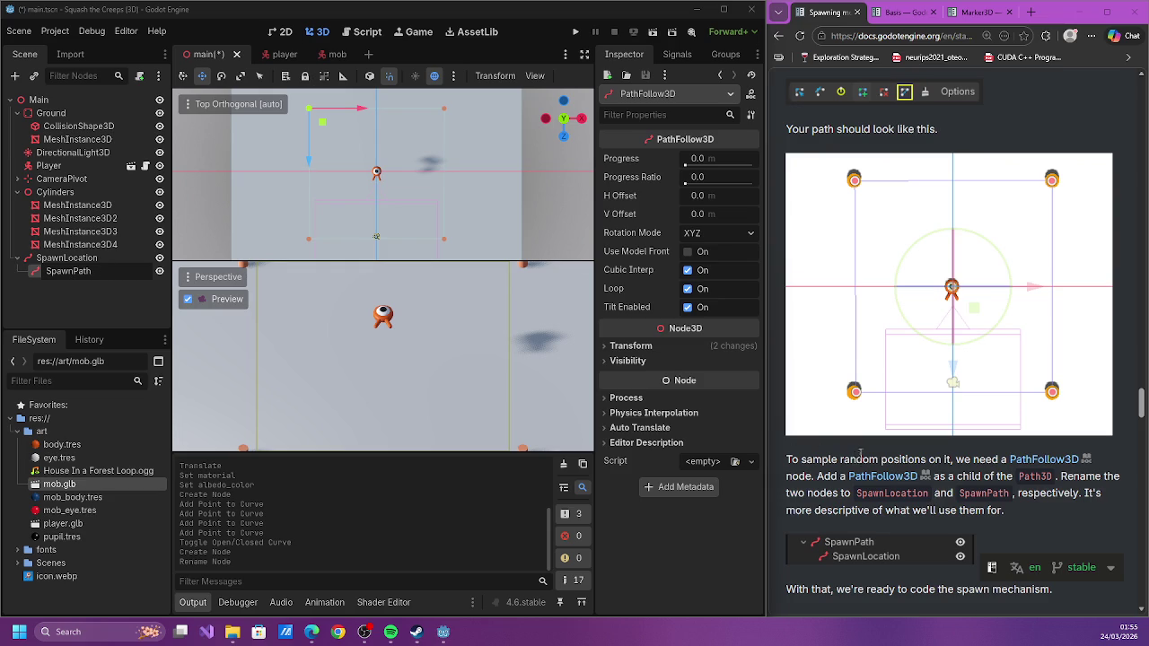
pyautogui.scroll(-3, 857, 453)
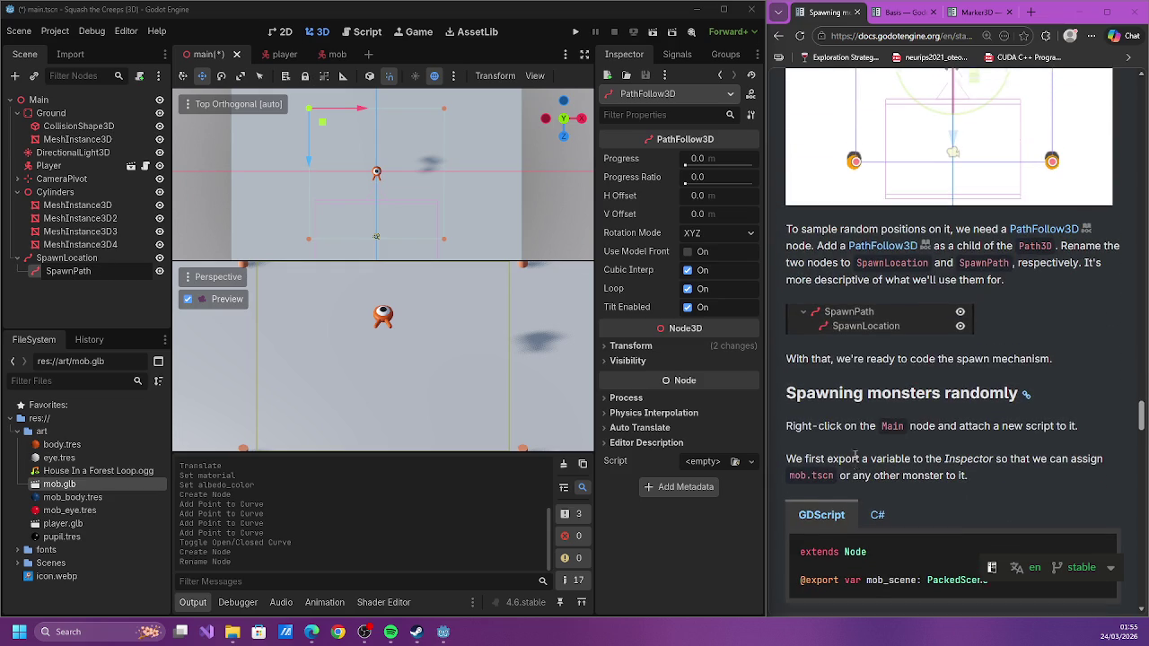
pyautogui.scroll(5, 854, 460)
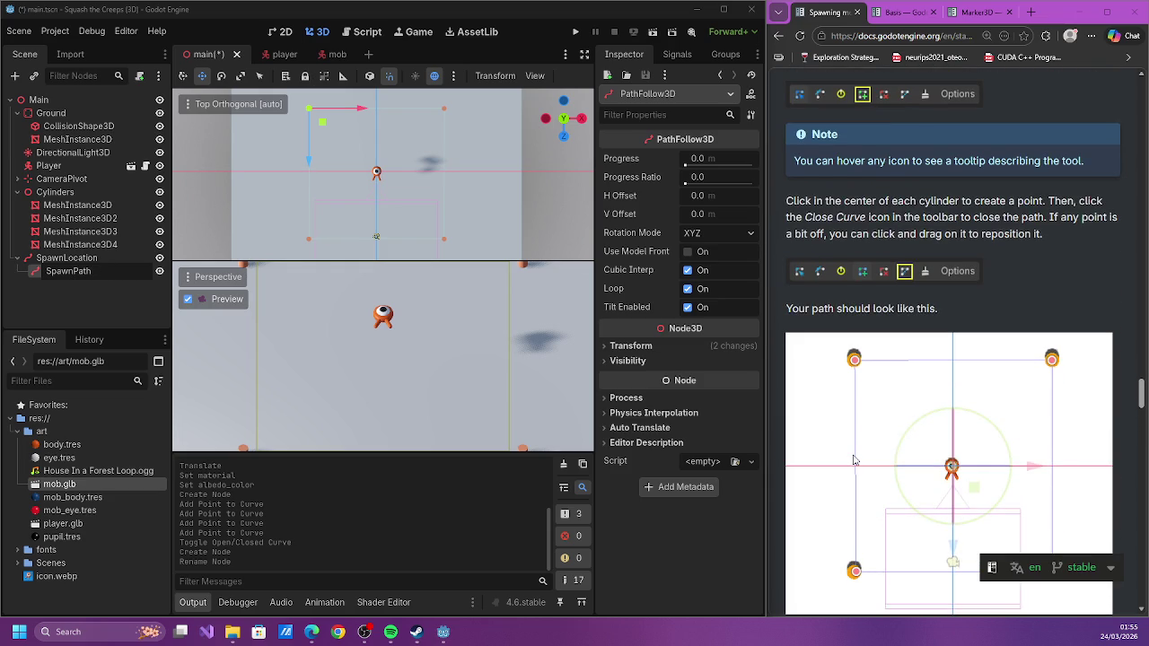
pyautogui.scroll(-3, 855, 459)
pyautogui.click(852, 459)
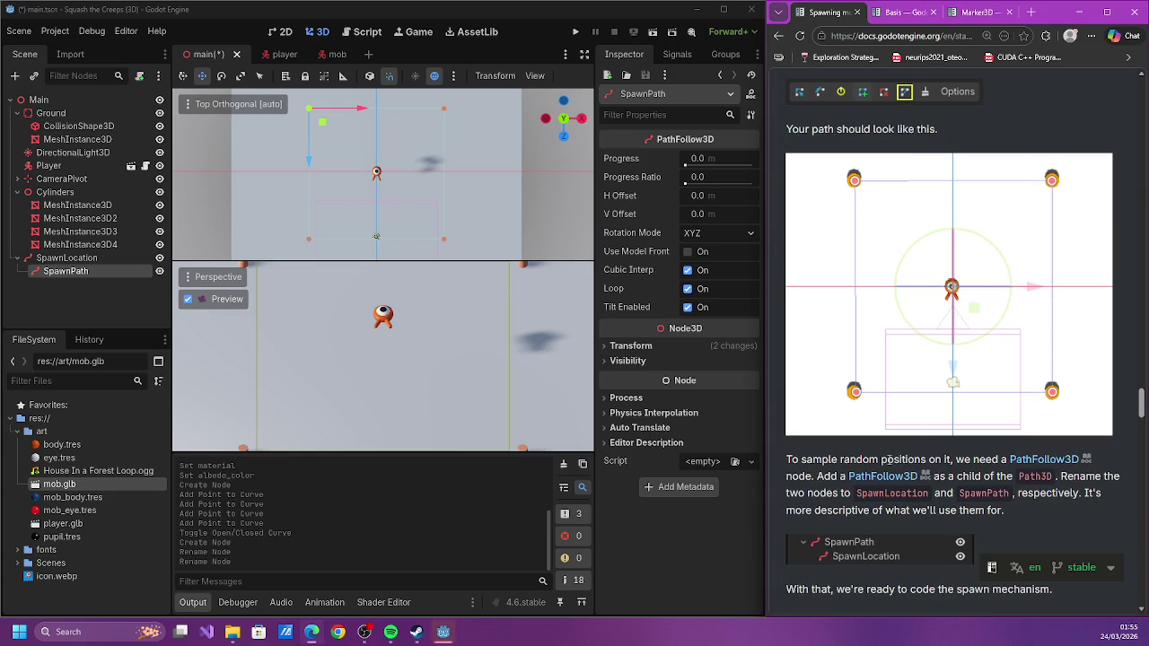
# Read the tutorial's PathFollow3D paragraph and reselect SpawnLocation and SpawnPath
pyautogui.tripleClick(852, 460)
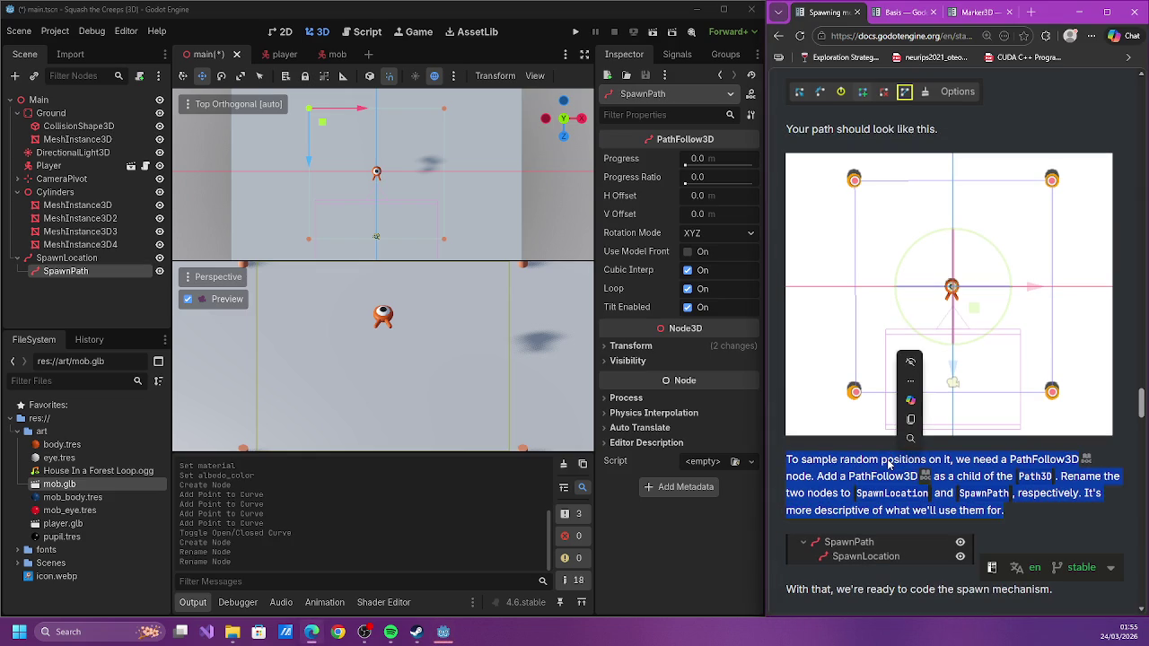
pyautogui.click(973, 485)
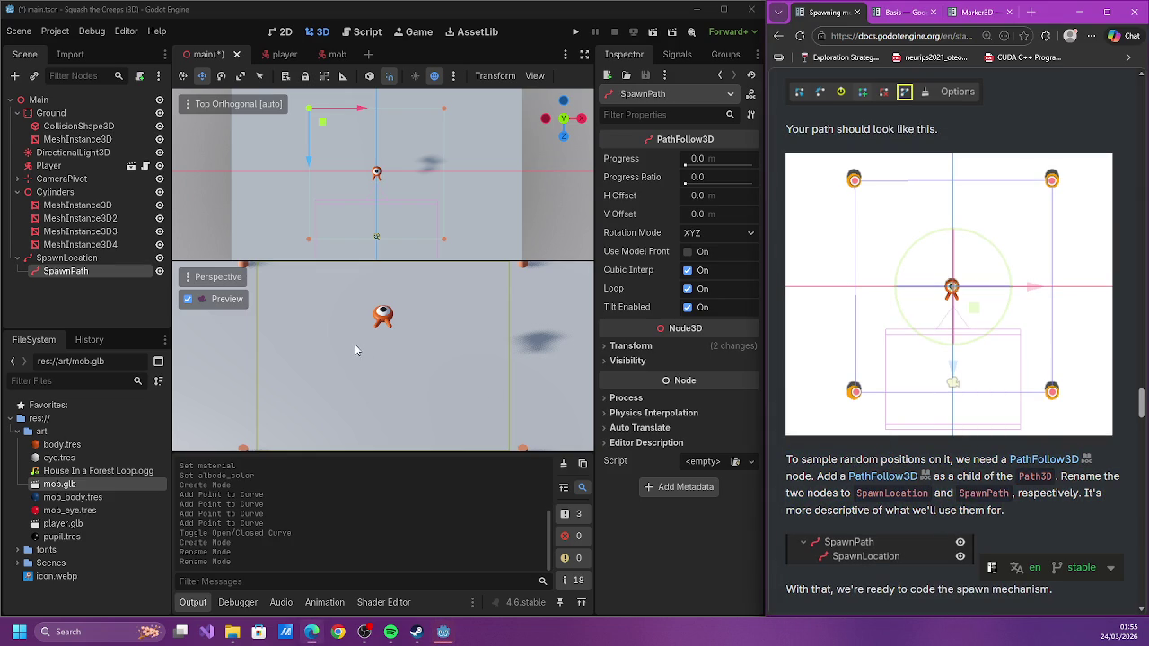
pyautogui.click(67, 257)
pyautogui.click(82, 272)
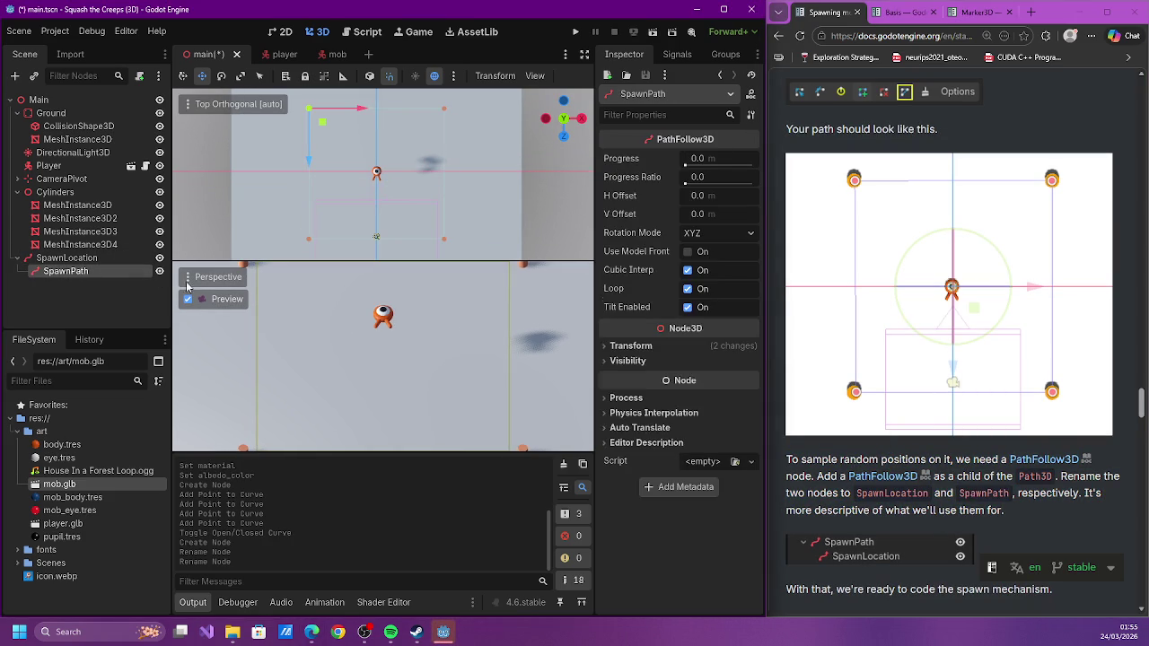
pyautogui.scroll(-3, 941, 430)
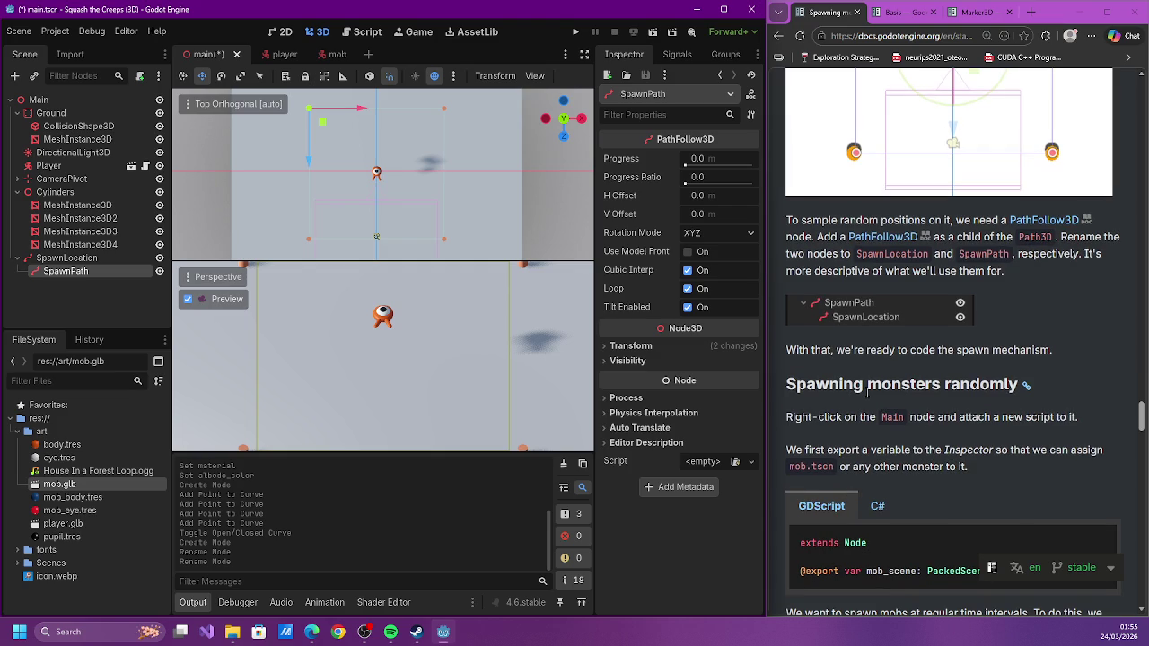
# Cancel the browser's Save As dialog, deselect SpawnPath, and save main.tscn
pyautogui.hotkey('ctrl', 's')
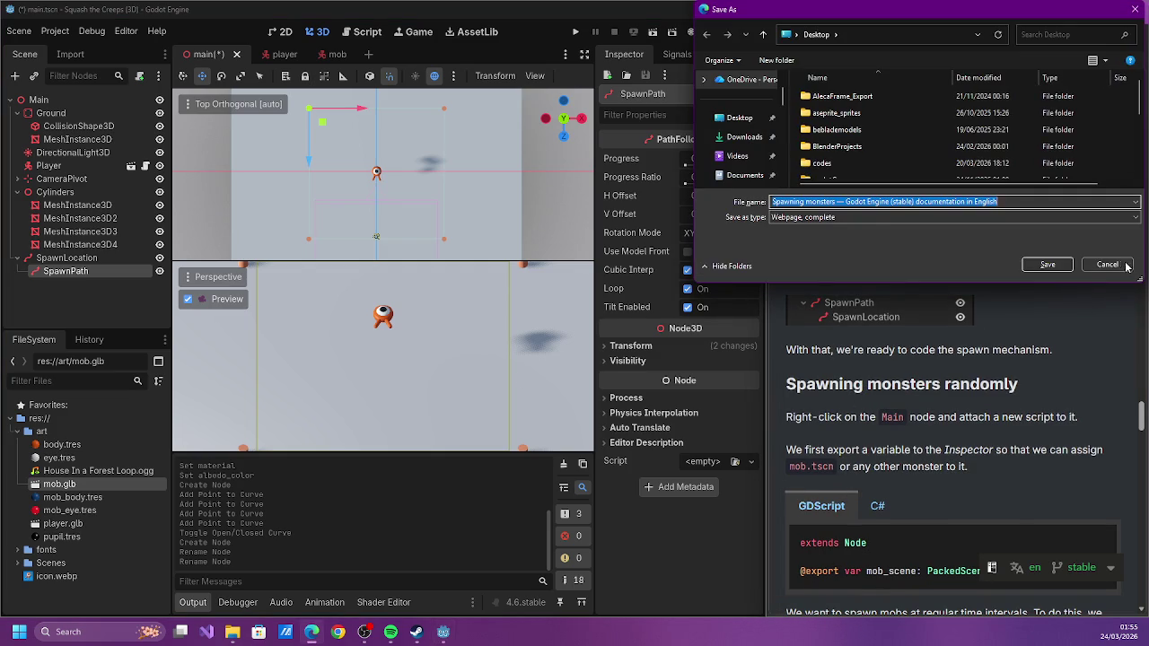
pyautogui.click(1109, 265)
pyautogui.scroll(-2, 919, 309)
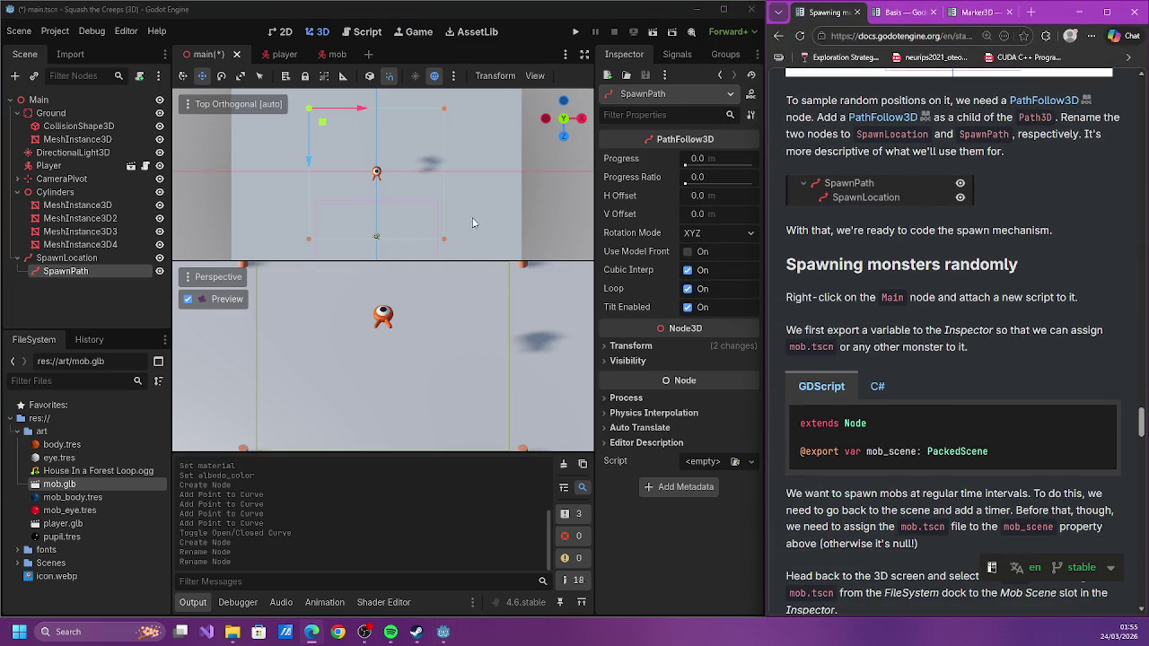
pyautogui.scroll(-1, 360, 198)
pyautogui.scroll(-2, 977, 277)
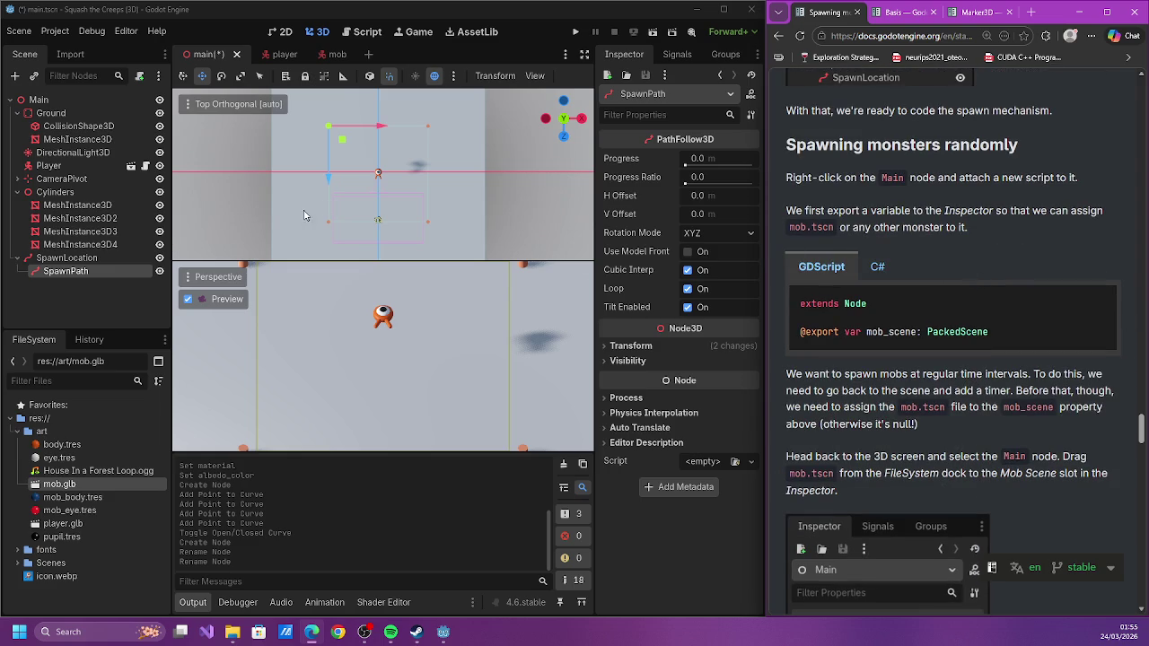
pyautogui.click(95, 296)
pyautogui.hotkey('ctrl', 's')
pyautogui.click(17, 192)
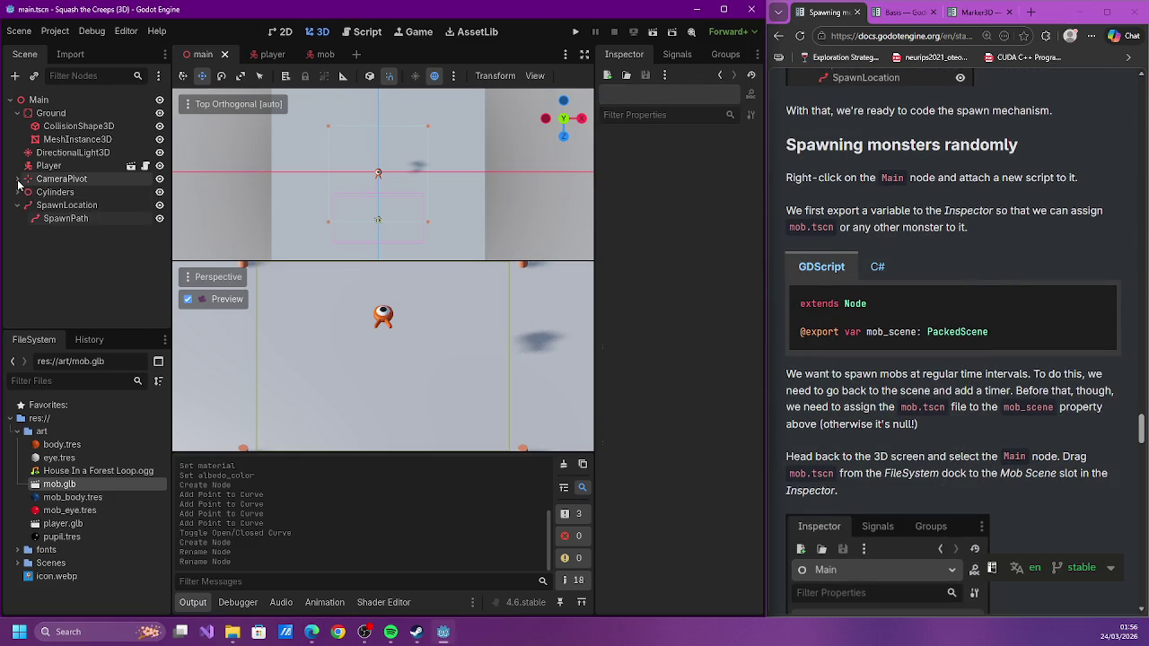
pyautogui.click(17, 113)
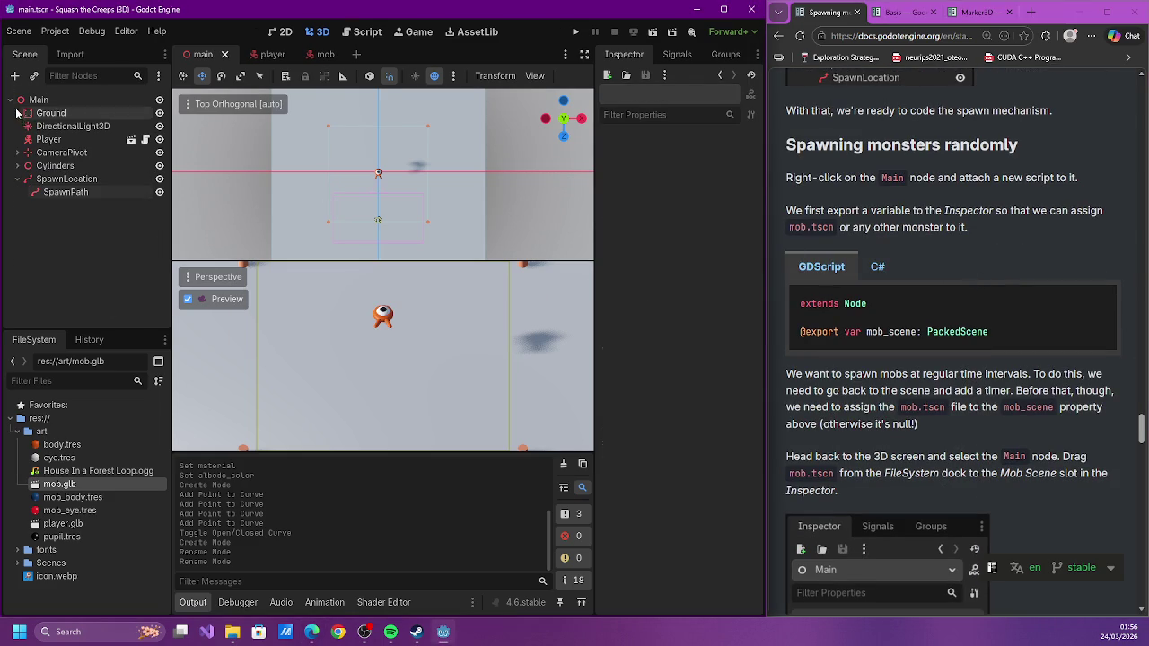
pyautogui.click(39, 98)
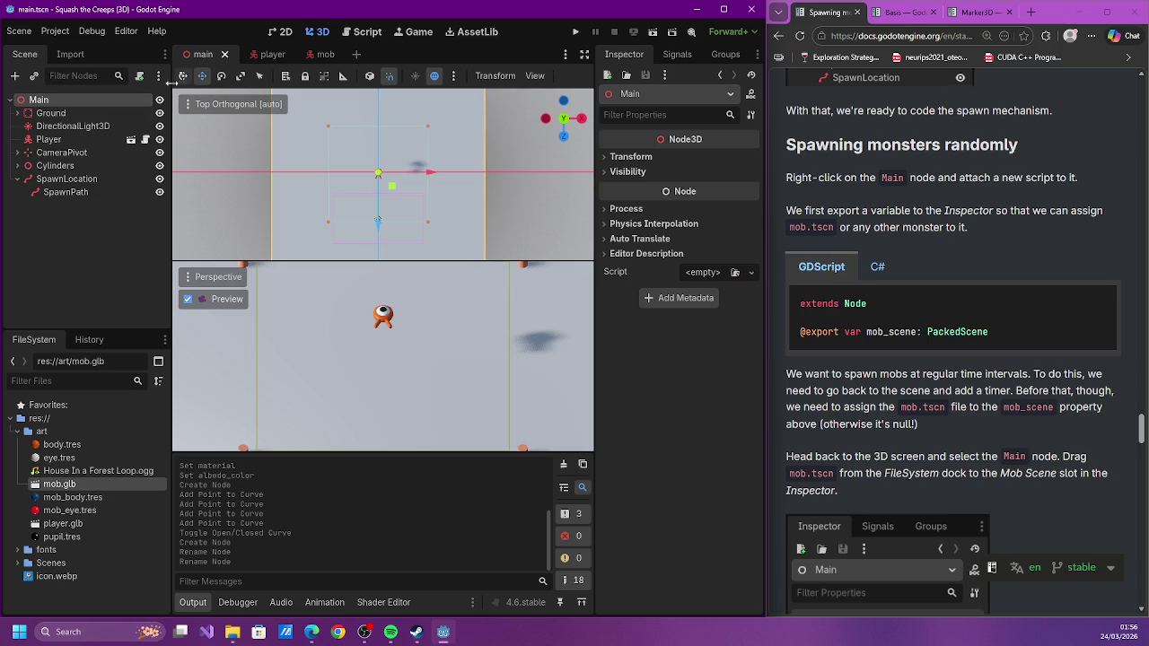
pyautogui.click(140, 75)
pyautogui.click(510, 438)
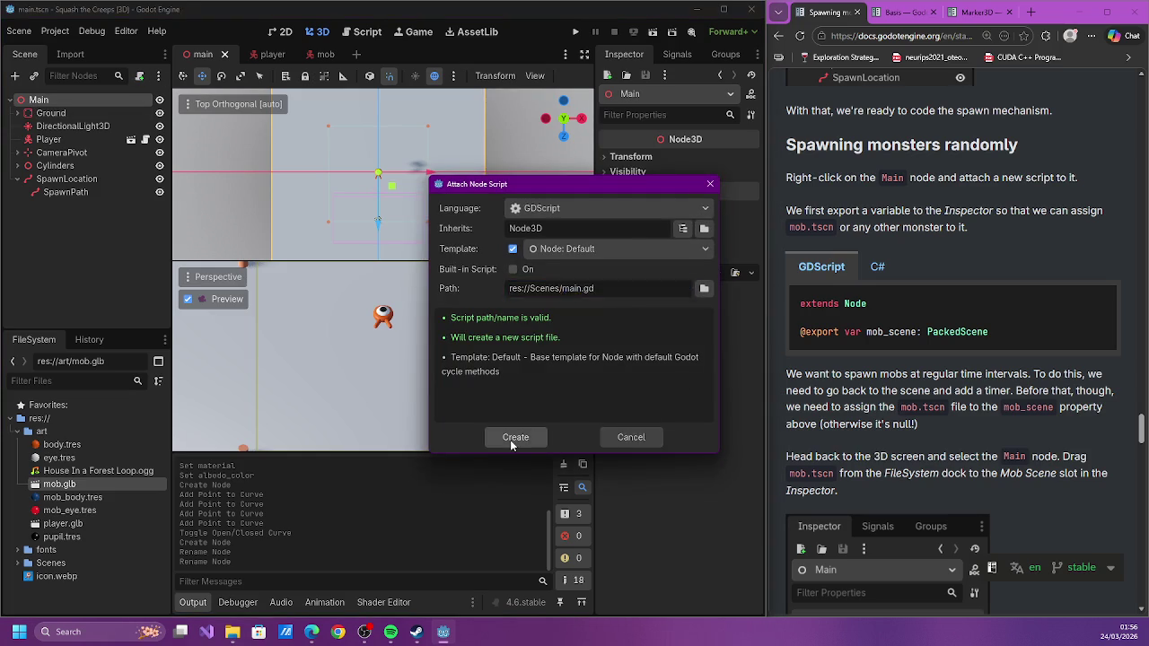
pyautogui.click(397, 119)
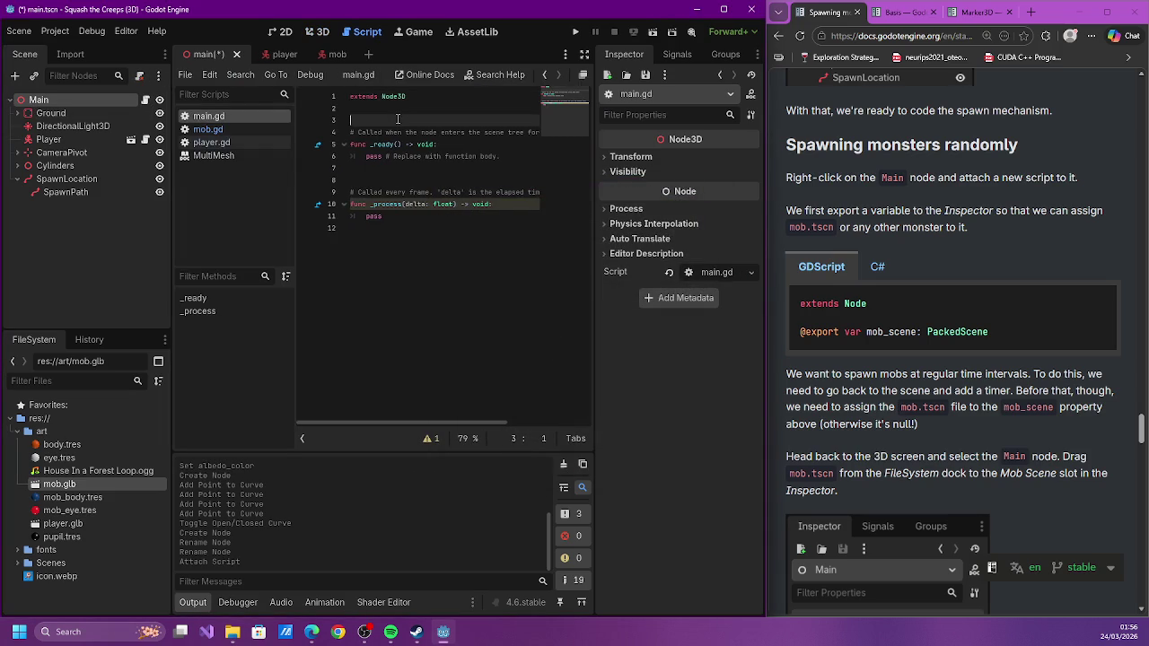
pyautogui.write('@export va')
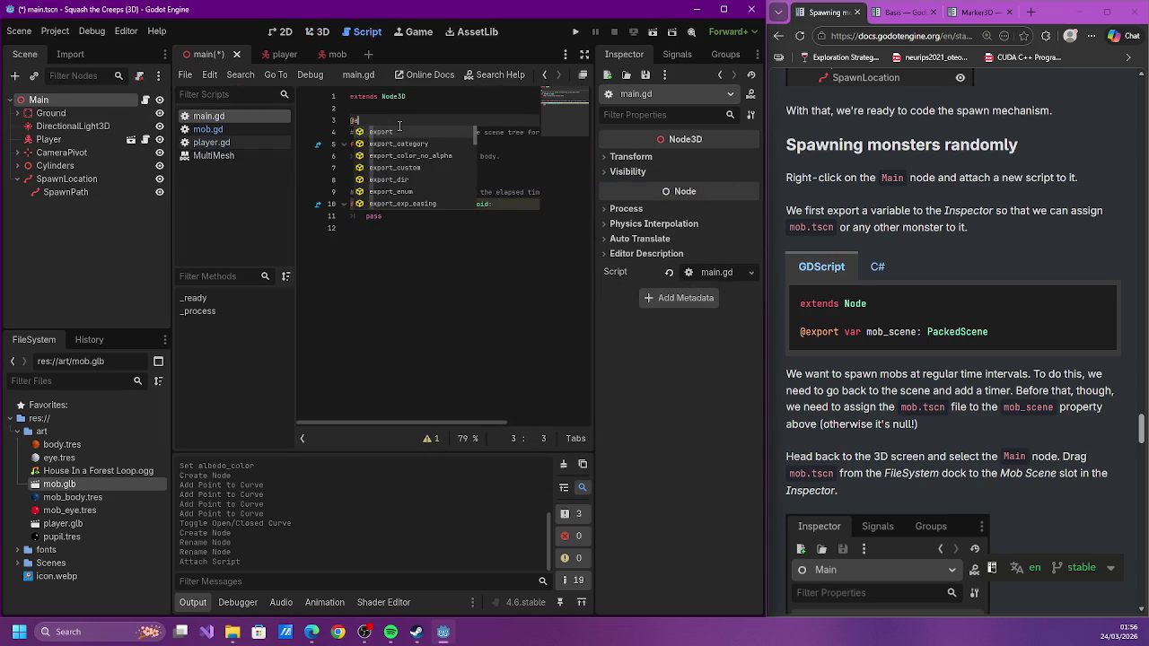
pyautogui.write('r ')
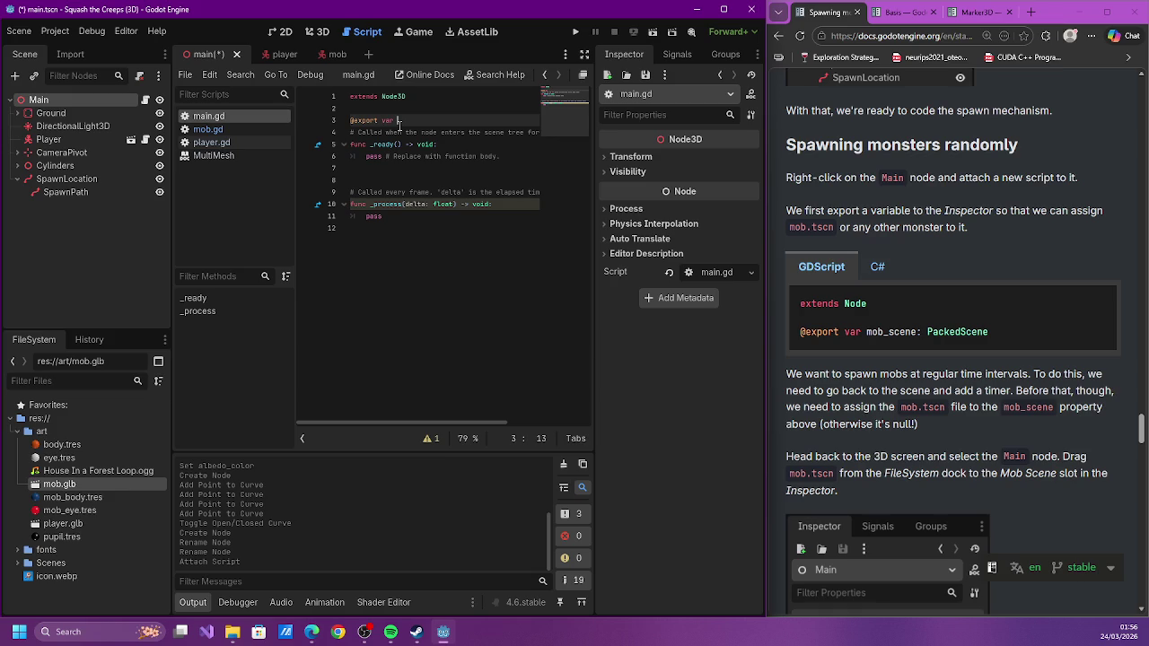
pyautogui.write('mob_scene: ')
pyautogui.write('PackedScene')
pyautogui.press('Return')
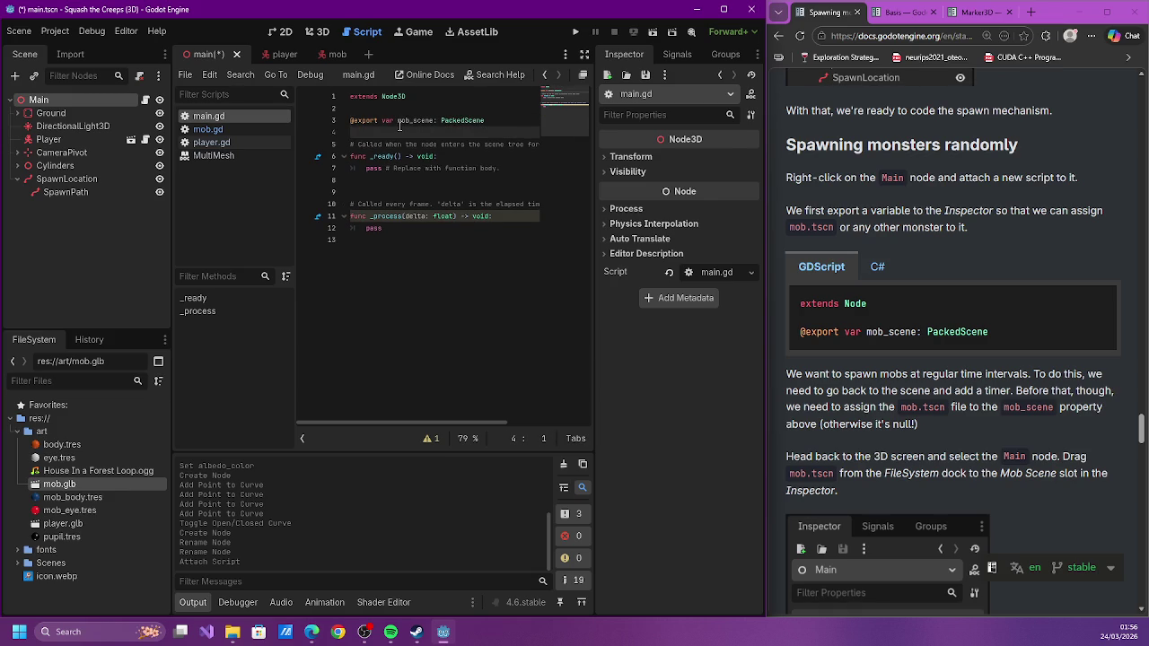
pyautogui.hotkey('ctrl', 's')
pyautogui.moveTo(477, 118)
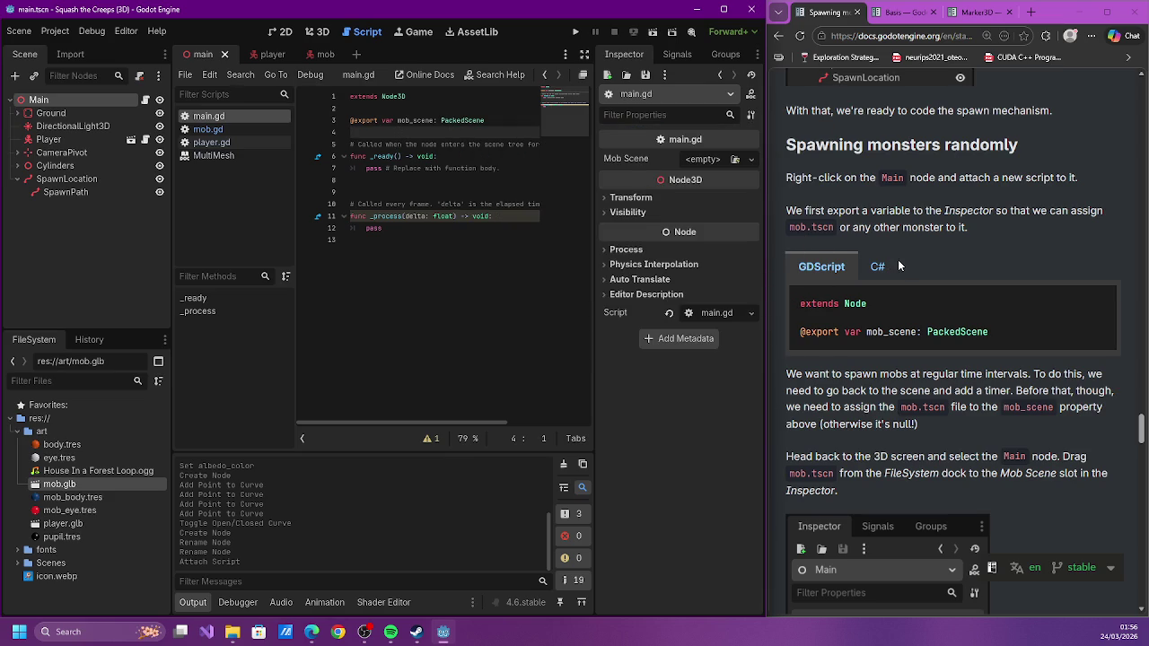
pyautogui.scroll(-1, 890, 259)
pyautogui.scroll(-3, 890, 260)
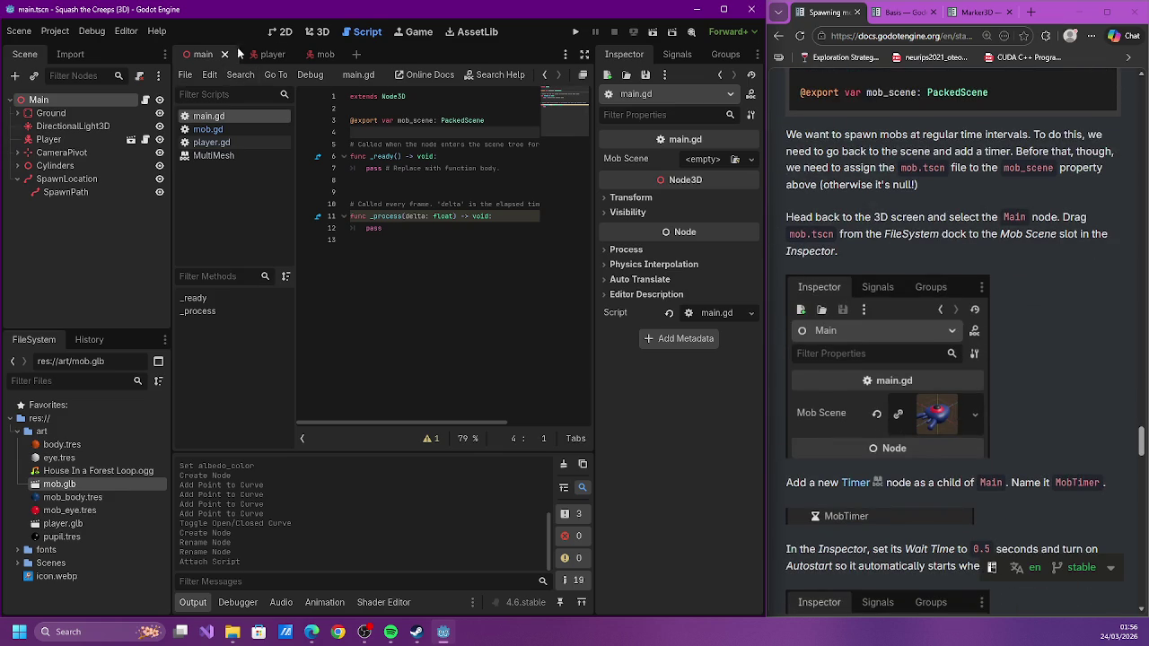
# Try a new empty PackedScene in Main's Mob Scene slot, then clear it back to empty
pyautogui.click(320, 33)
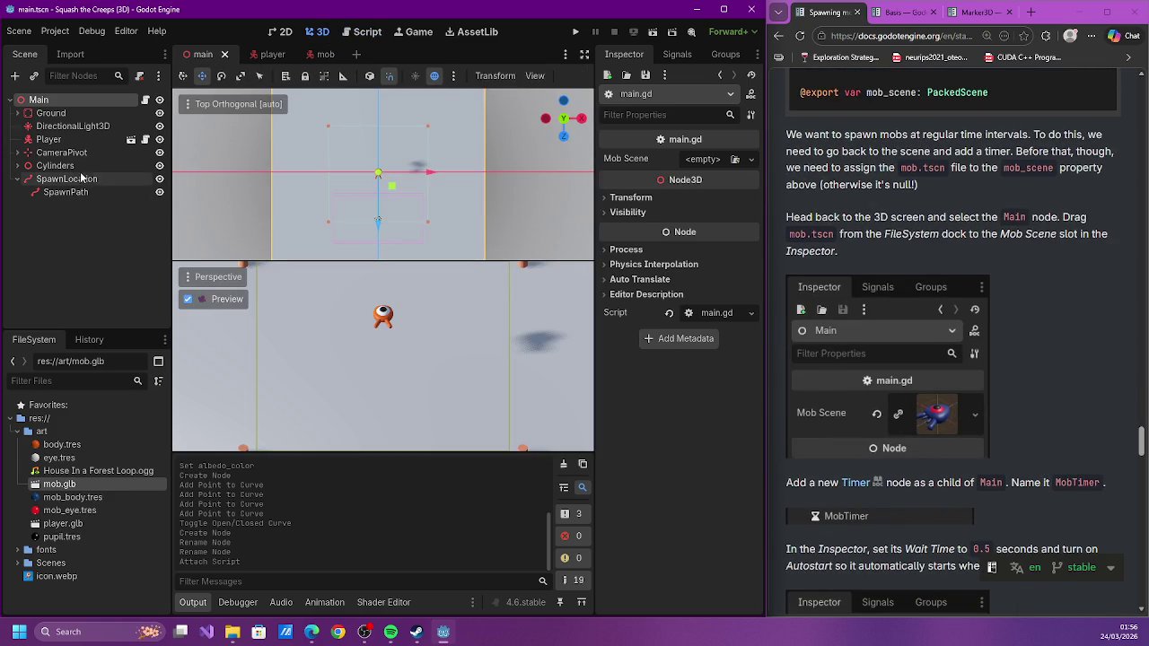
pyautogui.click(18, 180)
pyautogui.click(714, 159)
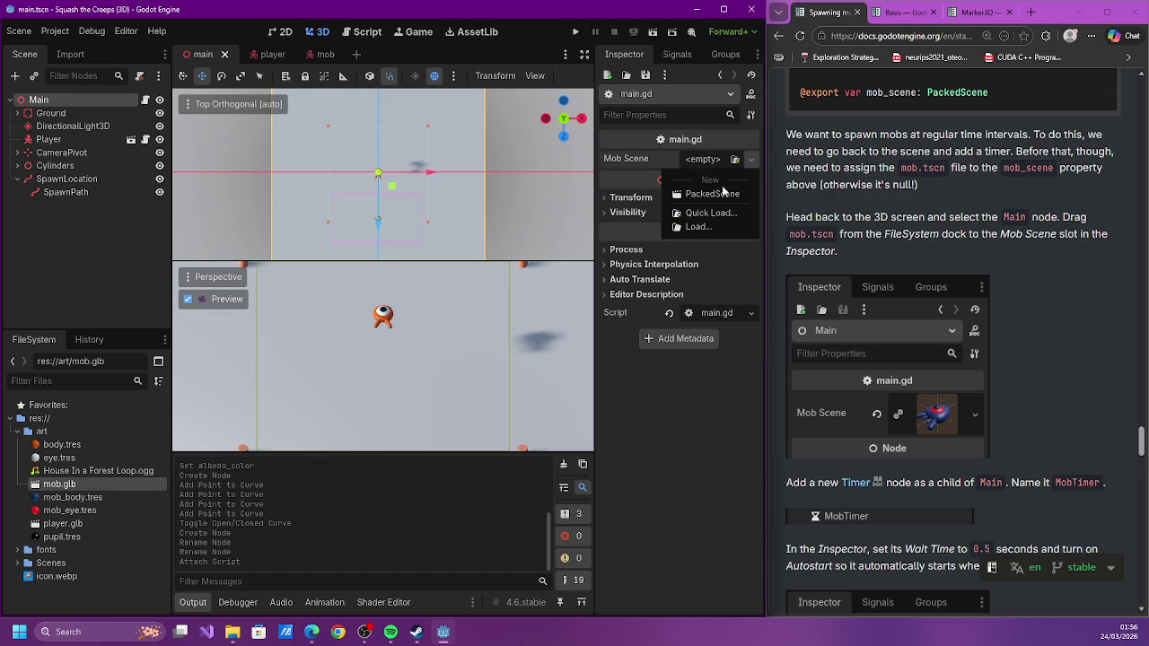
pyautogui.click(723, 193)
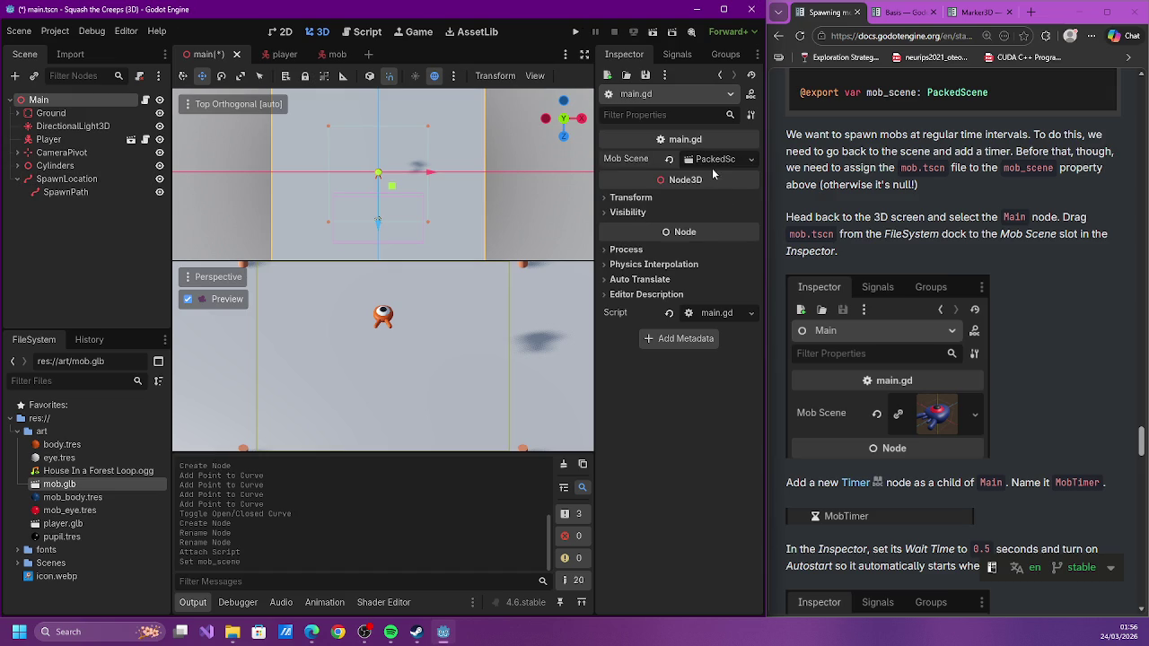
pyautogui.click(713, 166)
pyautogui.click(669, 159)
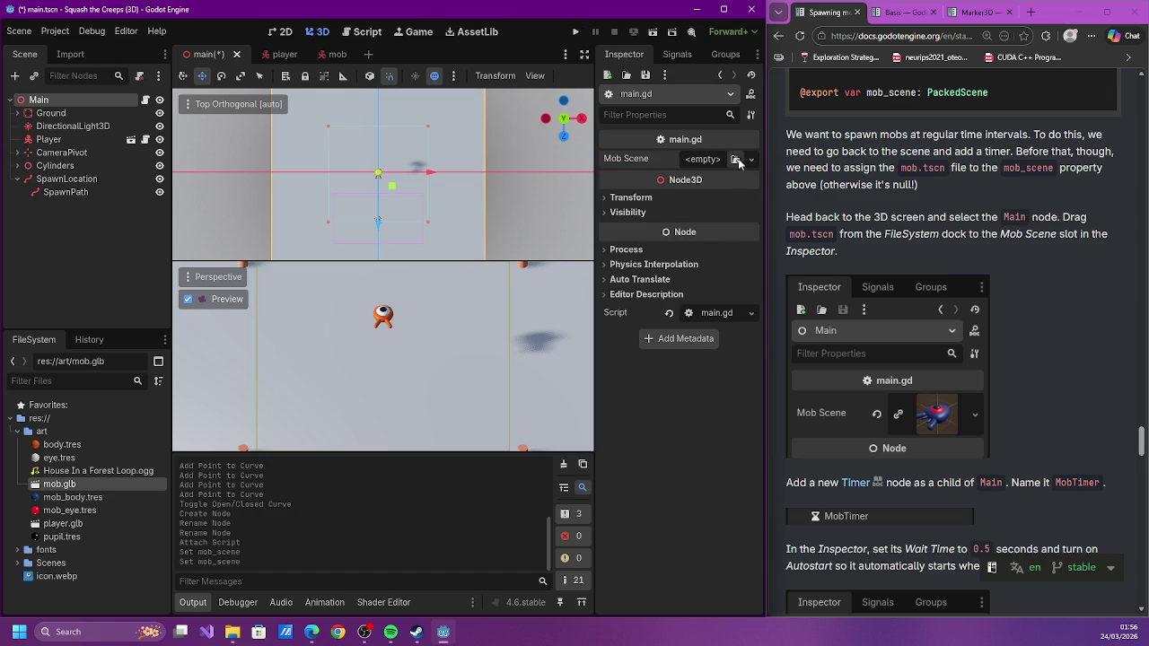
pyautogui.click(754, 161)
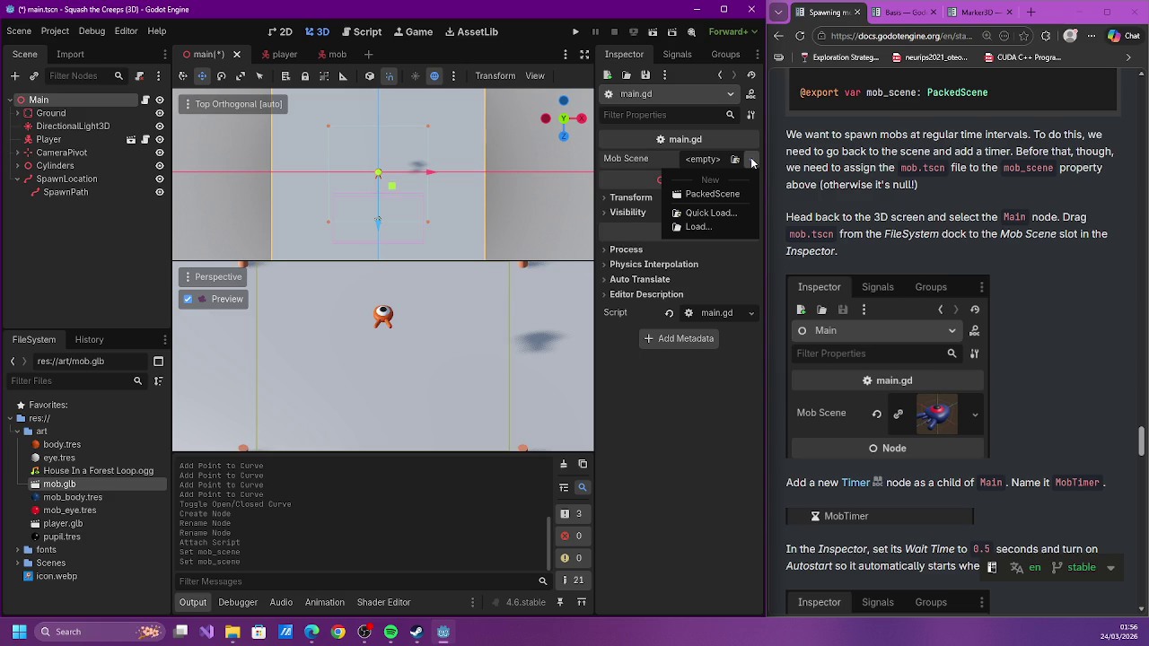
pyautogui.click(752, 161)
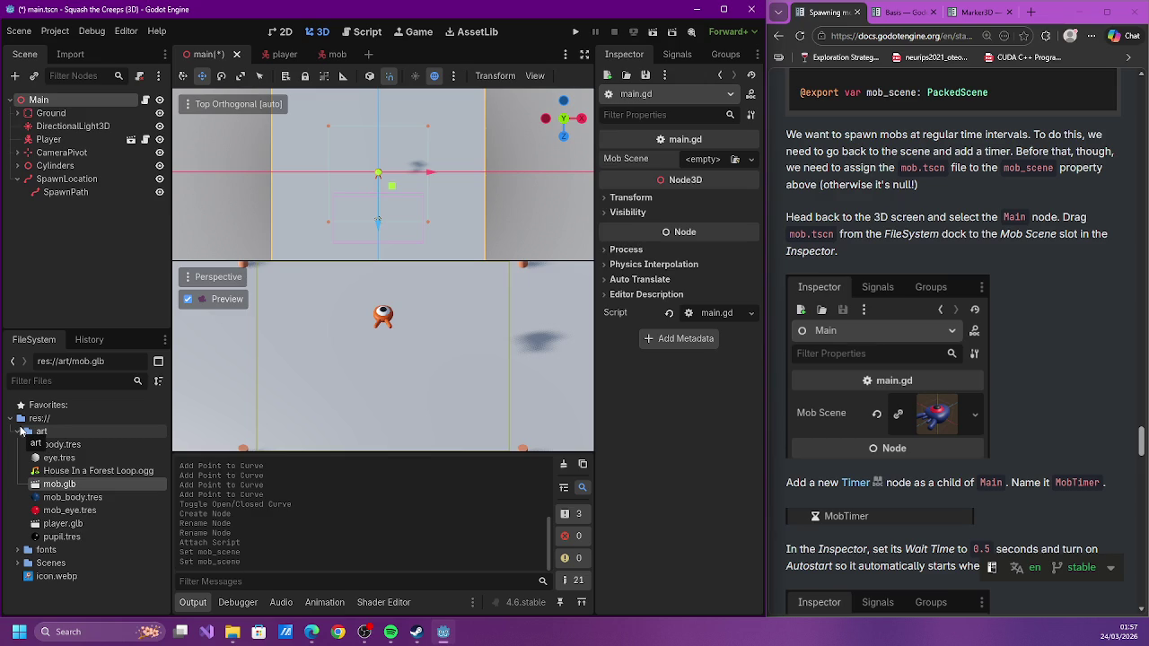
# Drag mob.tscn from res://Scenes into the Mob Scene property and save the main scene
pyautogui.click(20, 431)
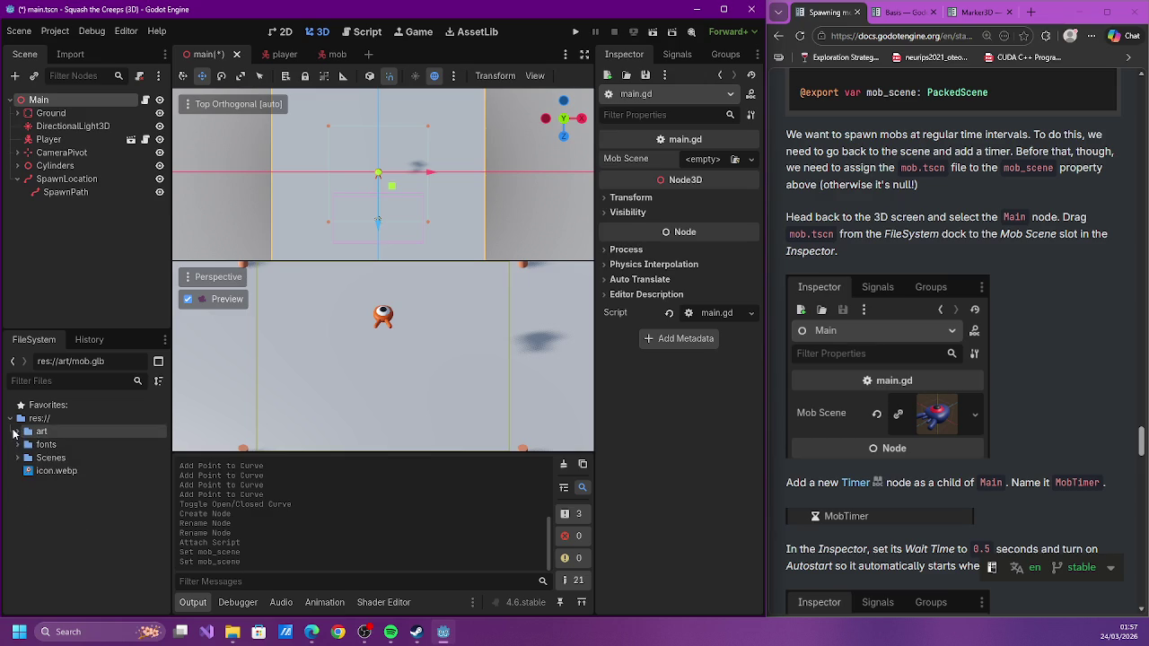
pyautogui.click(18, 458)
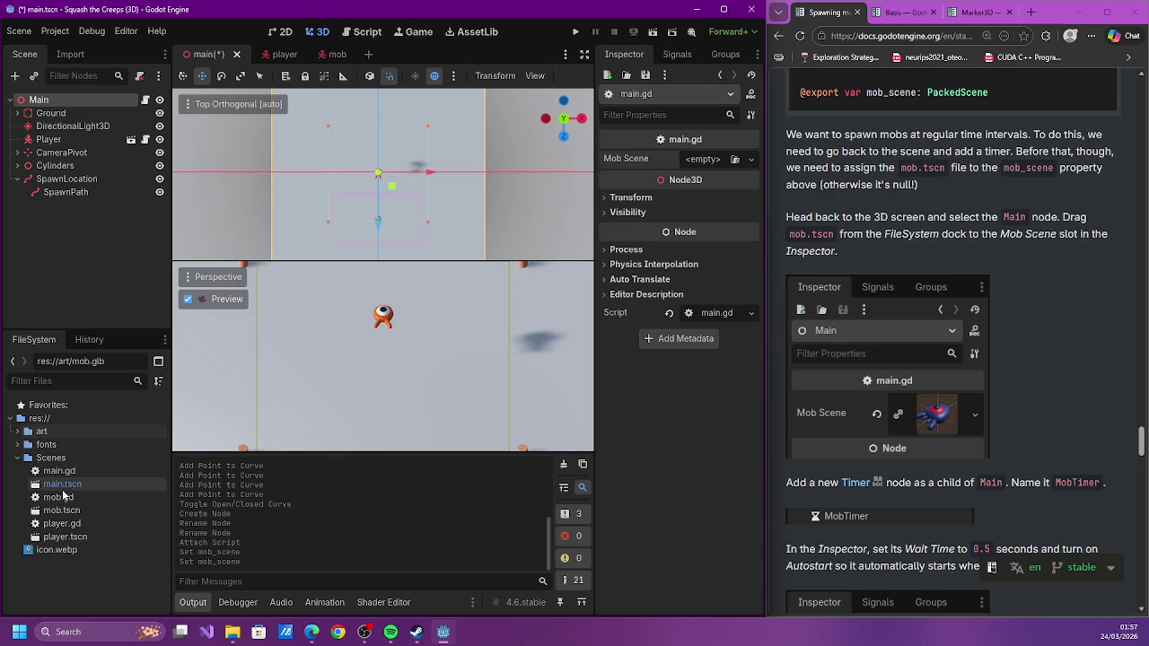
pyautogui.click(60, 498)
pyautogui.moveTo(60, 510)
pyautogui.mouseDown()
pyautogui.moveTo(675, 396)
pyautogui.moveTo(704, 163)
pyautogui.mouseUp()
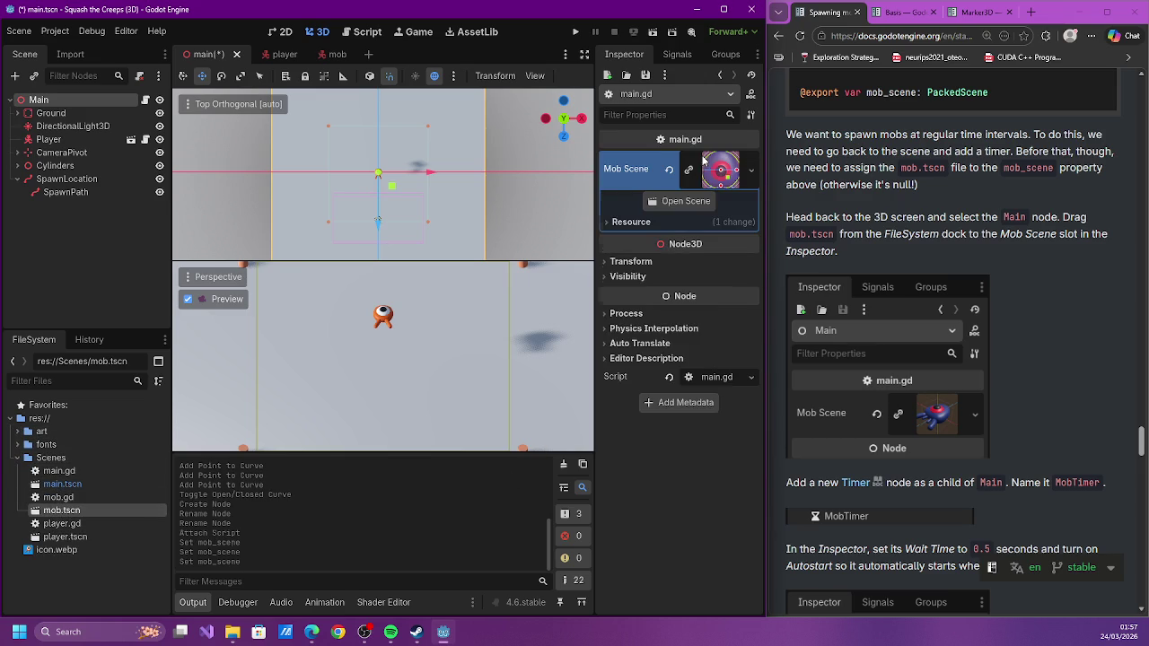
pyautogui.hotkey('ctrl', 's')
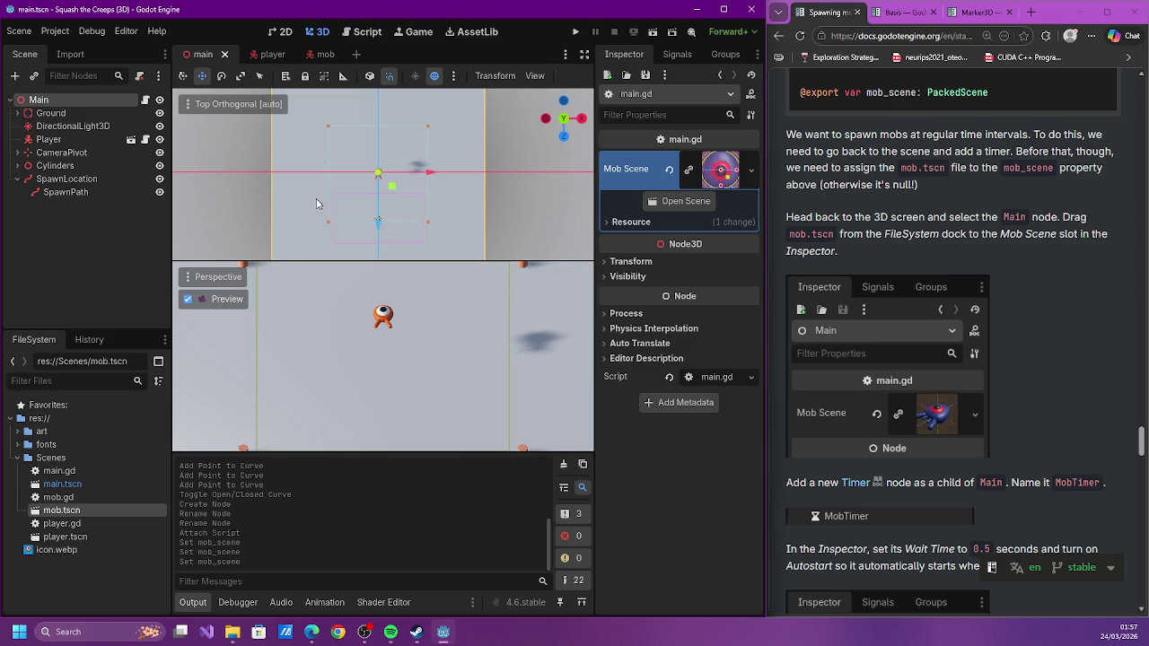
# Add a Timer node named MobTimer under Main and save the scene
pyautogui.click(15, 76)
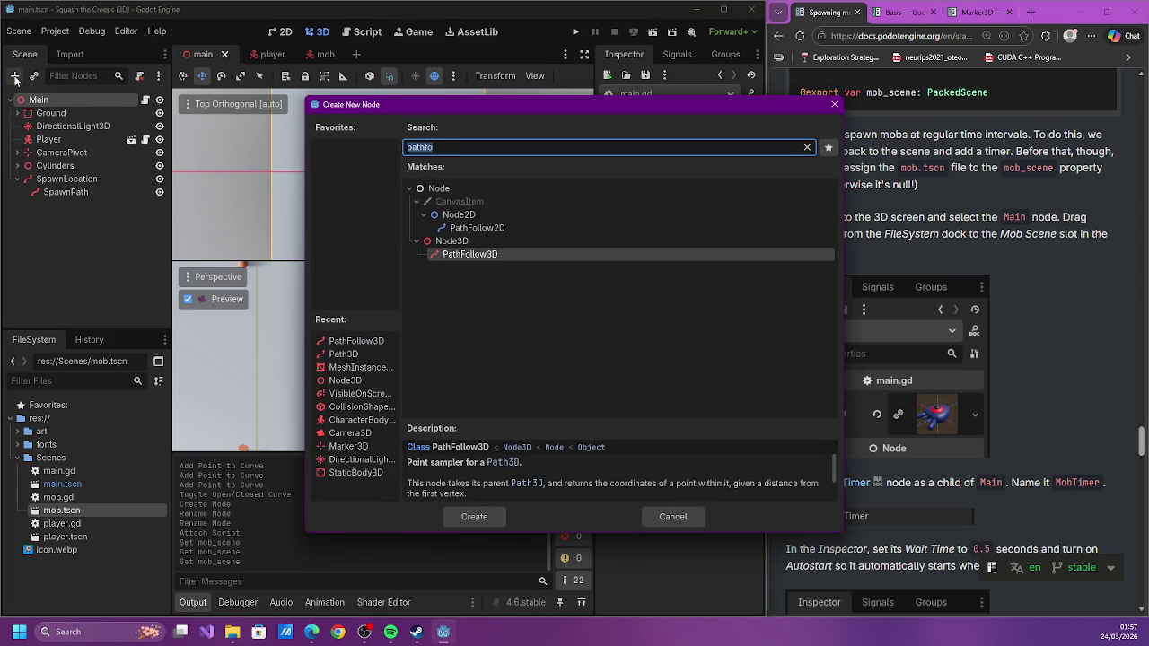
pyautogui.write('Timer')
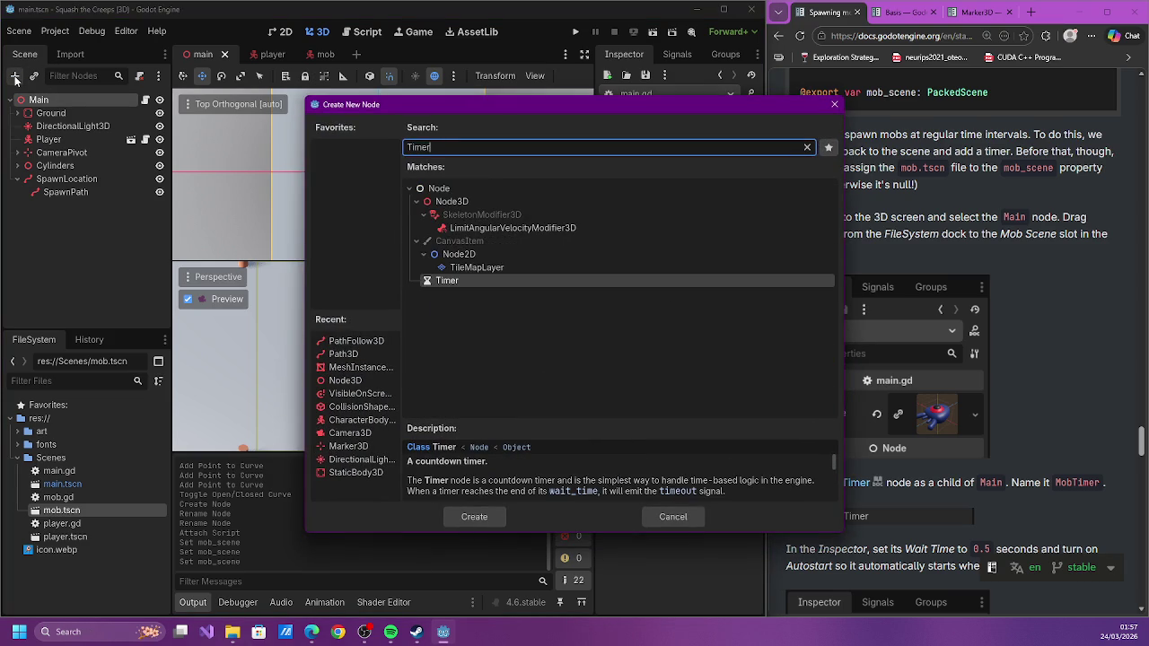
pyautogui.press('Return')
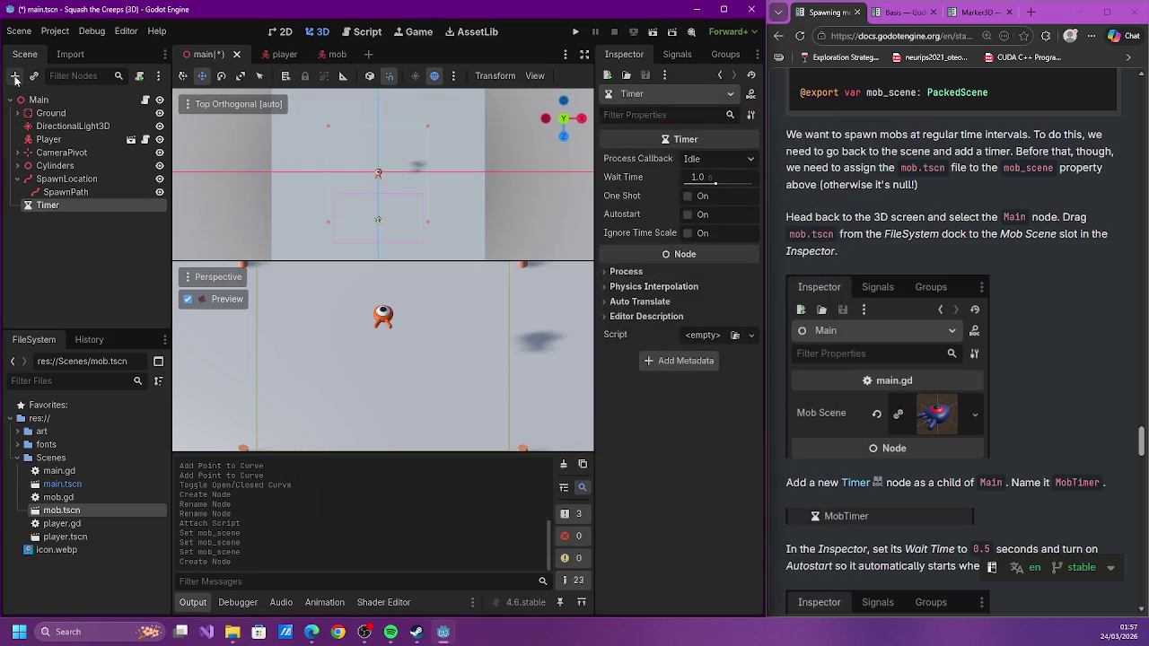
pyautogui.write('MobTimer')
pyautogui.press('Return')
pyautogui.hotkey('ctrl', 's')
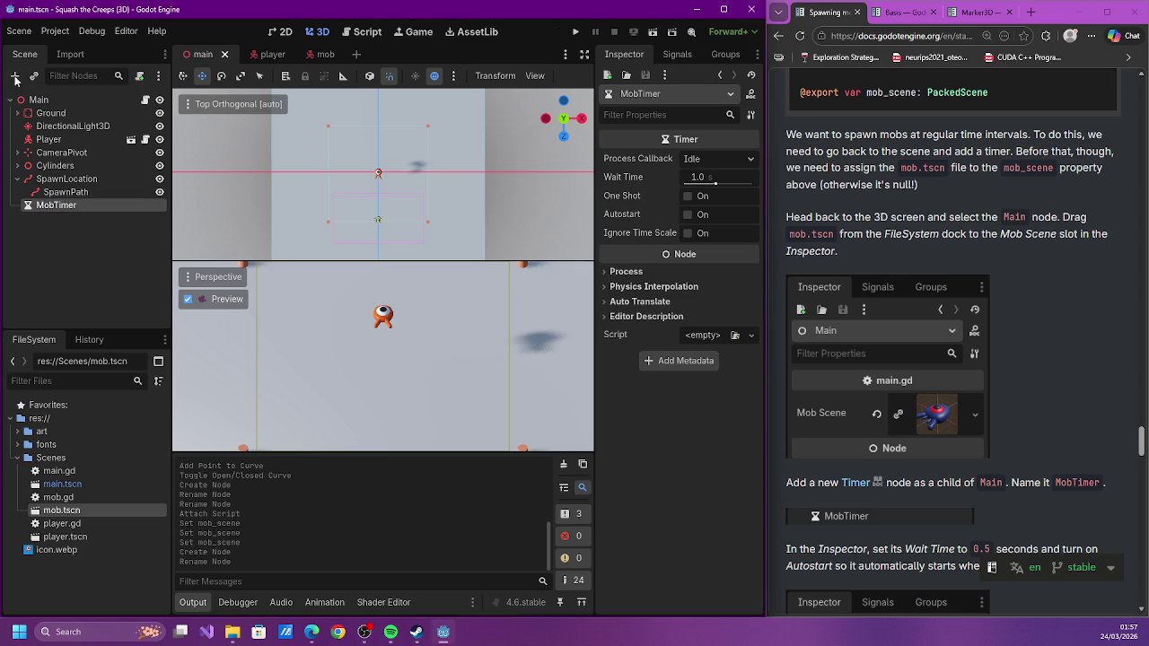
# Set MobTimer's Wait Time to 0.5 seconds, enable Autostart, and show its signals
pyautogui.scroll(-2, 870, 294)
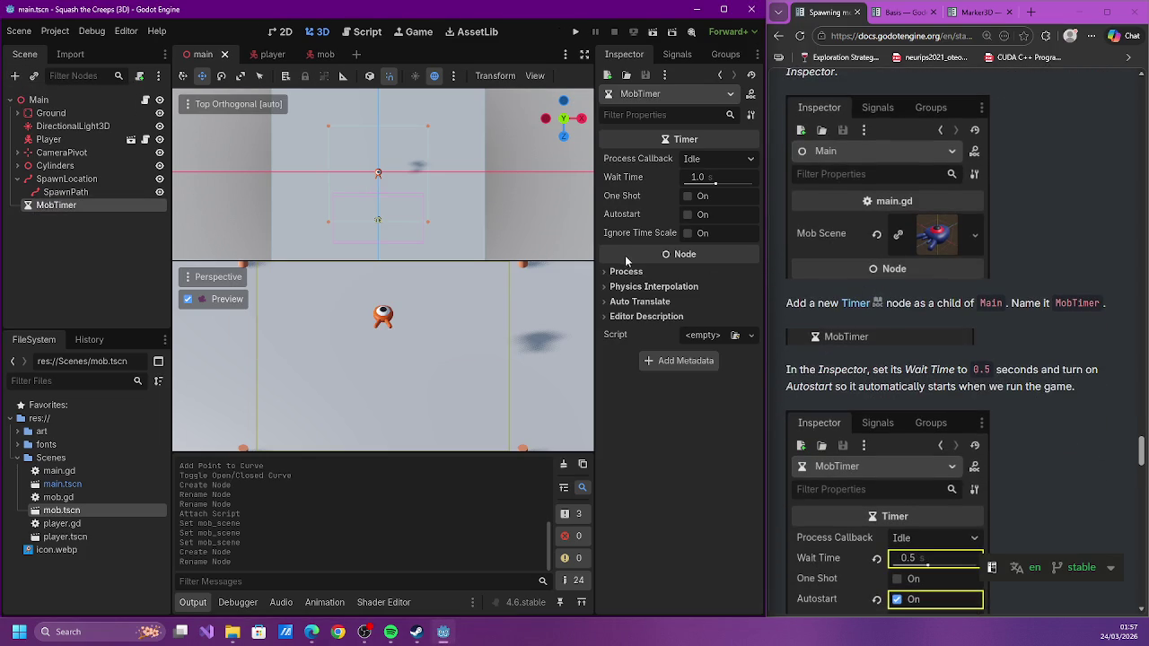
pyautogui.click(708, 176)
pyautogui.press('BackSpace')
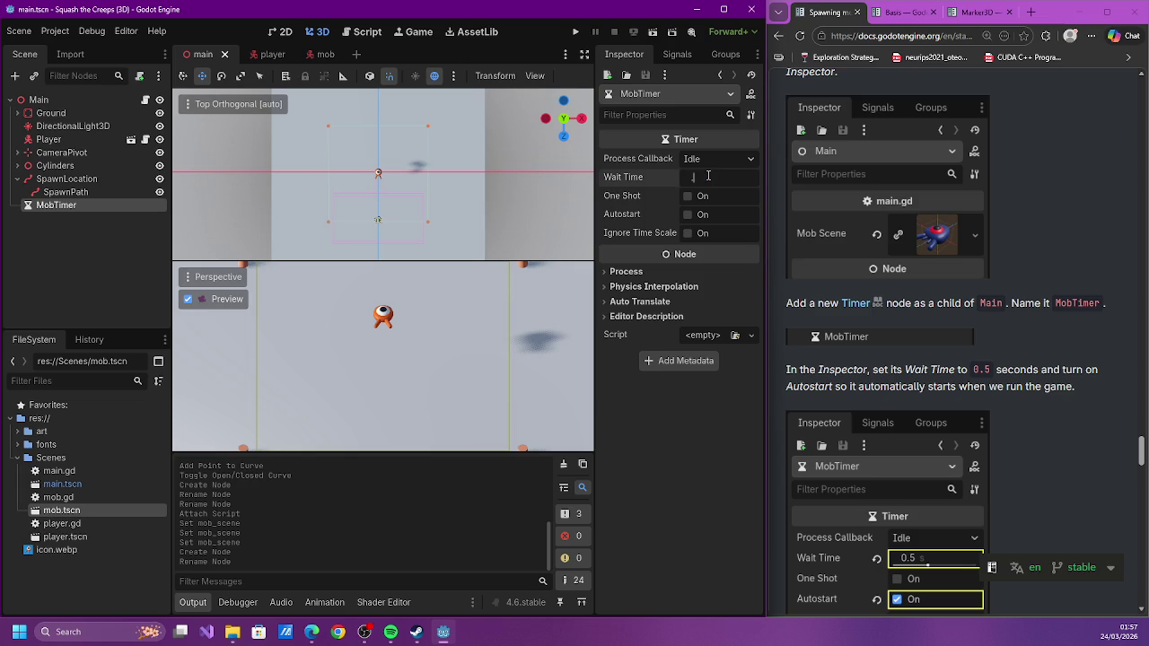
pyautogui.write('.5')
pyautogui.press('Return')
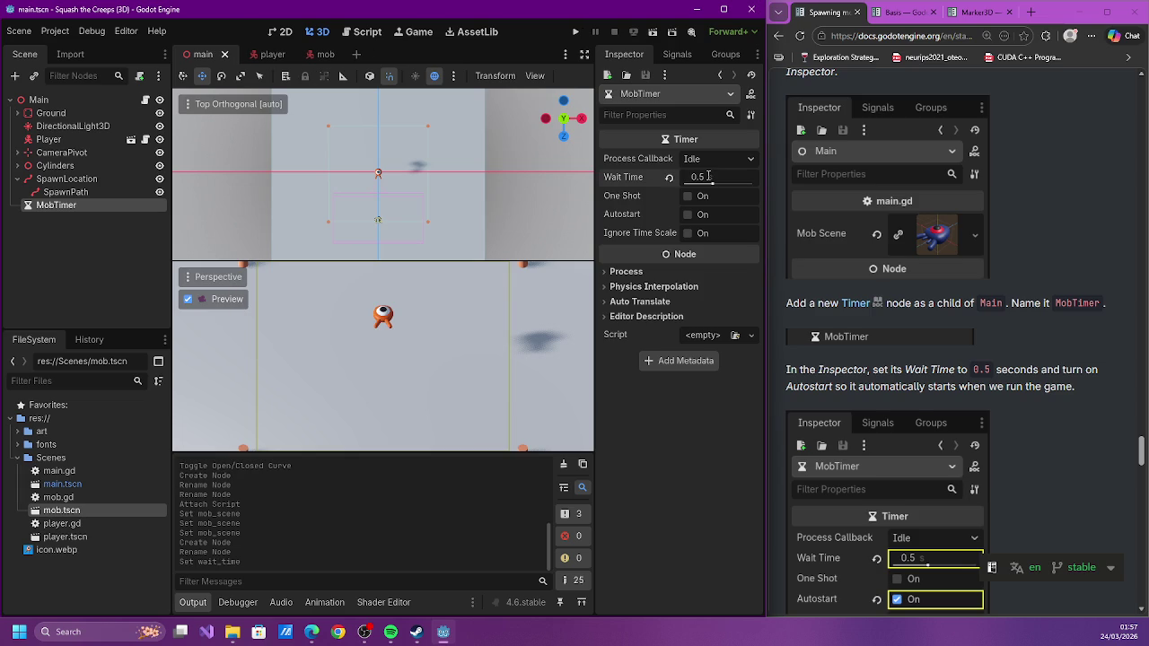
pyautogui.scroll(-1, 794, 217)
pyautogui.click(684, 213)
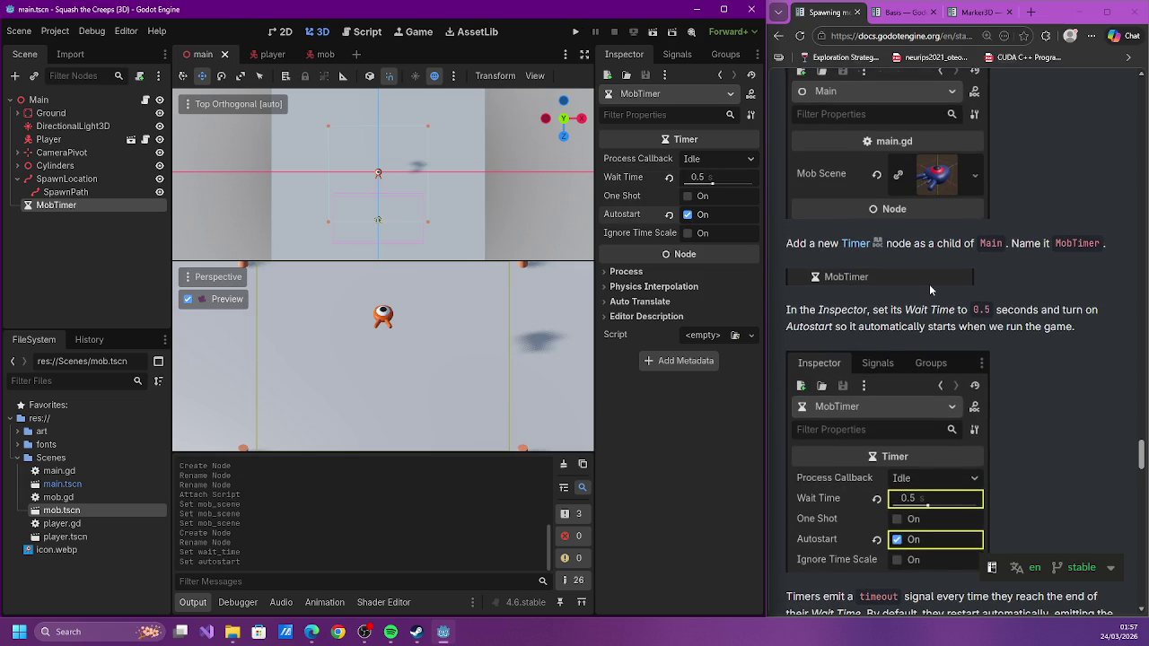
pyautogui.keyDown('ctrl'); pyautogui.scroll(-1, 929, 284); pyautogui.keyUp('ctrl')
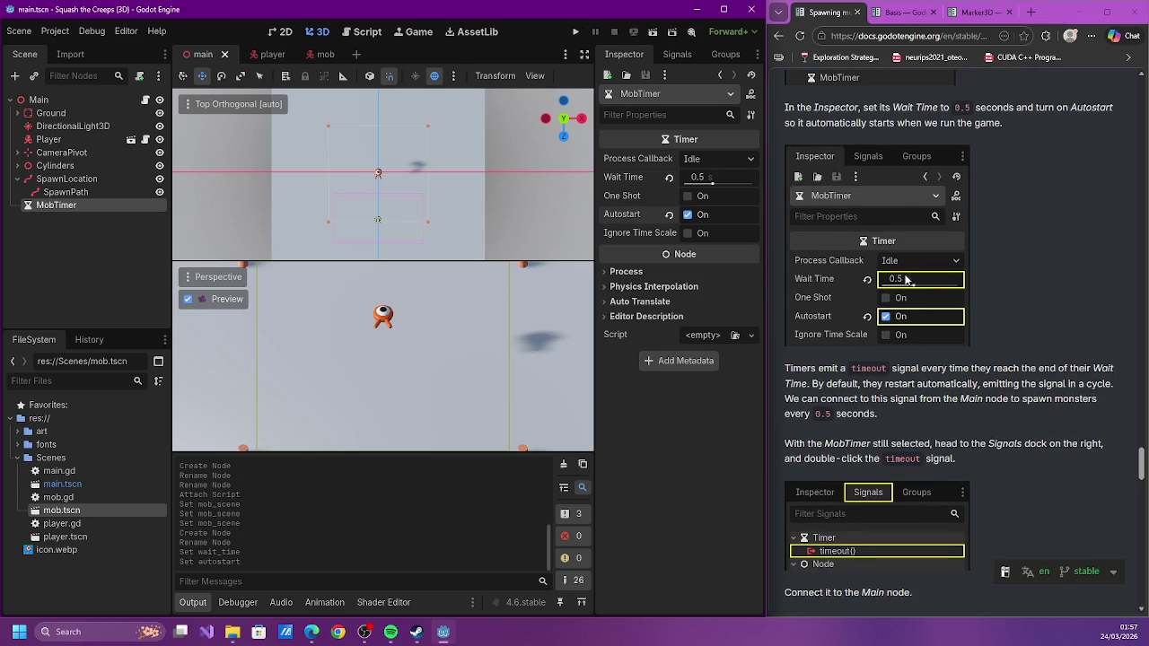
pyautogui.click(678, 55)
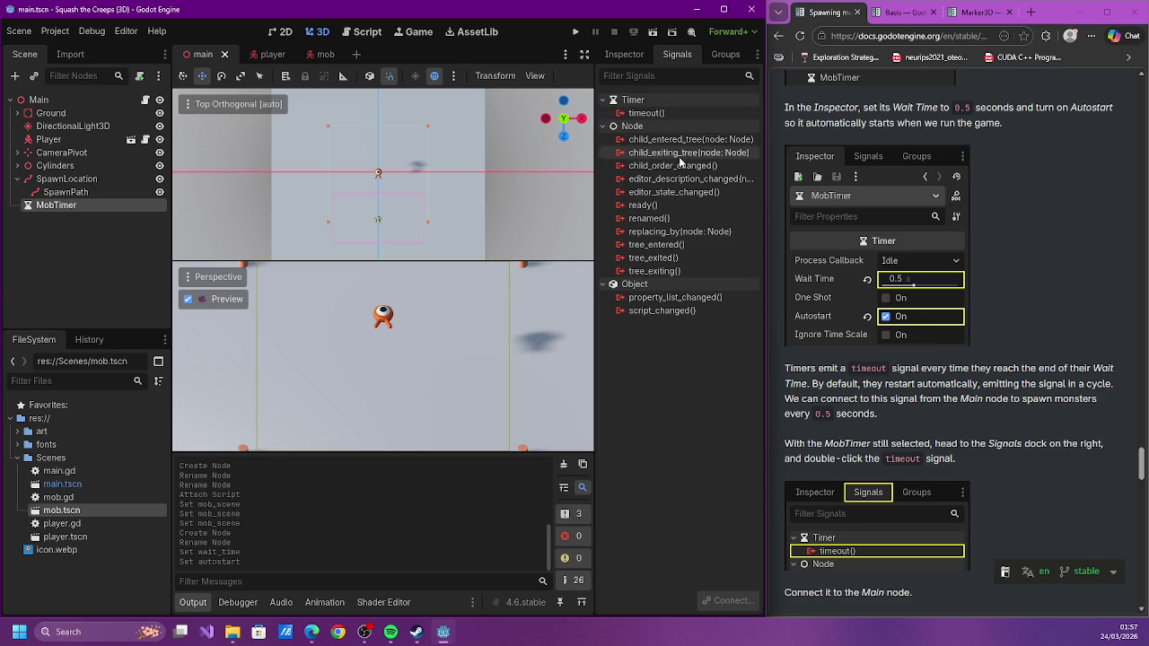
# Connect MobTimer's timeout() signal to a new _on_mob_timer_timeout method in main.gd and save
pyautogui.click(646, 113)
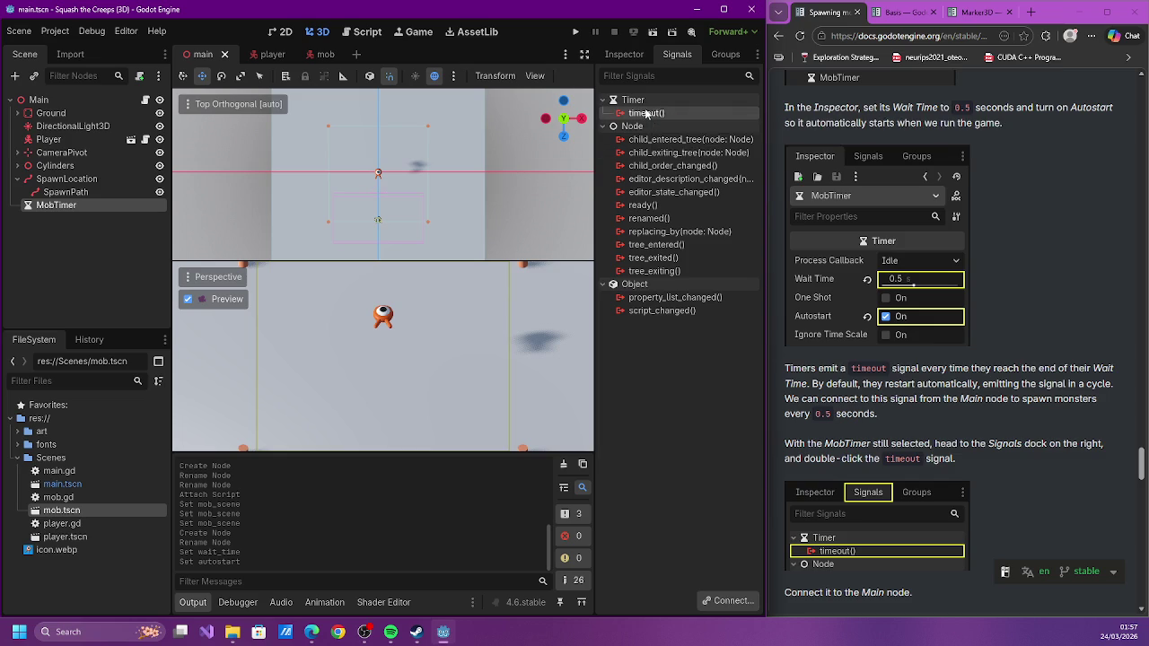
pyautogui.doubleClick(647, 113)
pyautogui.doubleClick(519, 270)
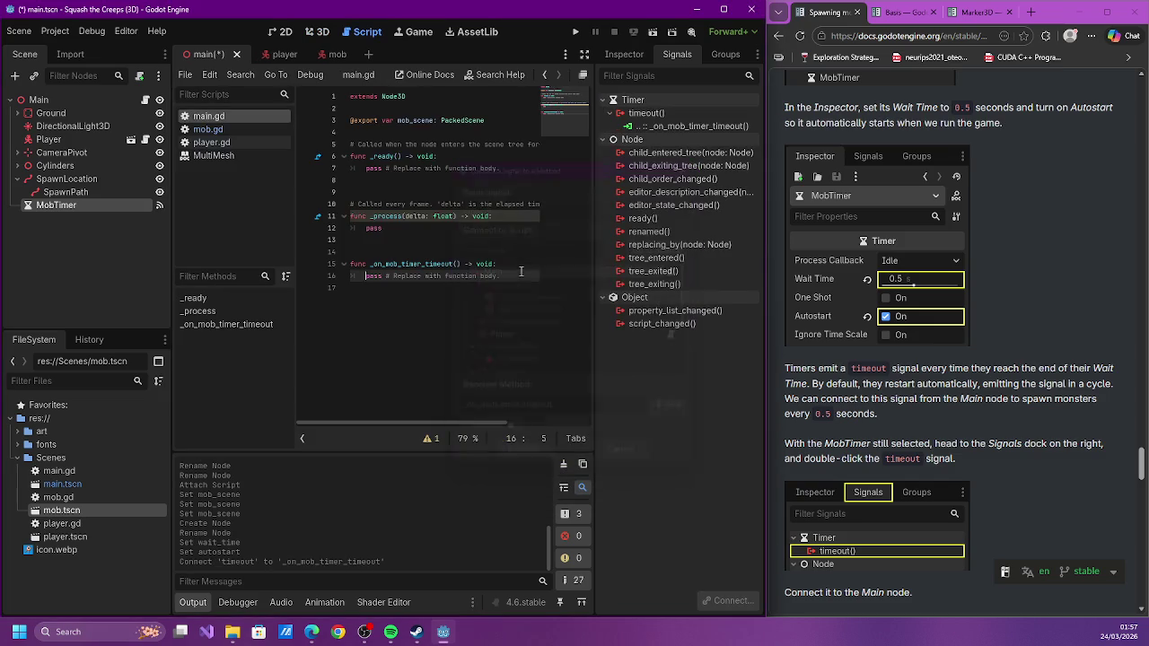
pyautogui.hotkey('ctrl', 's')
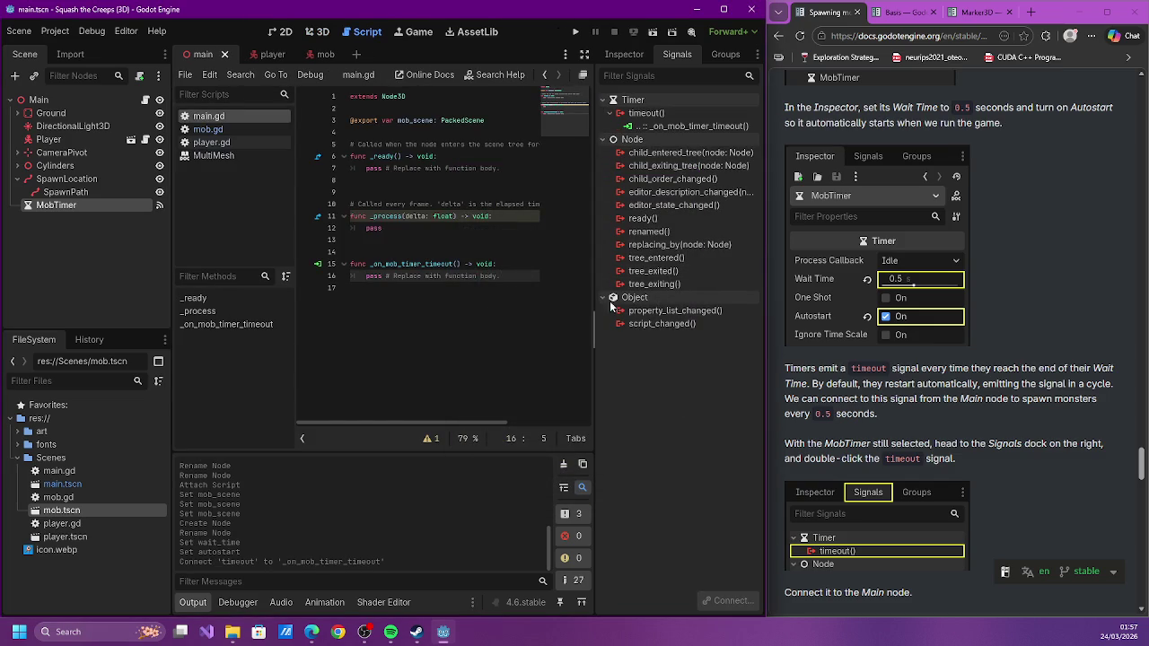
pyautogui.scroll(-1, 977, 366)
pyautogui.scroll(-7, 977, 366)
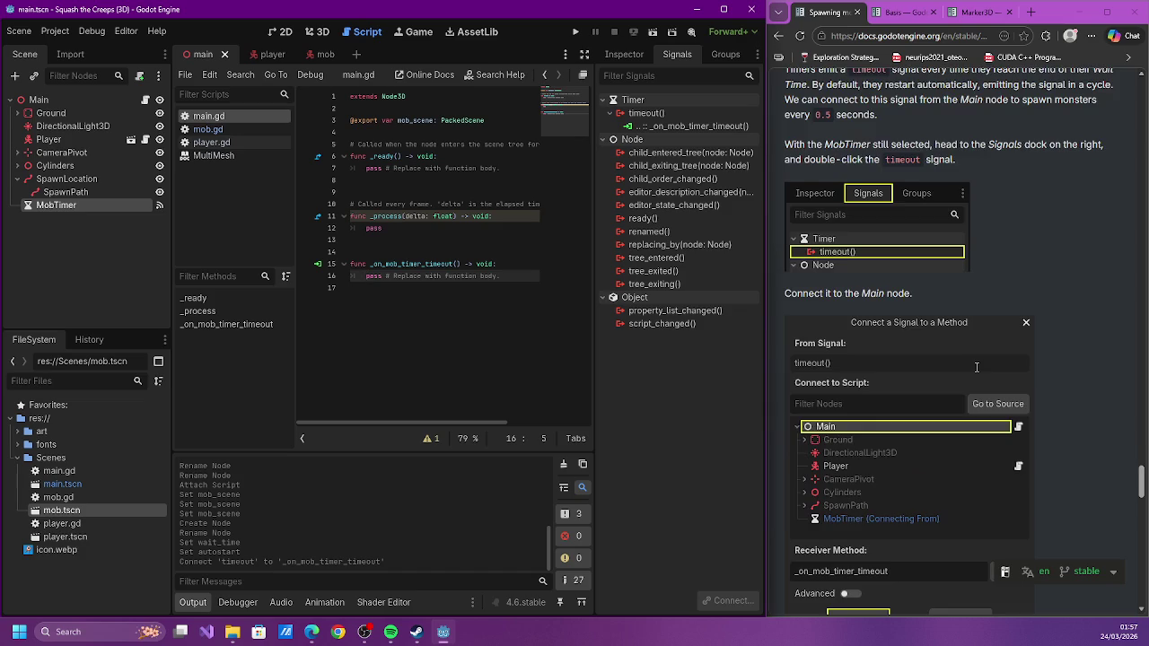
pyautogui.scroll(-5, 968, 364)
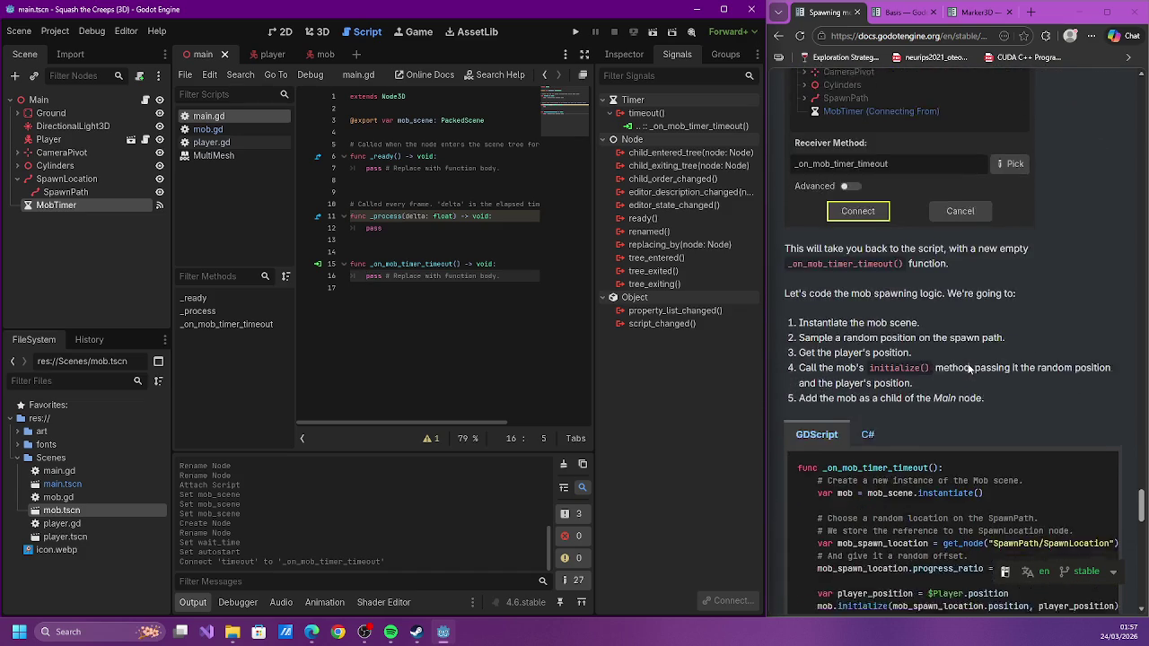
# Replace pass with 'var mob := mob_scene.instantiate()' in the timeout handler
pyautogui.doubleClick(376, 277)
pyautogui.write('var mob := m')
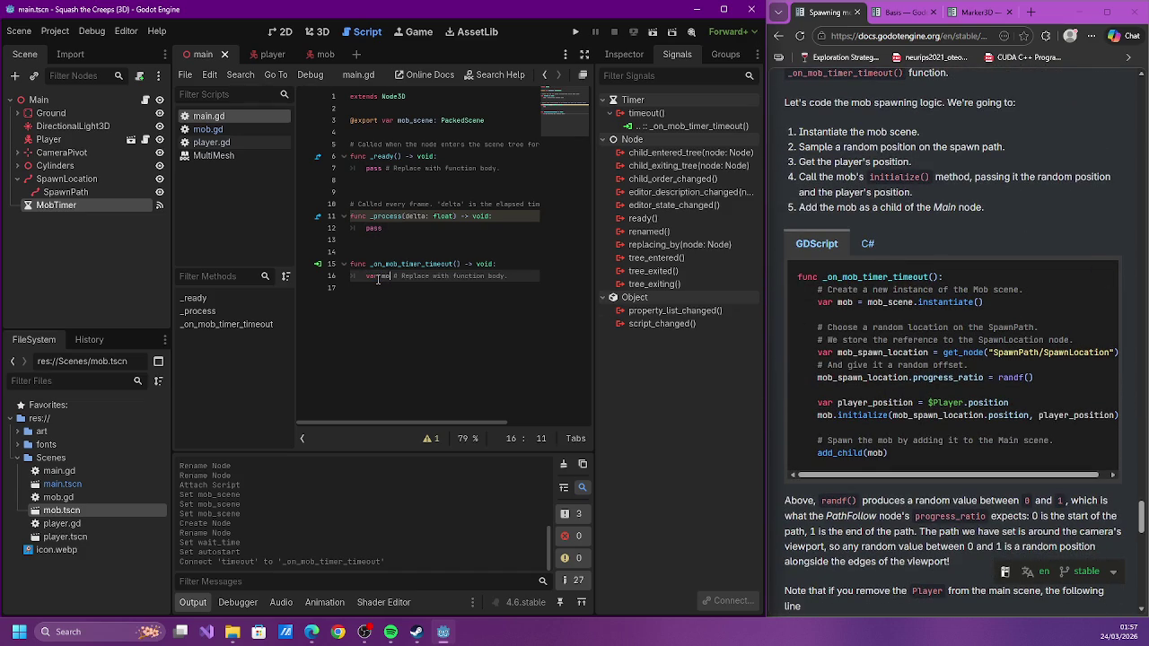
pyautogui.write('ob_')
pyautogui.press('BackSpace')
pyautogui.press('BackSpace')
pyautogui.press('BackSpace')
pyautogui.write('mob_scene.')
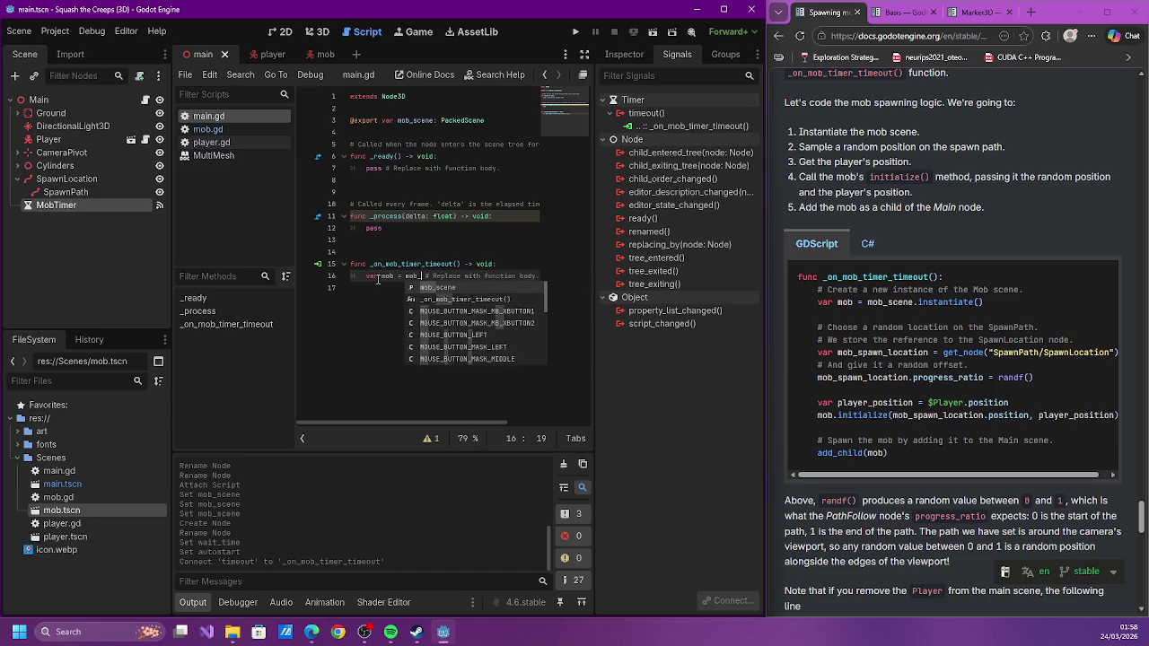
pyautogui.write('inst')
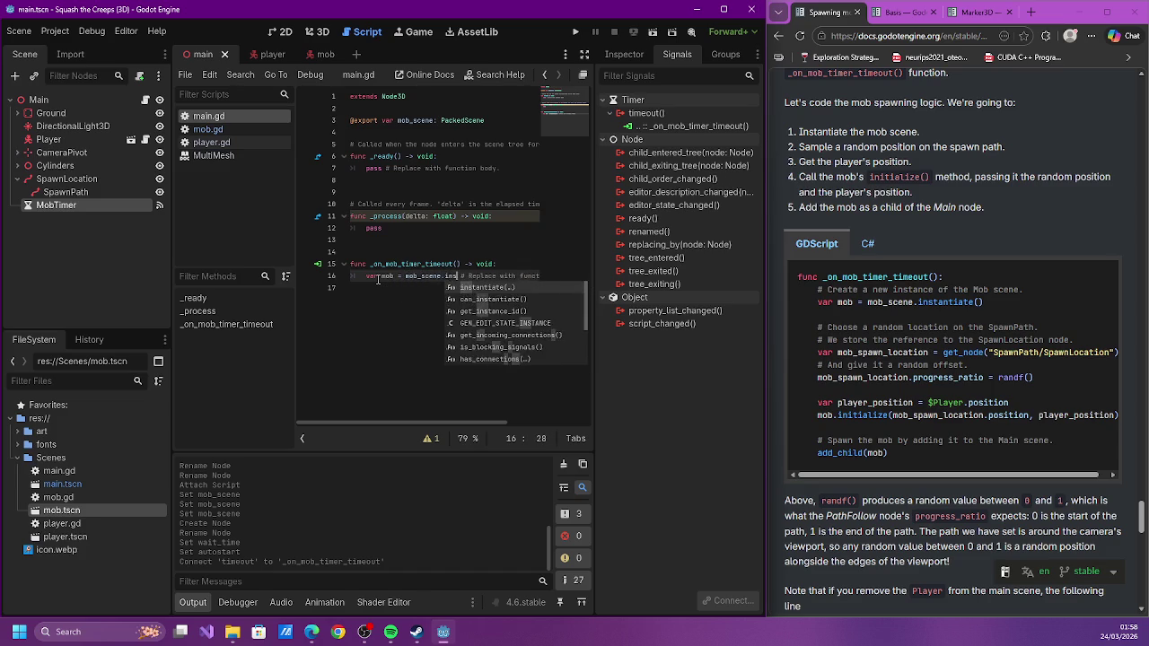
pyautogui.press('Return')
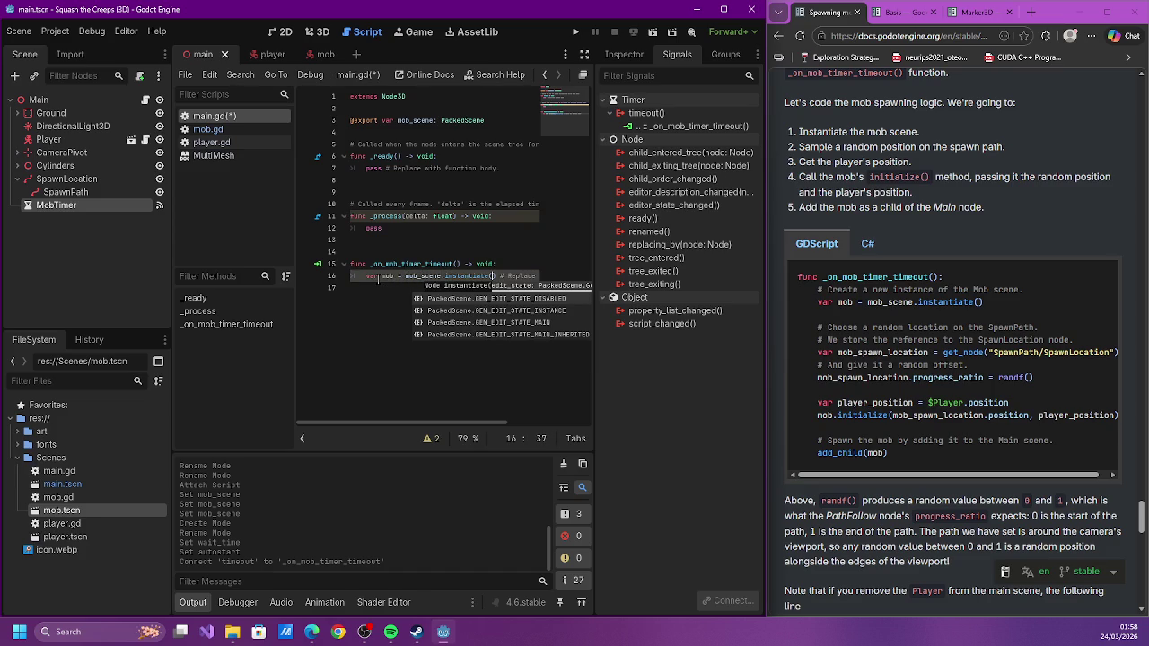
pyautogui.press('Return')
pyautogui.hotkey('ctrl', 'z')
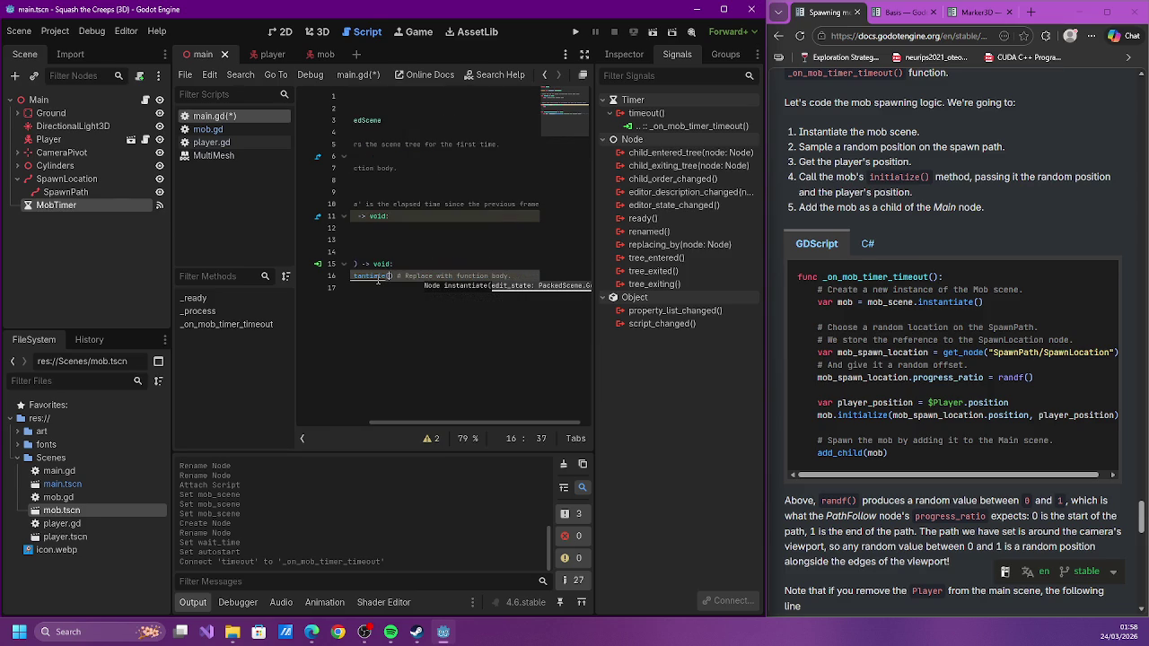
# Add 'var mob_spawn_location = get_node("SpawnLocation/SpawnPath")' below it and save main.gd
pyautogui.press('Return')
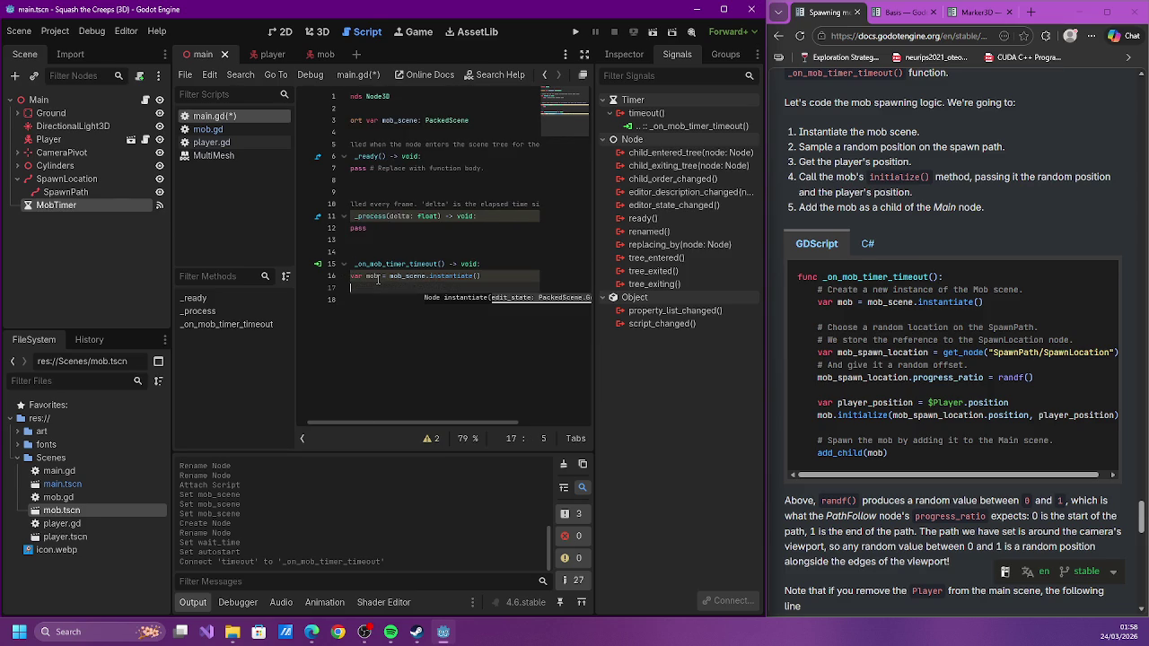
pyautogui.press('Return')
pyautogui.write('var')
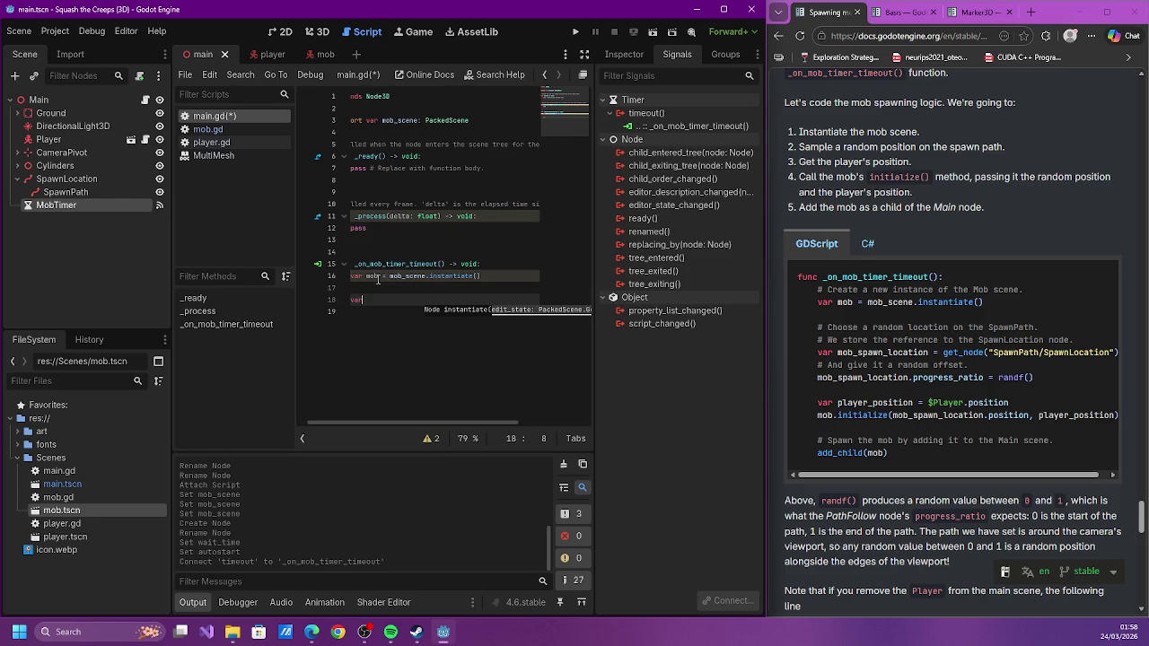
pyautogui.write(' mob_spawn')
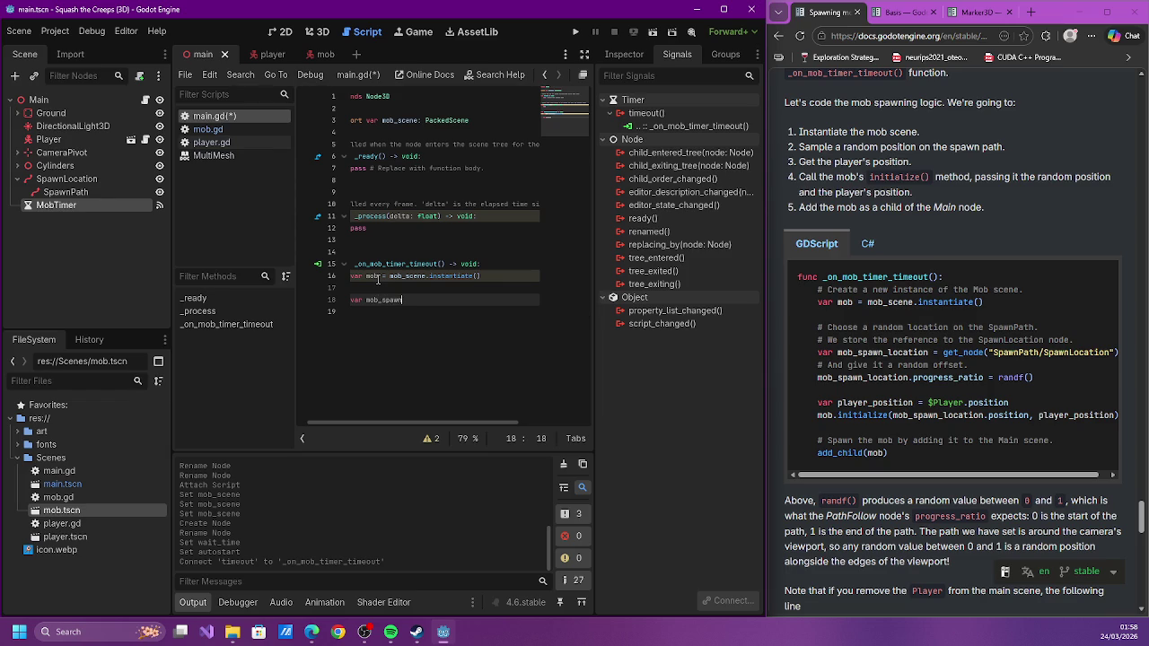
pyautogui.write('_location = get ')
pyautogui.write('_nod')
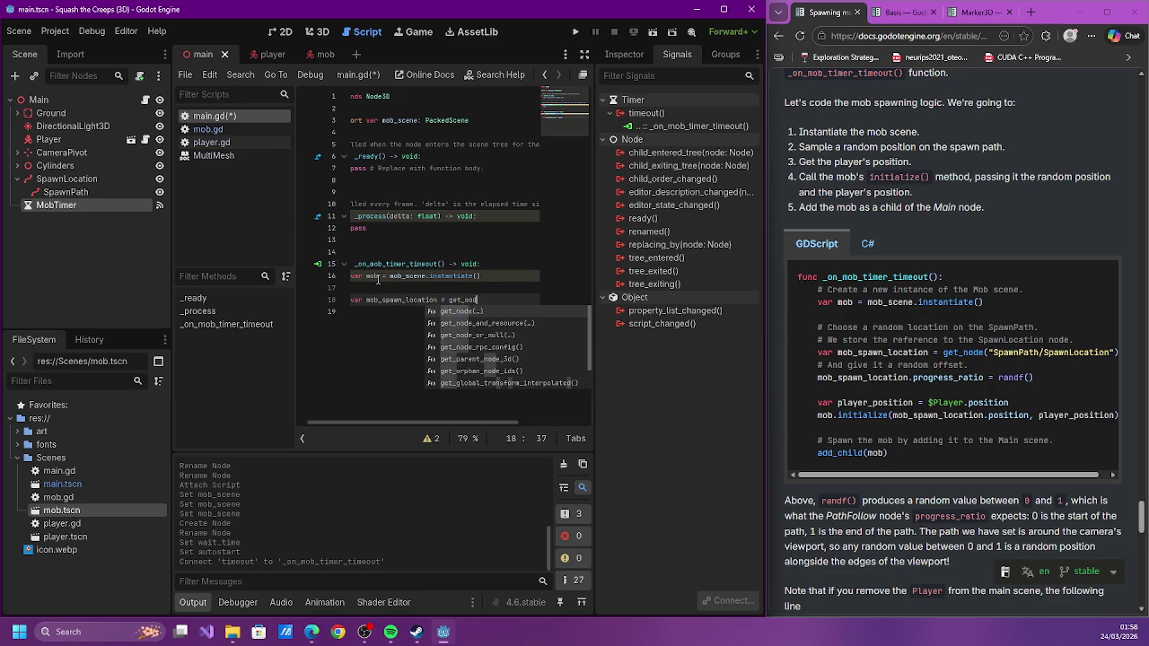
pyautogui.write('e("Spaw')
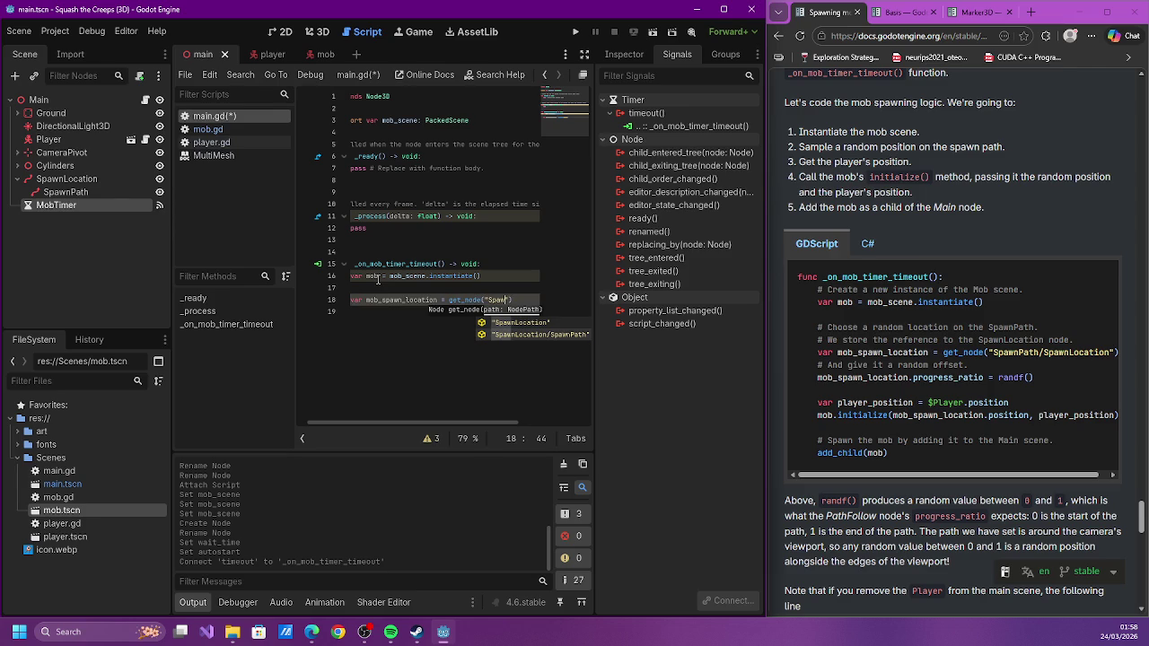
pyautogui.press('Down')
pyautogui.press('Return')
pyautogui.hotkey('ctrl', 's')
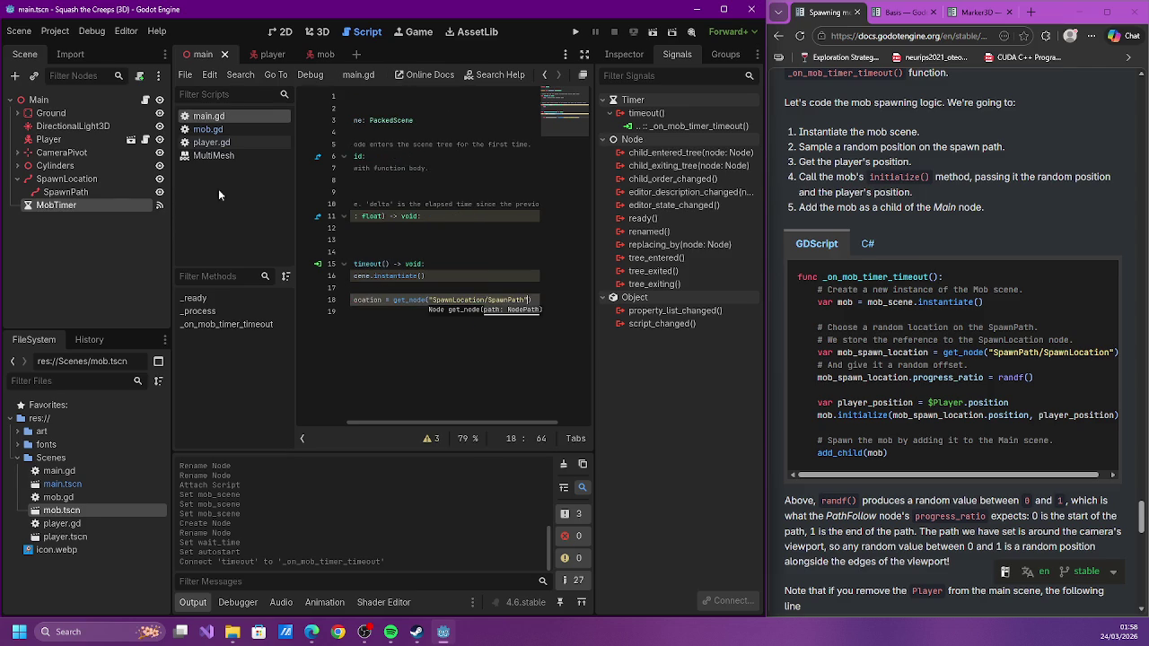
# Rename the parent node to SpawnPath and its child to SpawnLocation, then save the scene
pyautogui.doubleClick(80, 179)
pyautogui.write('S')
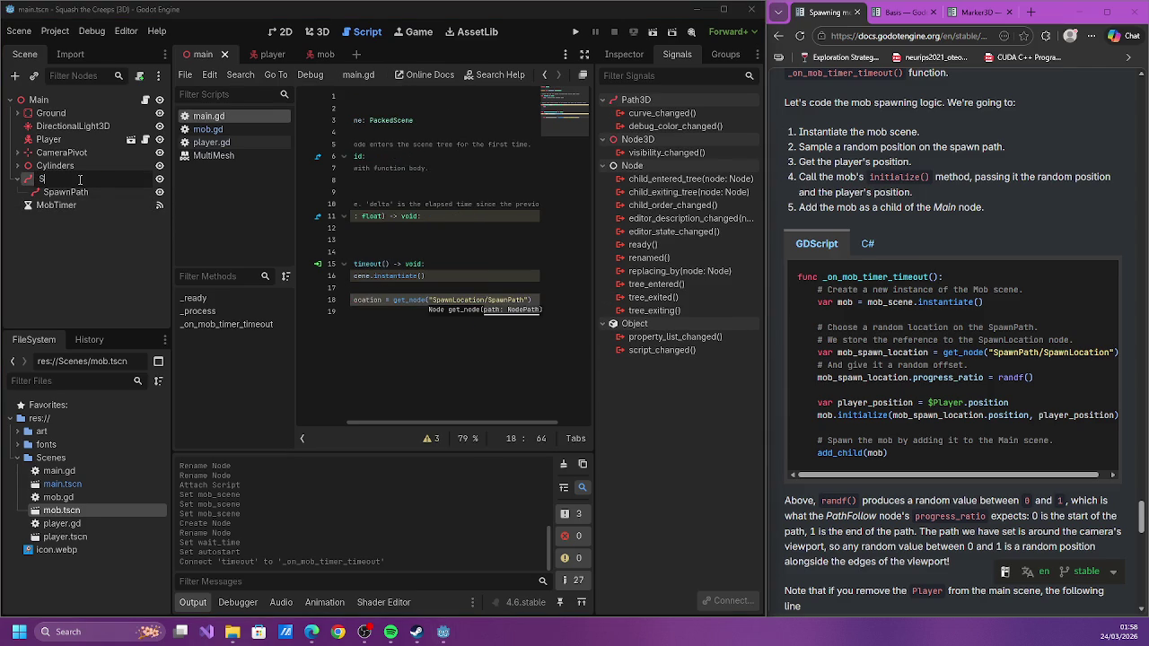
pyautogui.write('pawo')
pyautogui.write('ath')
pyautogui.press('Return')
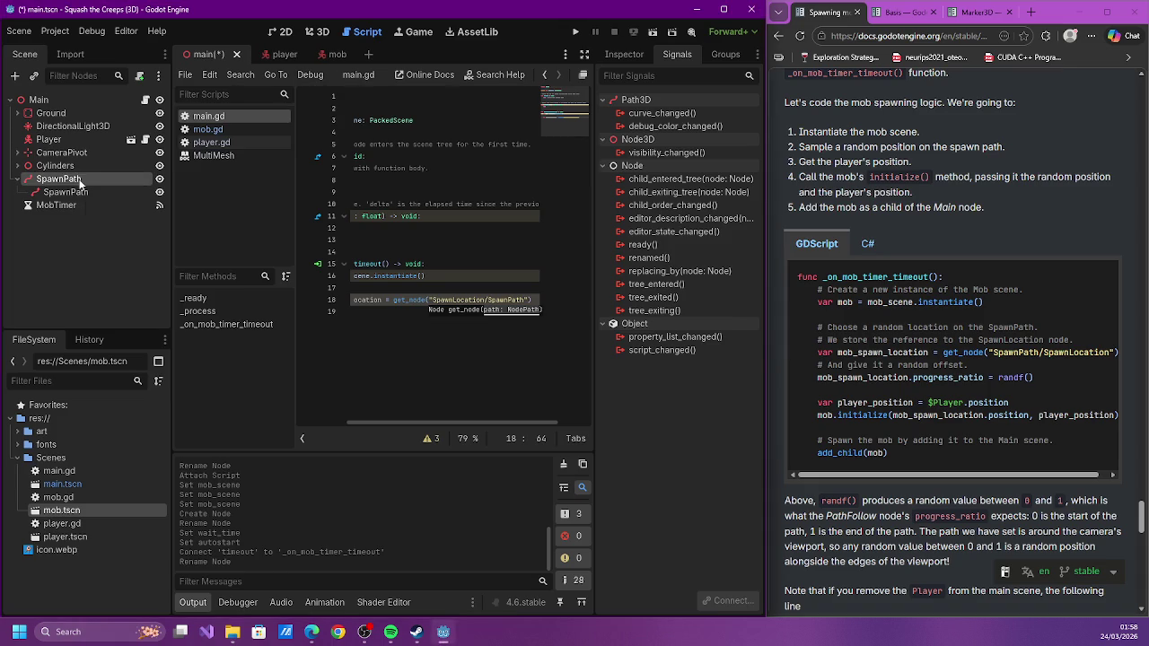
pyautogui.click(85, 195)
pyautogui.click(86, 195)
pyautogui.write('SpawnLocation')
pyautogui.press('Return')
pyautogui.hotkey('ctrl', 's')
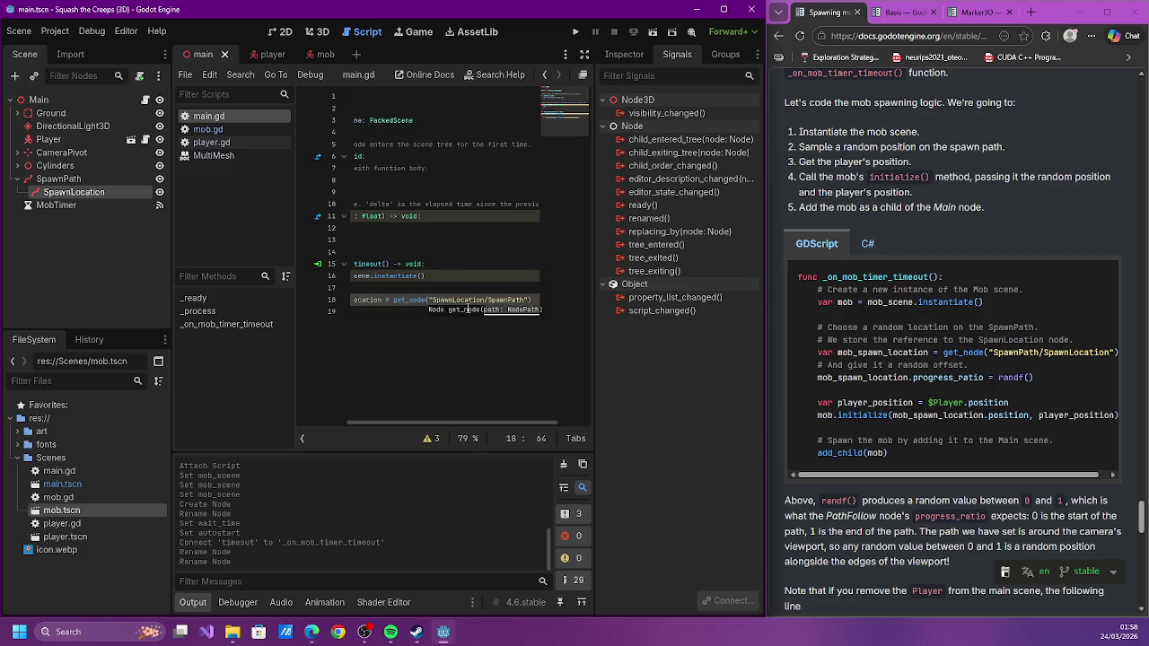
# Change the get_node path on line 18 to "SpawnPath/SpawnLocation"
pyautogui.moveTo(474, 300); pyautogui.dragTo(528, 300)
pyautogui.write('Spawn')
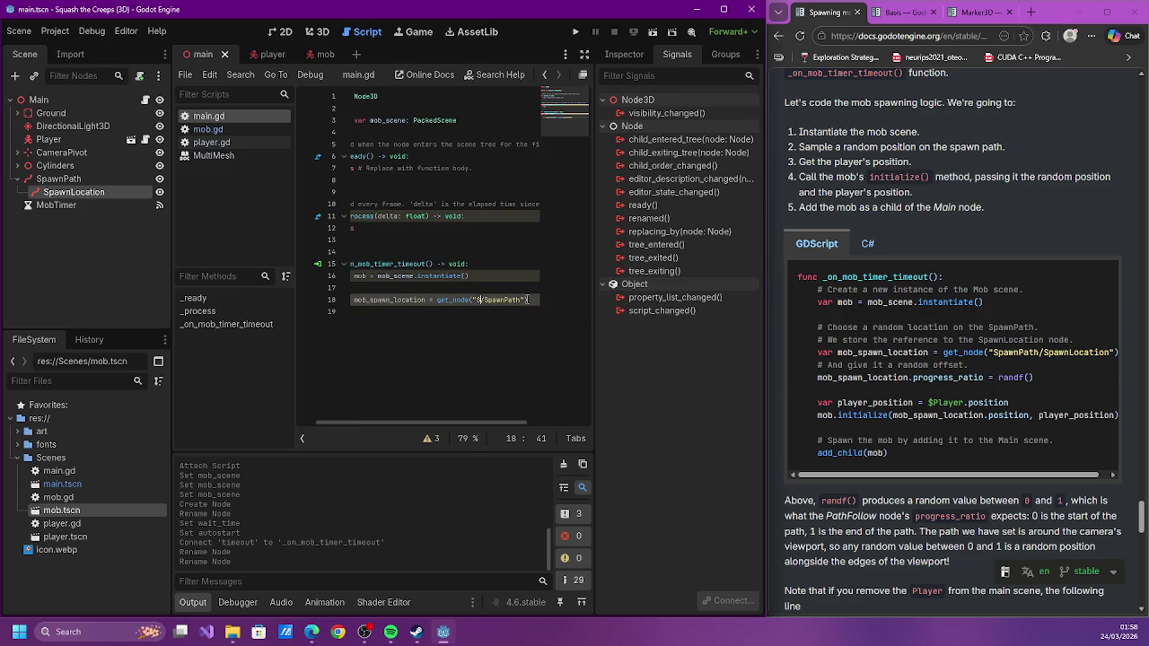
pyautogui.write('Path/SpawnP')
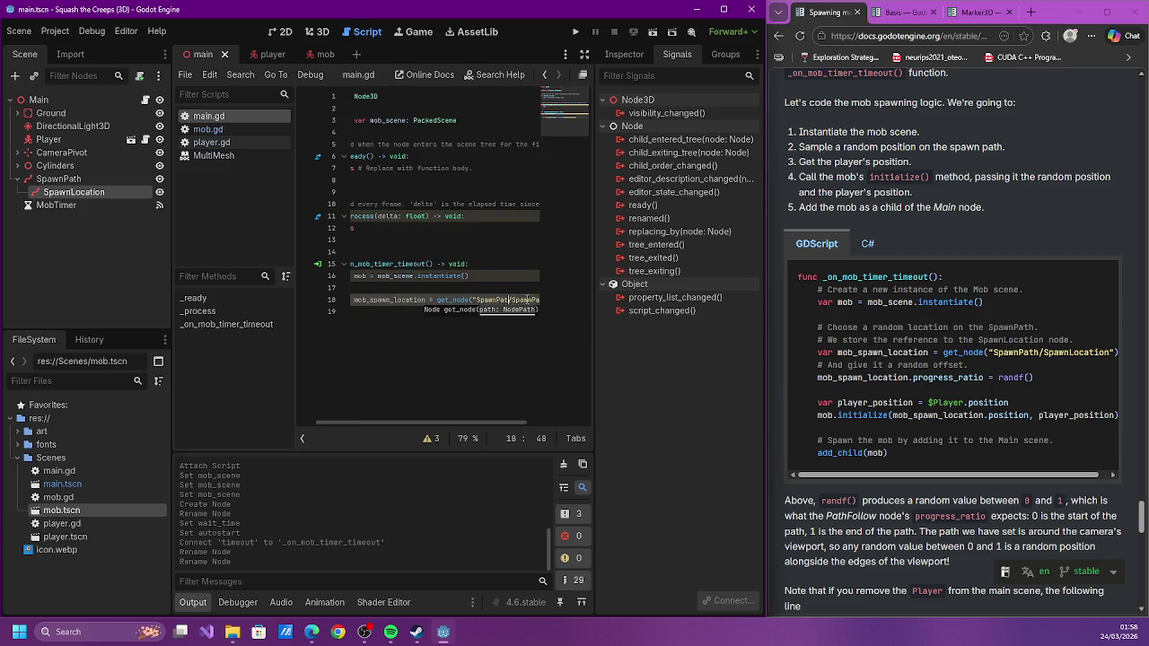
pyautogui.press('Return')
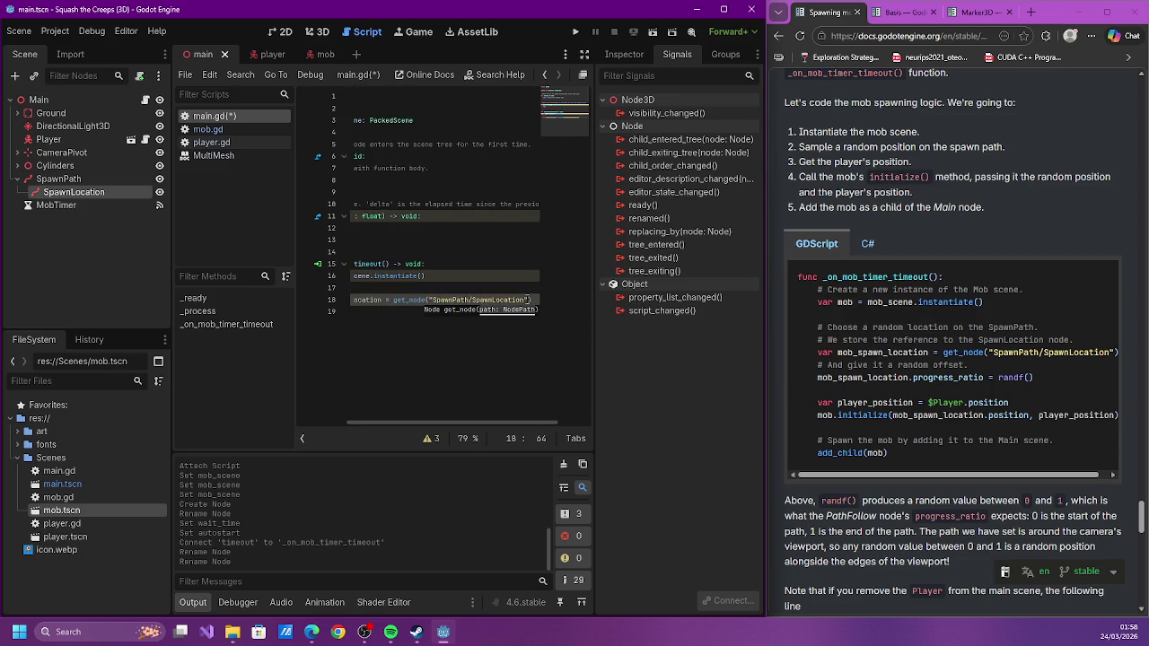
pyautogui.click(527, 300)
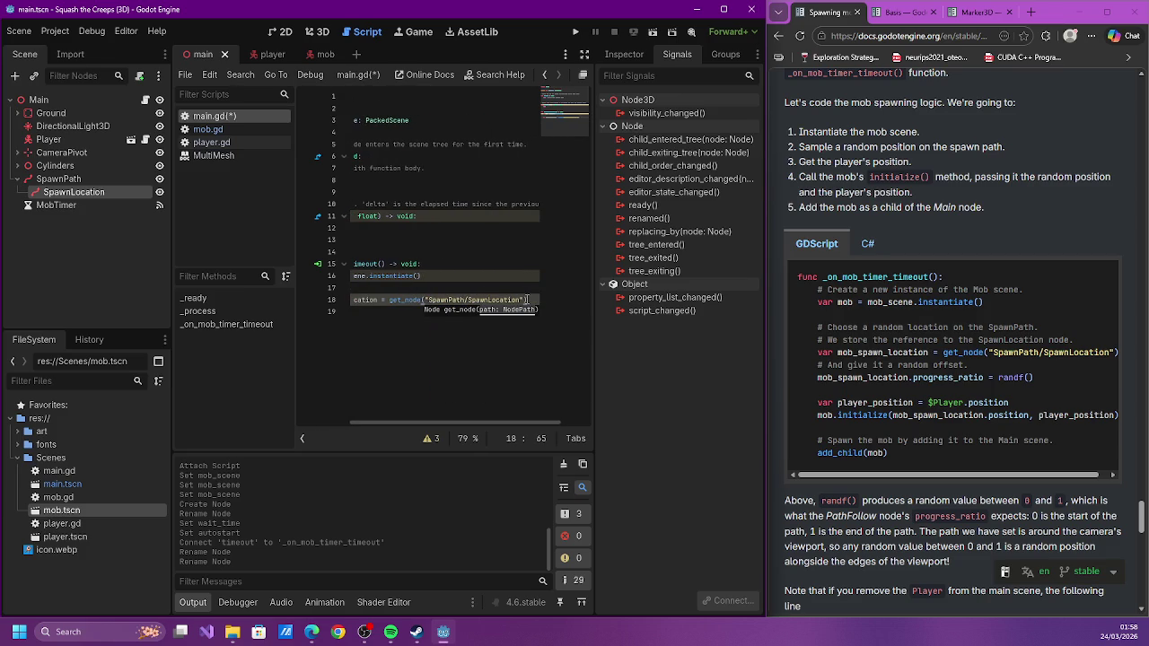
# Set mob_spawn_location.progress_ratio = randf() and save the script
pyautogui.press('Return')
pyautogui.press('Return')
pyautogui.write('mo')
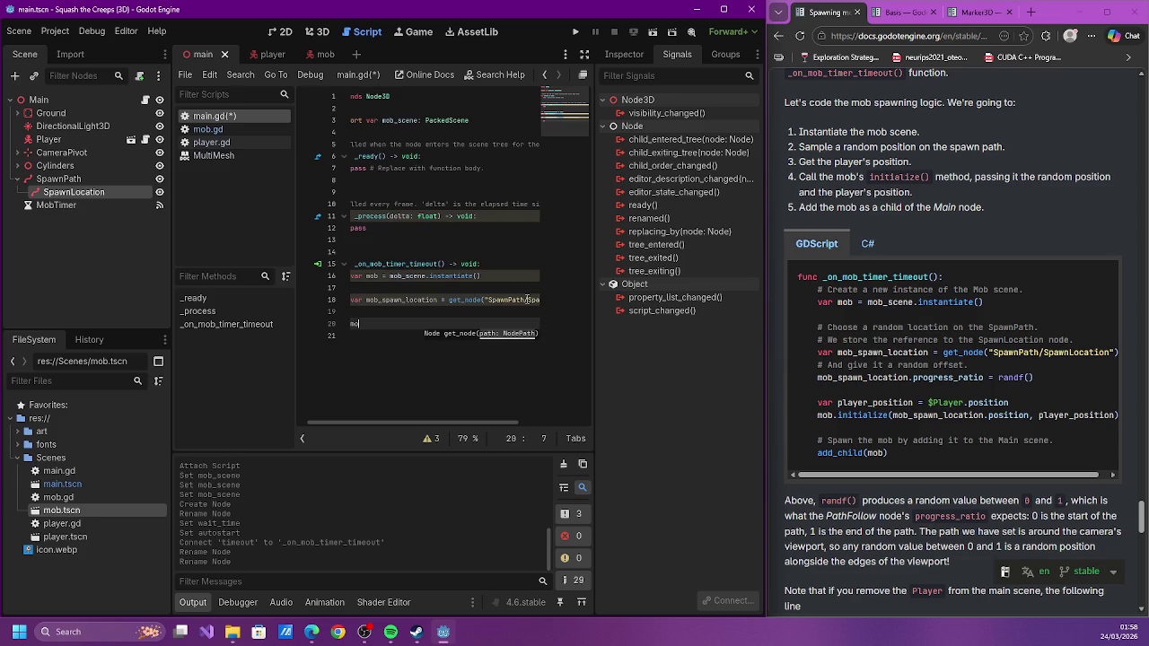
pyautogui.write('b_spawn_l')
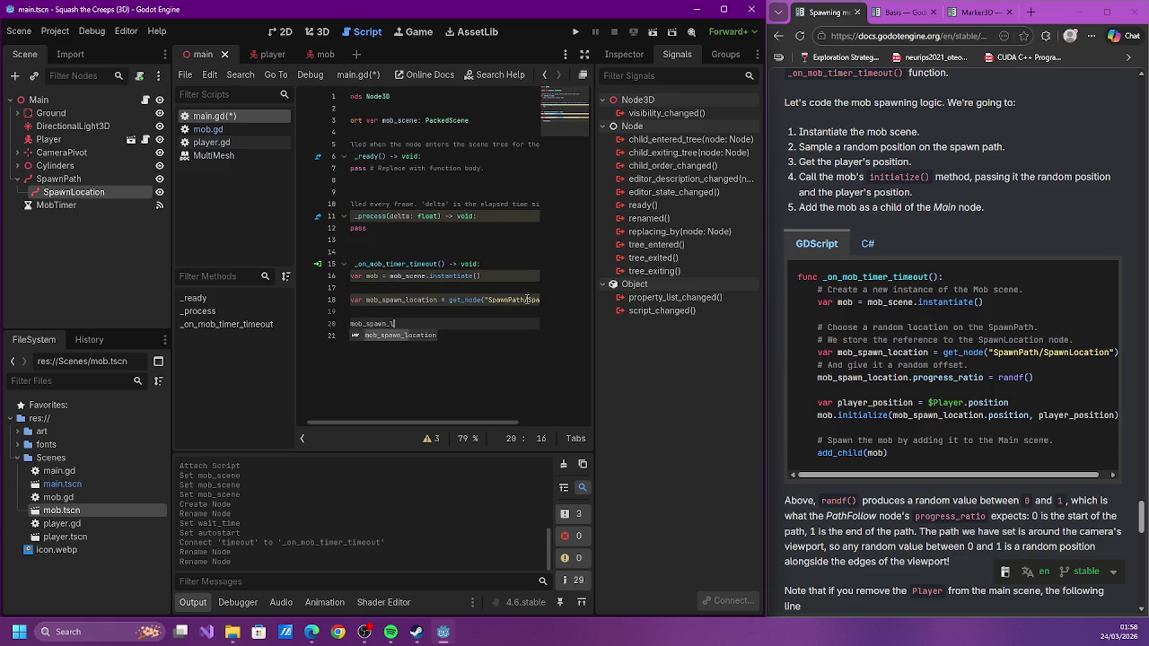
pyautogui.write('ocation.progre')
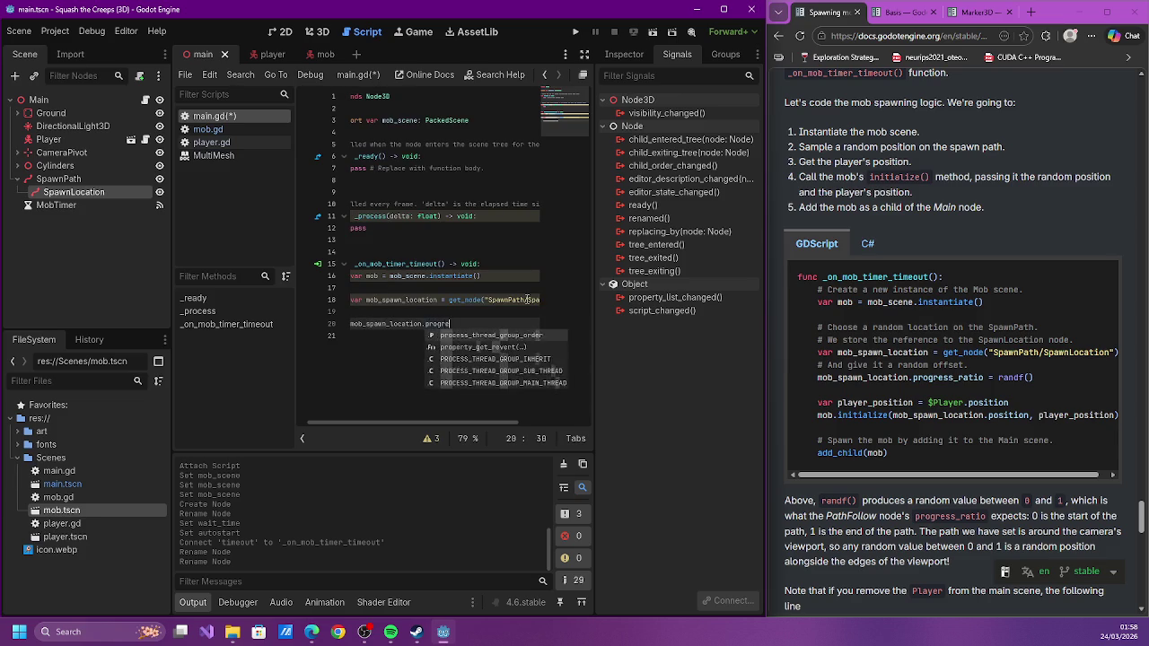
pyautogui.write('sstion')
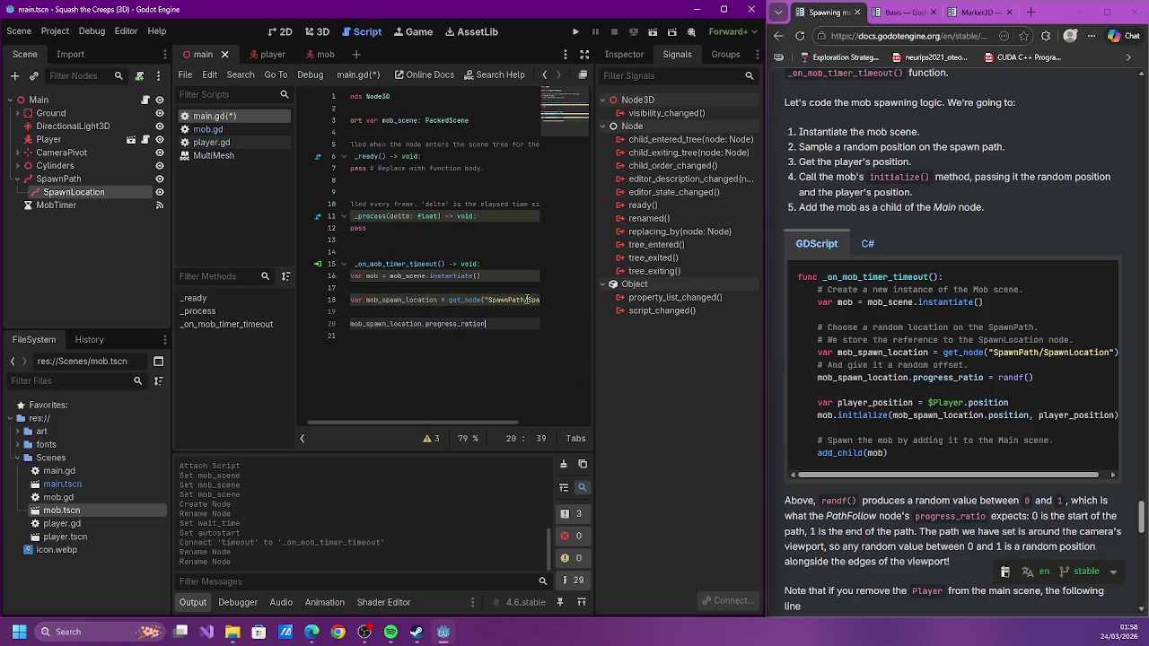
pyautogui.write(' randf')
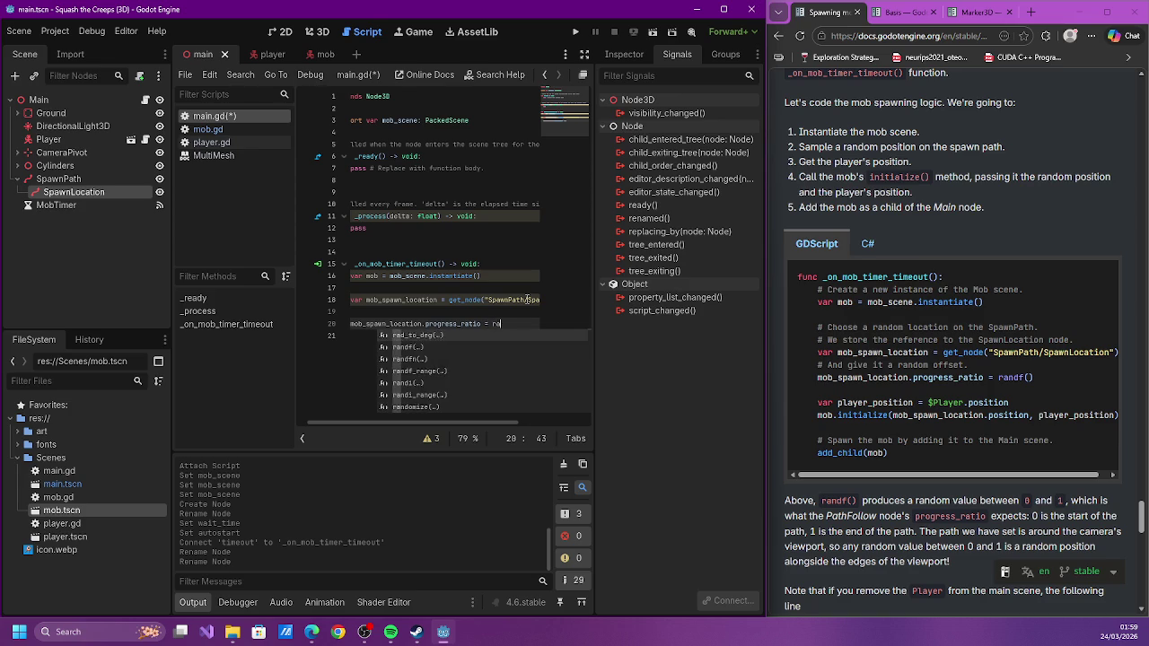
pyautogui.press('Return')
pyautogui.hotkey('ctrl', 's')
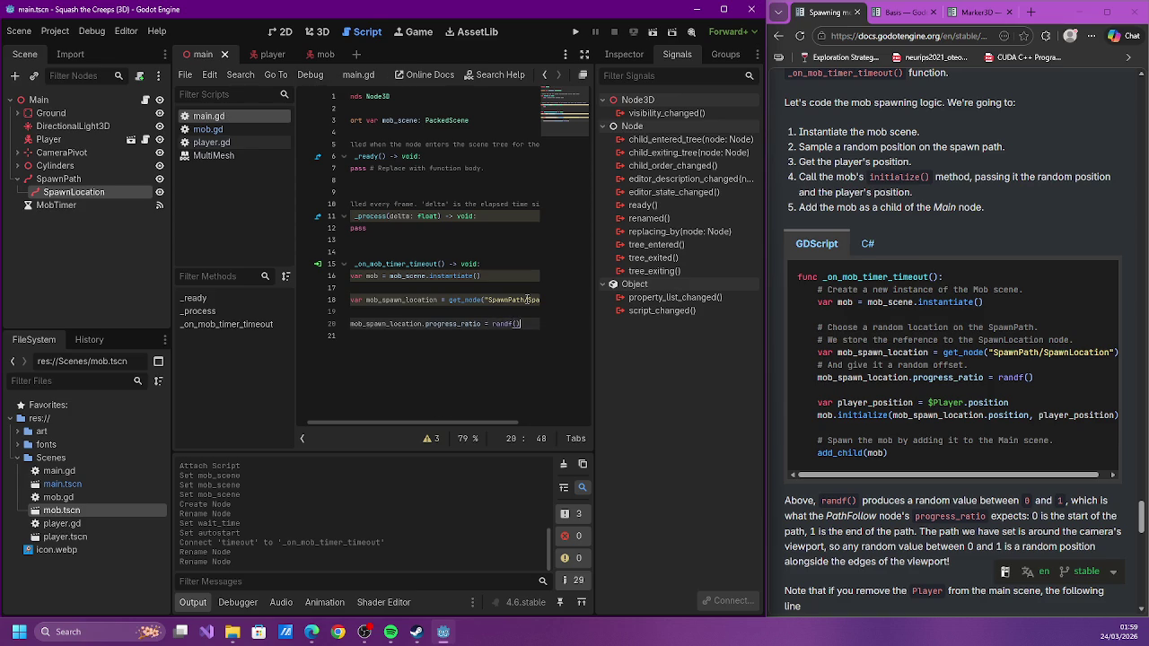
pyautogui.press('Return')
pyautogui.press('Return')
# Add player_position = $Player.position, mob.initialize(mob_spawn_location.position, player_position), and add_child(mob), then save
pyautogui.write('var player_po')
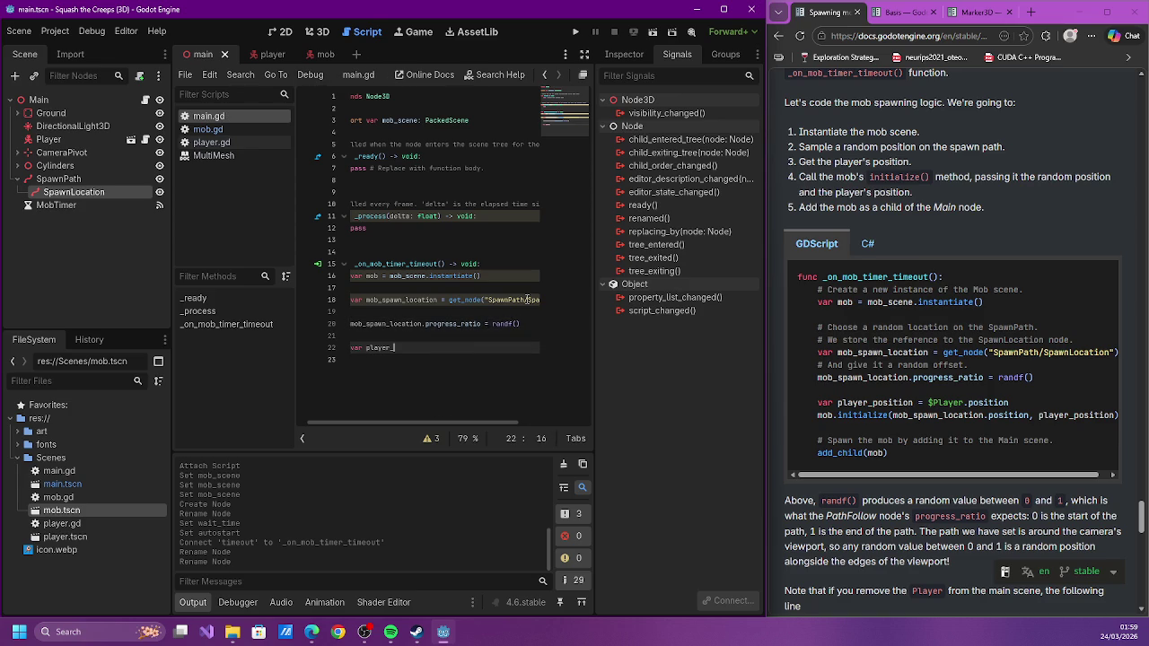
pyautogui.write('sition = $Player.')
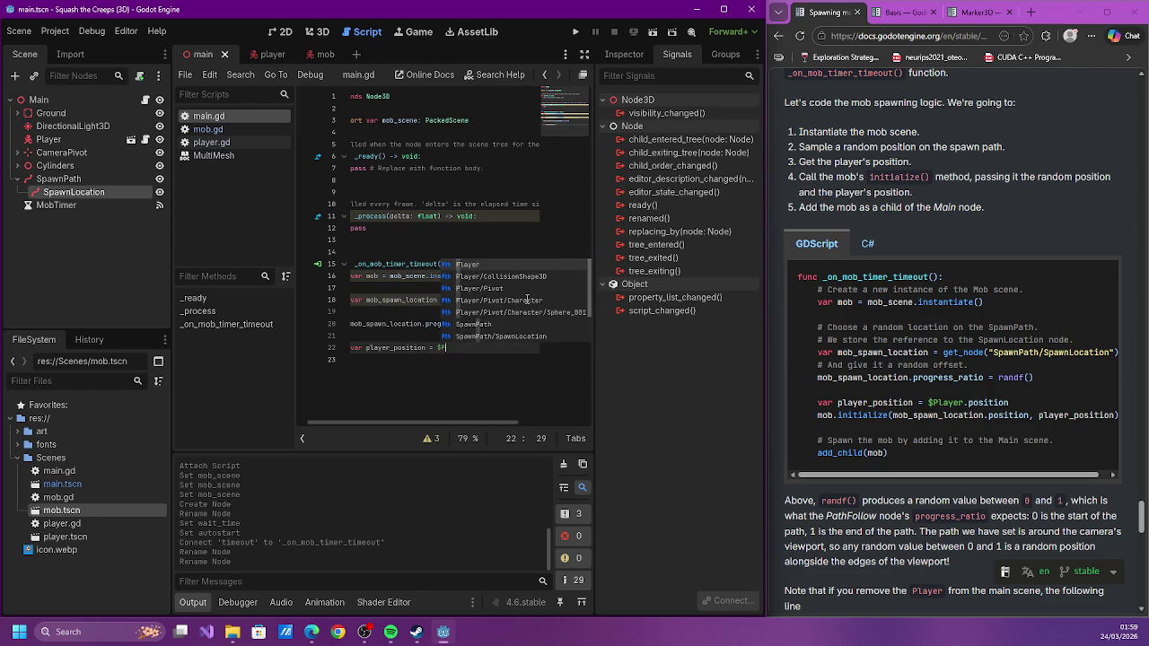
pyautogui.write('position')
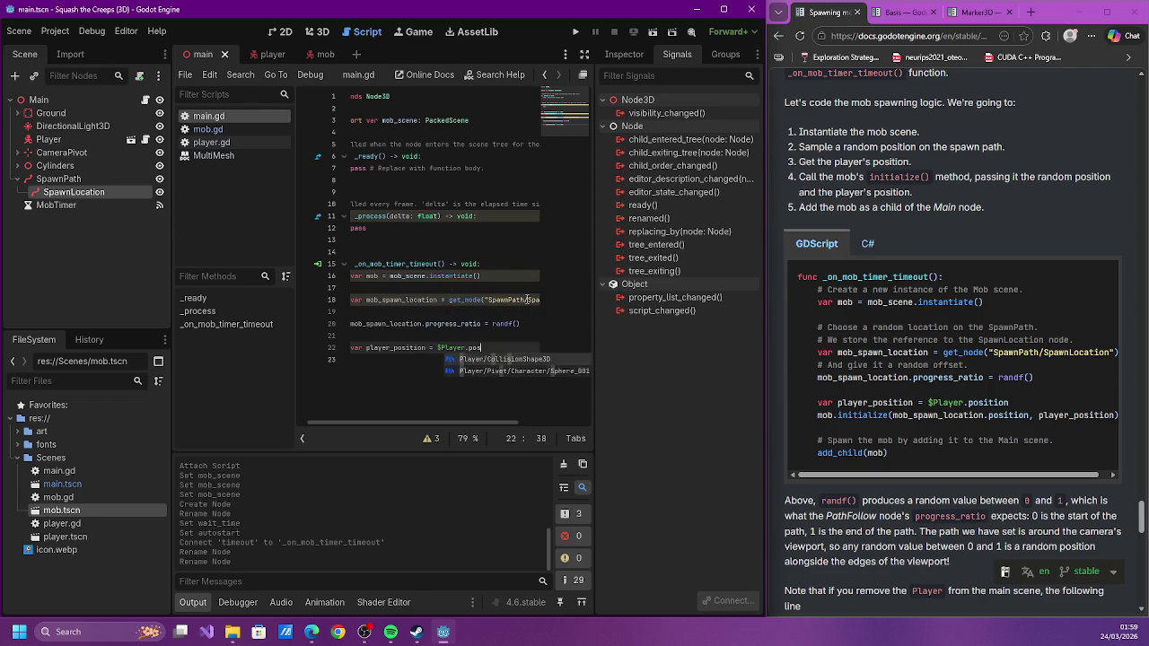
pyautogui.press('Return')
pyautogui.write('mob')
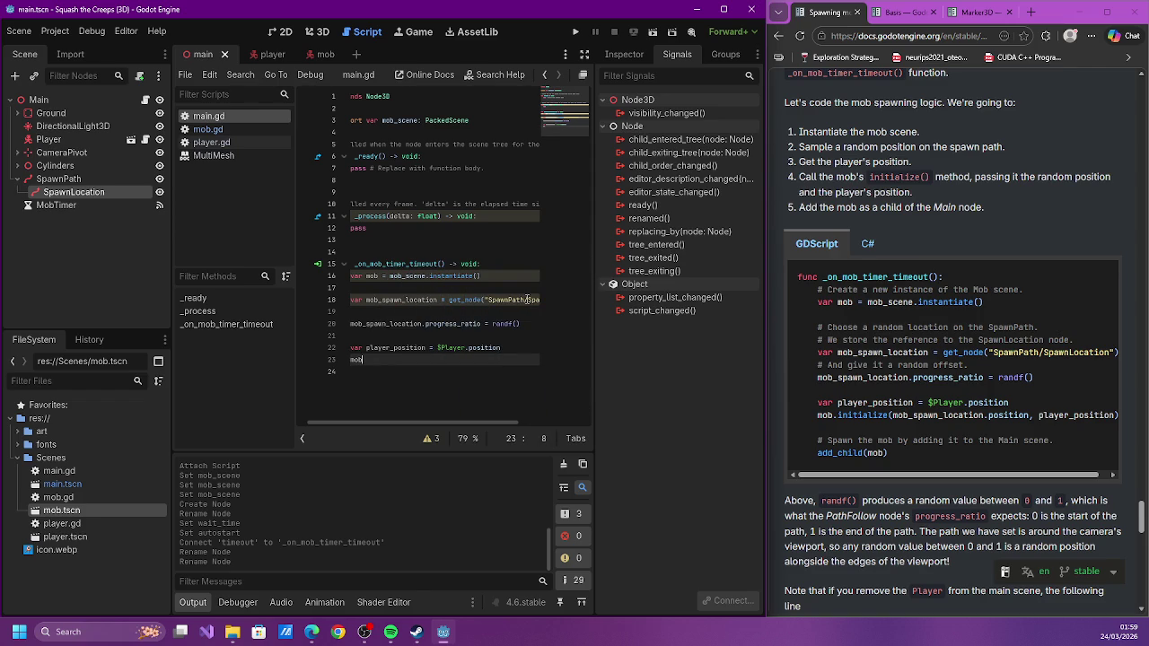
pyautogui.write('.init')
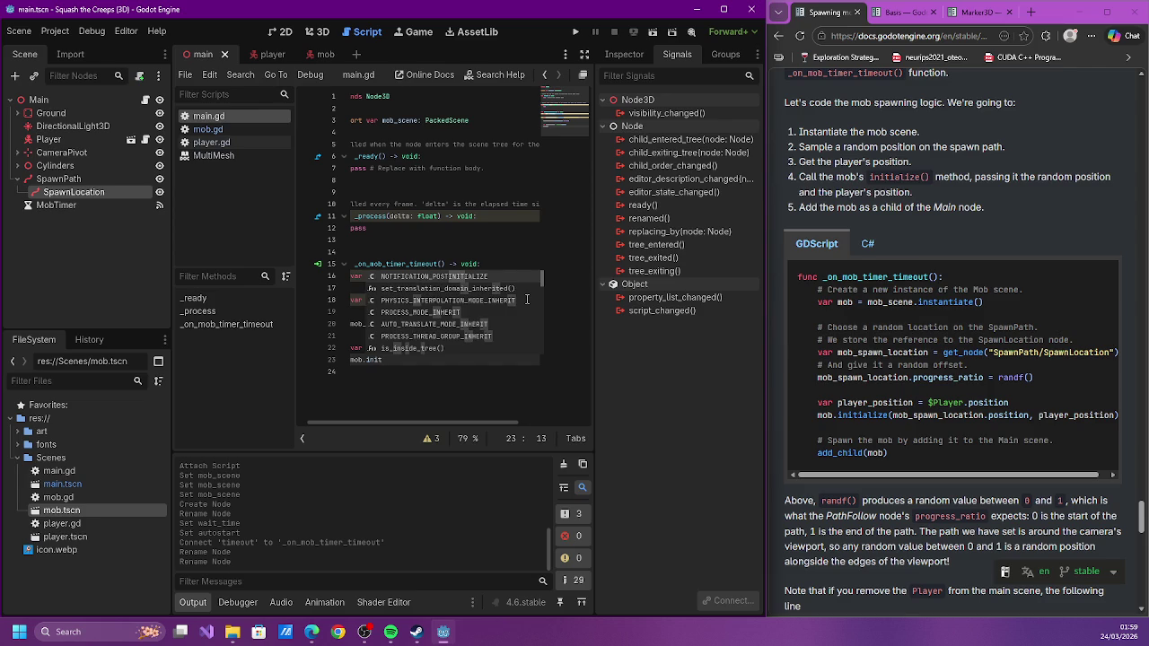
pyautogui.write('ialize(mob_s')
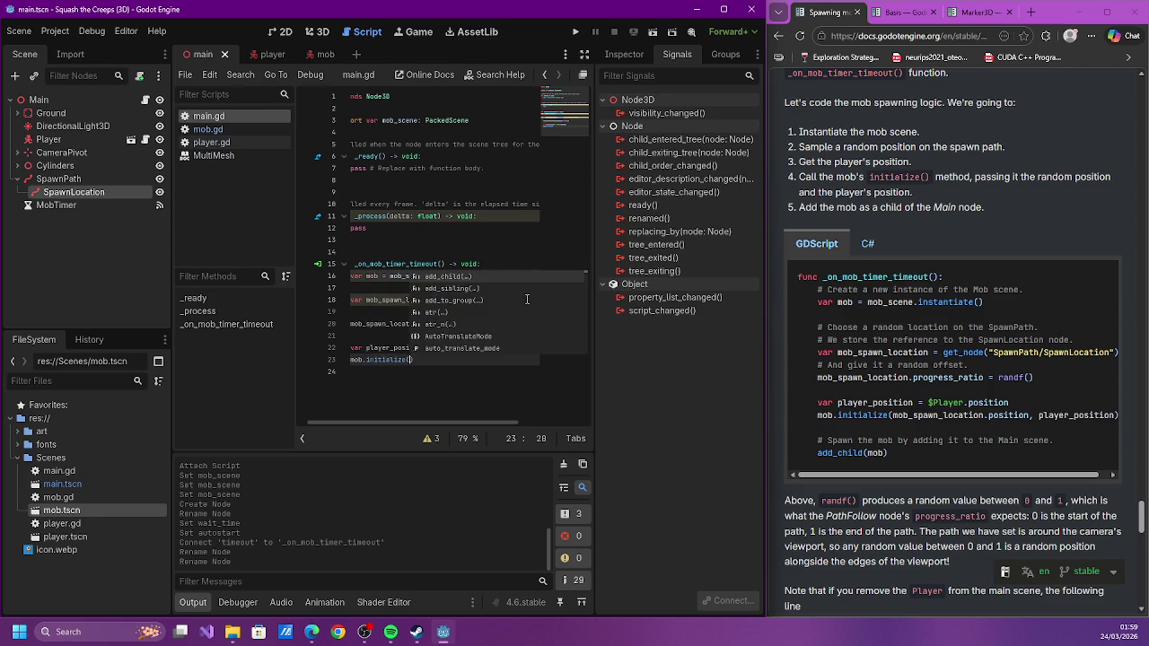
pyautogui.write('pawn_location,')
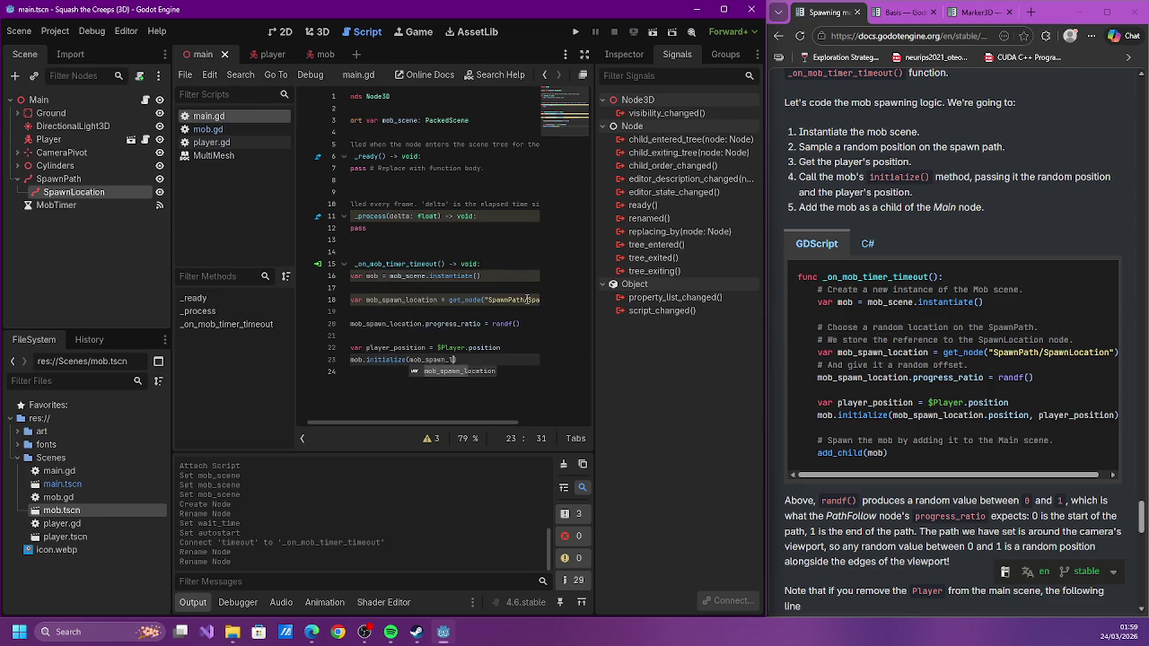
pyautogui.press('BackSpace')
pyautogui.press('BackSpace')
pyautogui.press('BackSpace')
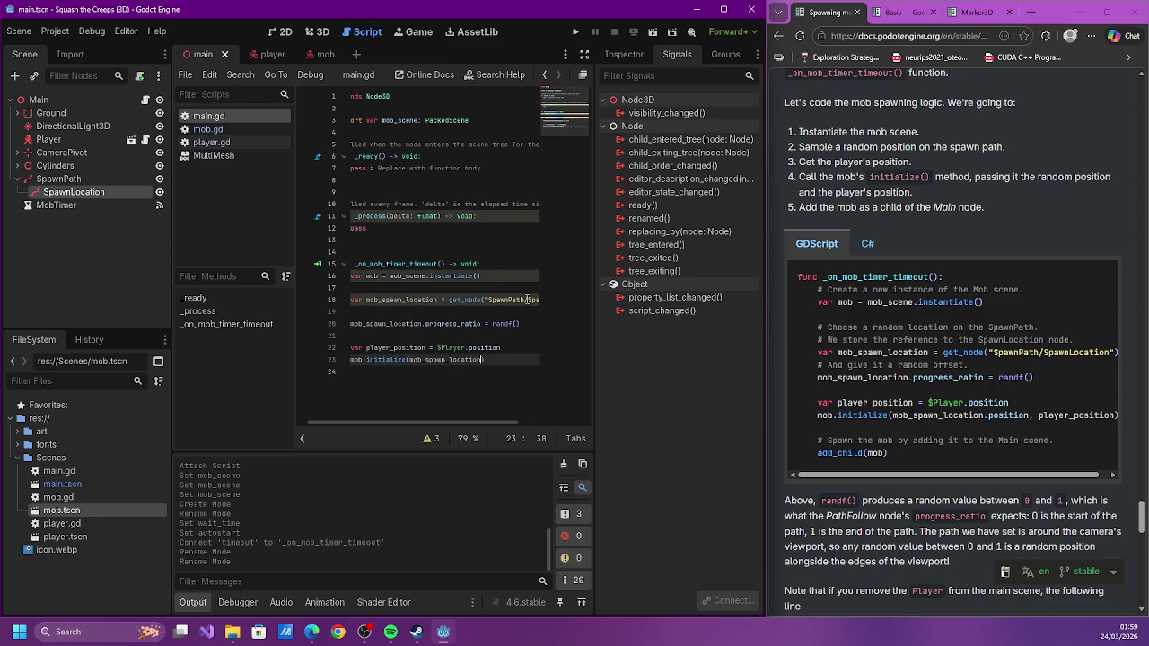
pyautogui.write('.po')
pyautogui.write('sition, ')
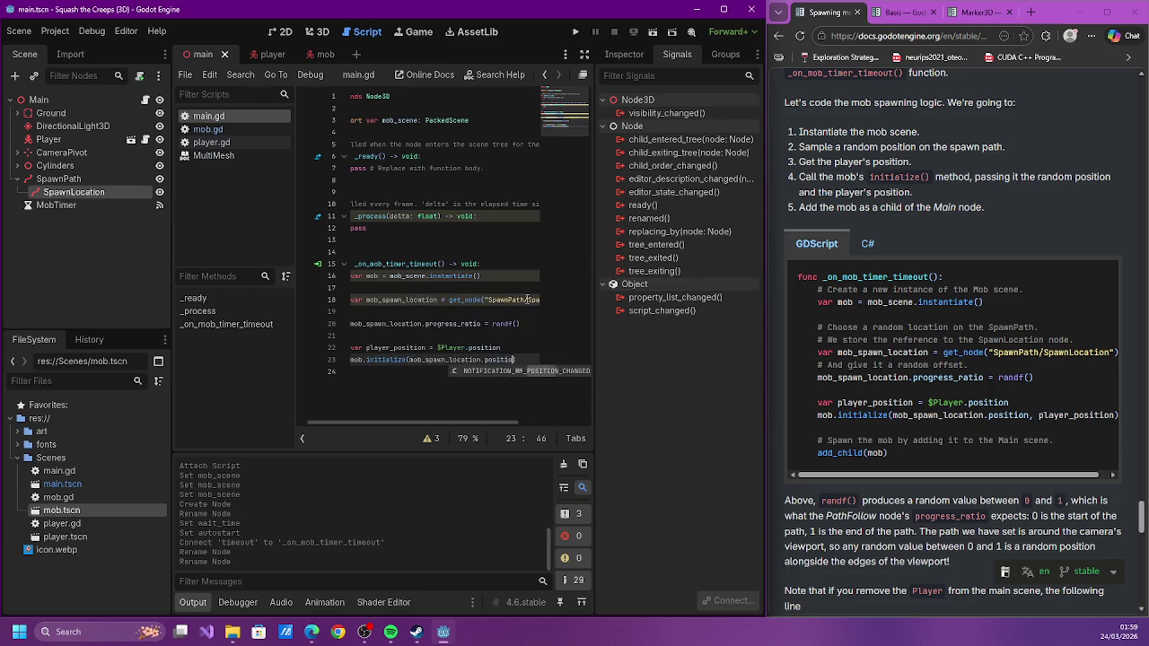
pyautogui.write('player_pos')
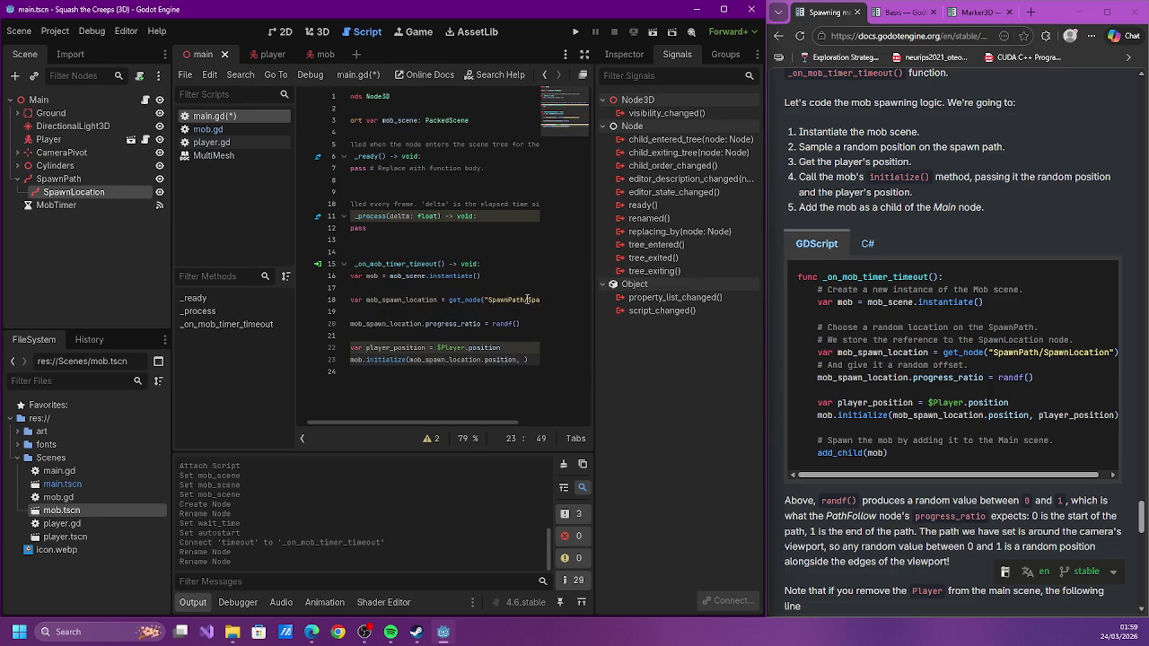
pyautogui.write('ition')
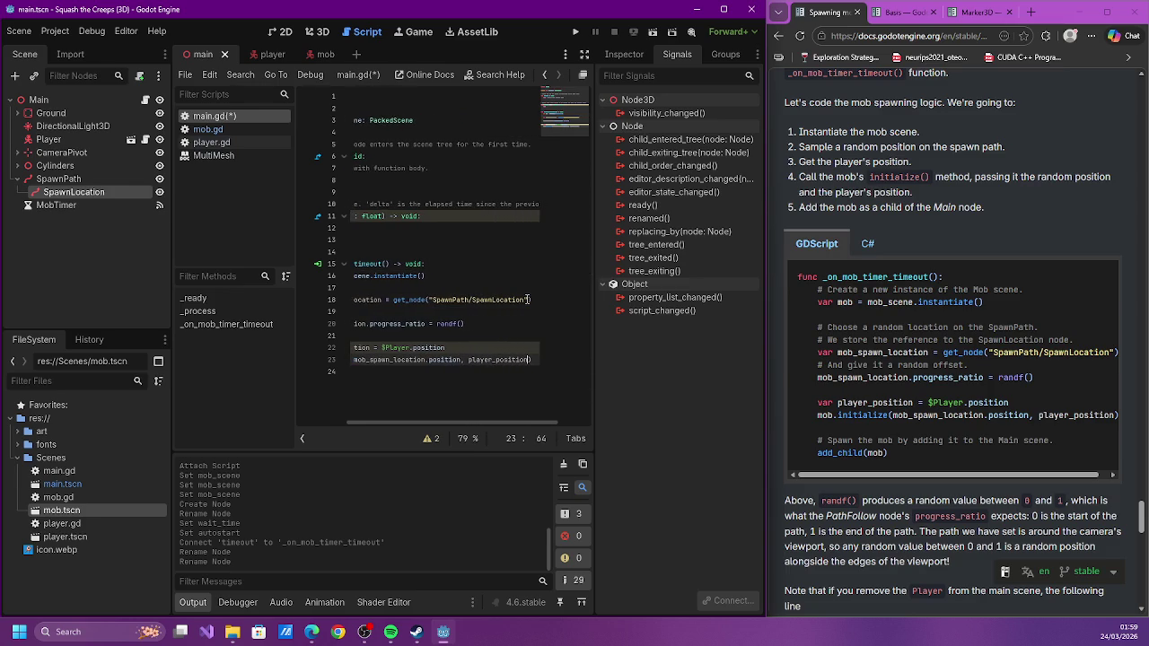
pyautogui.press('Return')
pyautogui.press('Return')
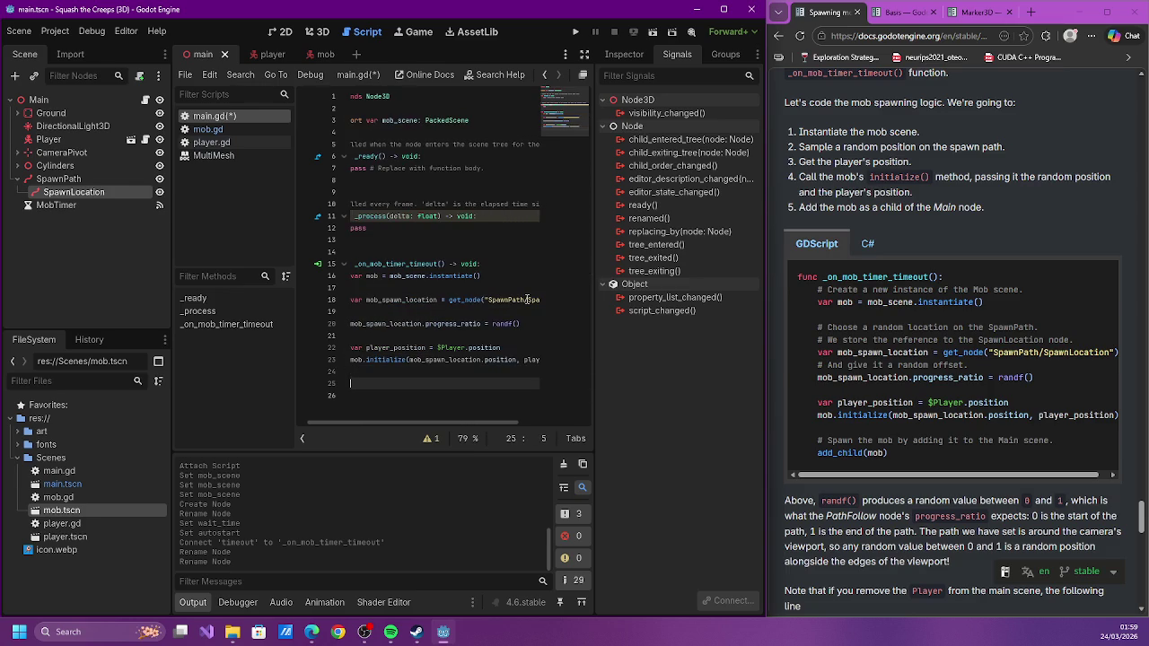
pyautogui.write('ad_child(')
pyautogui.write('mob')
pyautogui.hotkey('ctrl', 's')
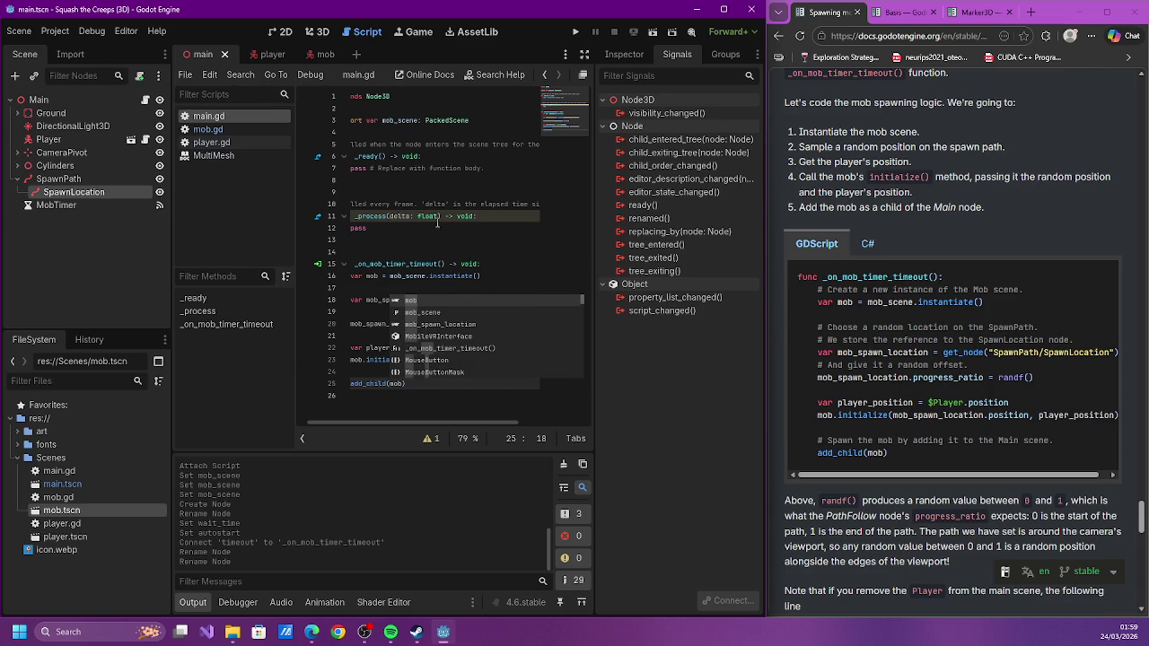
pyautogui.click(431, 210)
pyautogui.click(428, 439)
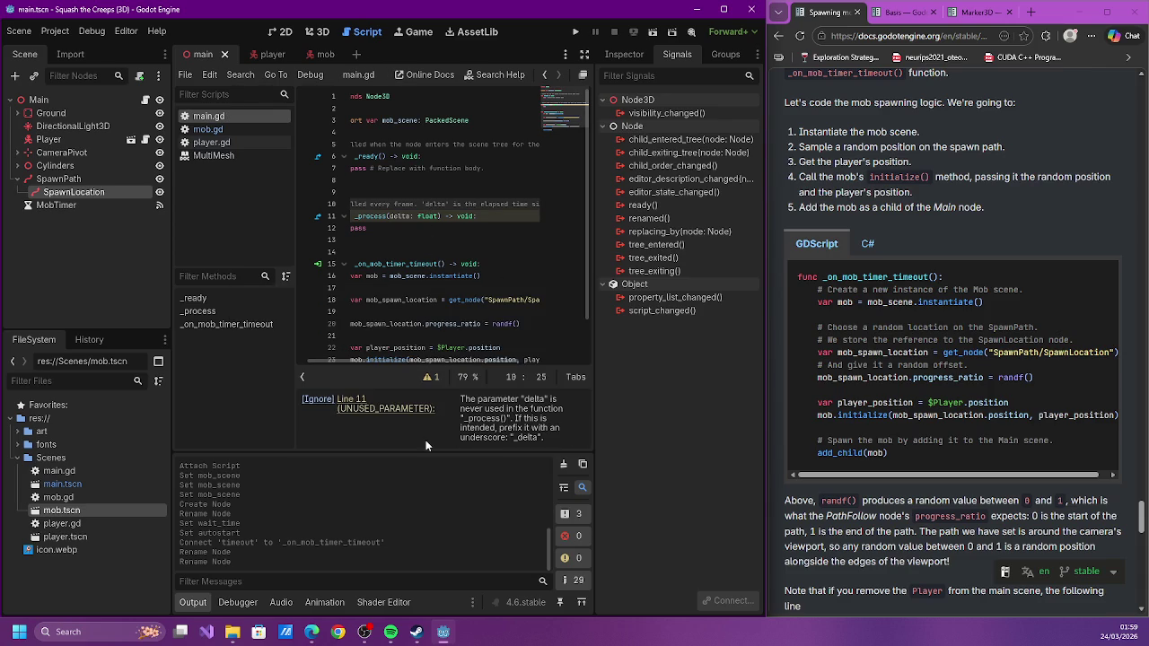
pyautogui.click(492, 323)
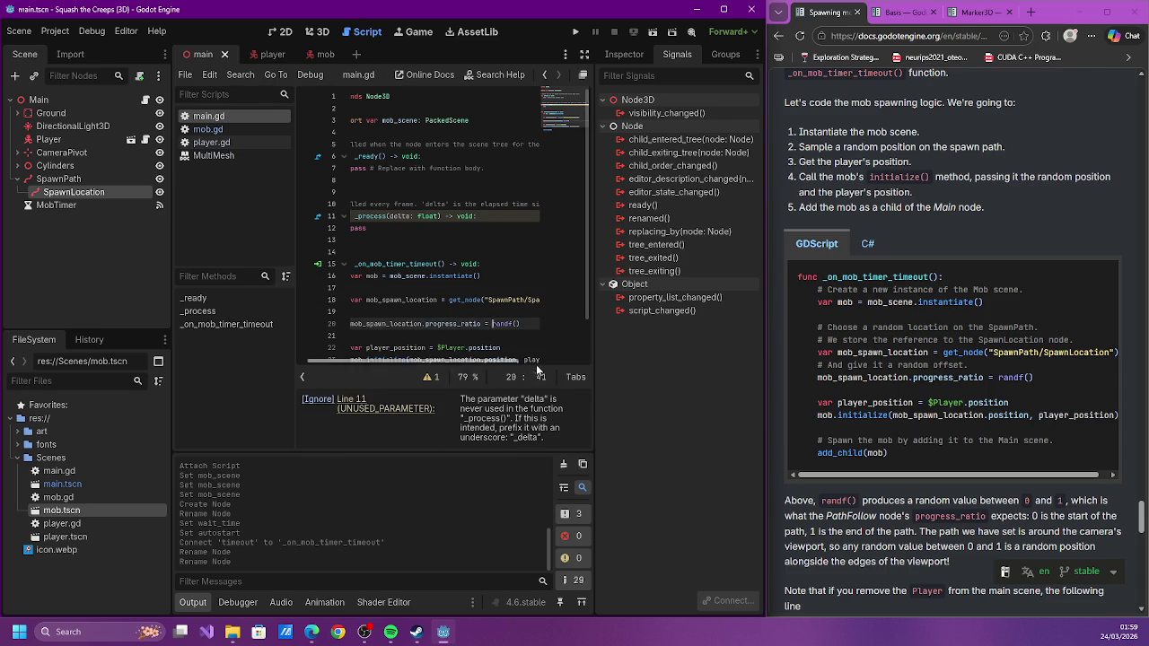
pyautogui.click(302, 377)
pyautogui.click(438, 347)
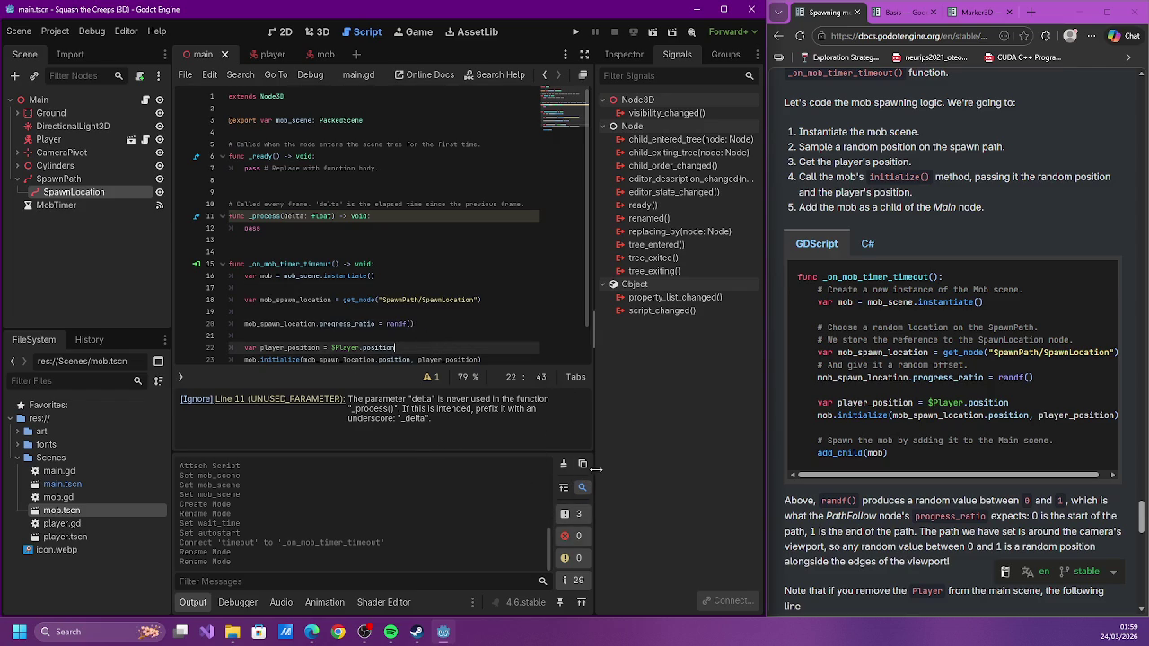
pyautogui.click(179, 378)
pyautogui.click(302, 377)
pyautogui.click(463, 384)
pyautogui.click(463, 384)
pyautogui.click(209, 602)
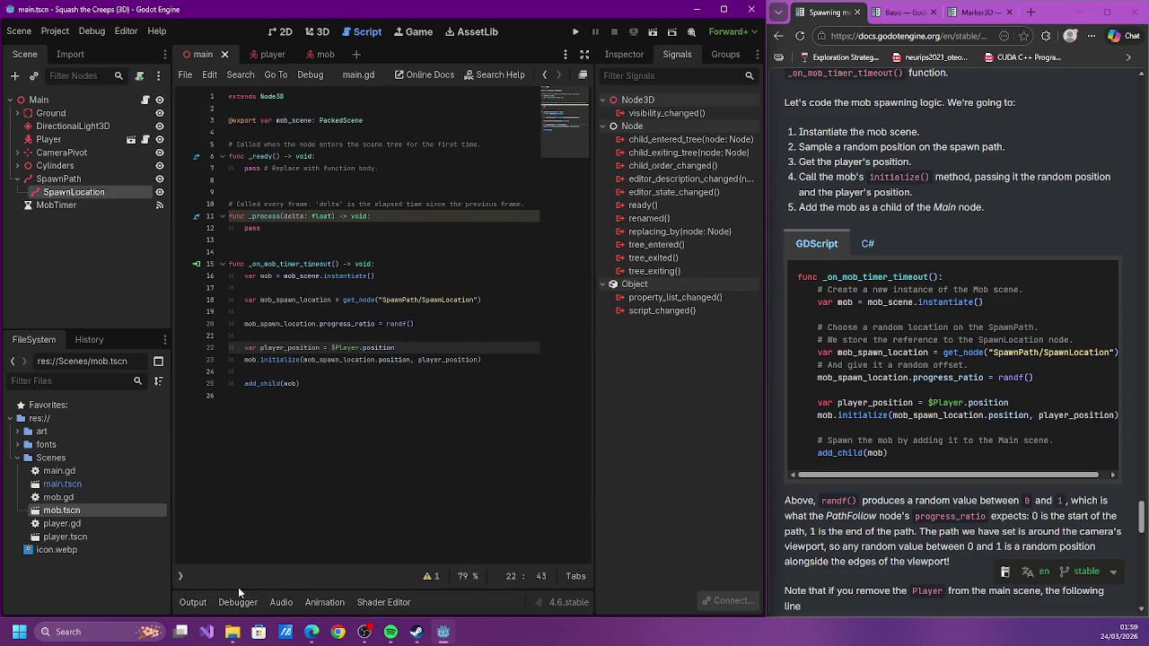
pyautogui.click(194, 602)
pyautogui.click(182, 440)
pyautogui.click(463, 395)
pyautogui.scroll(-3, 932, 418)
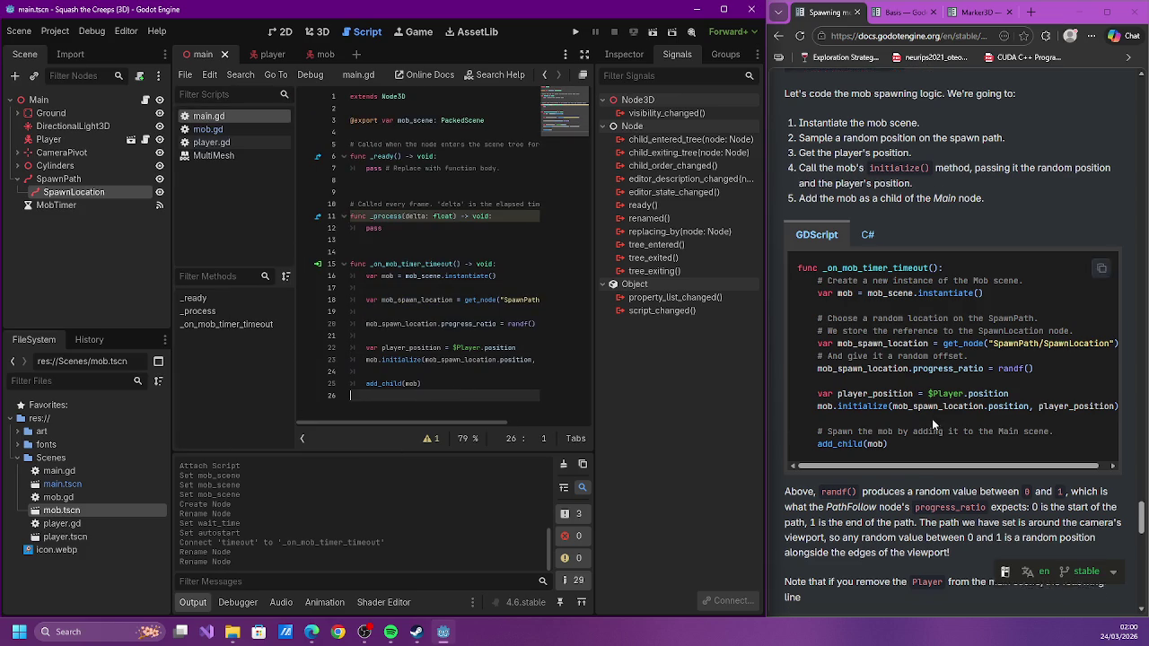
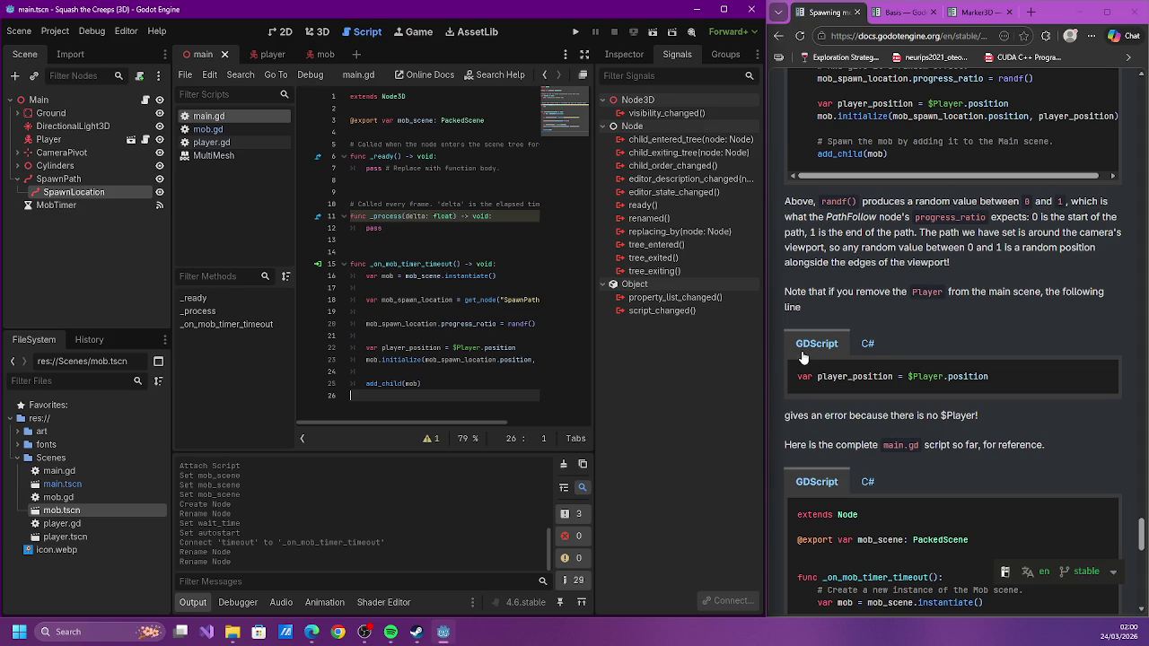
# Run the project and steer the player with the arrow keys as creeps spawn
pyautogui.scroll(-2, 787, 359)
pyautogui.scroll(-3, 786, 359)
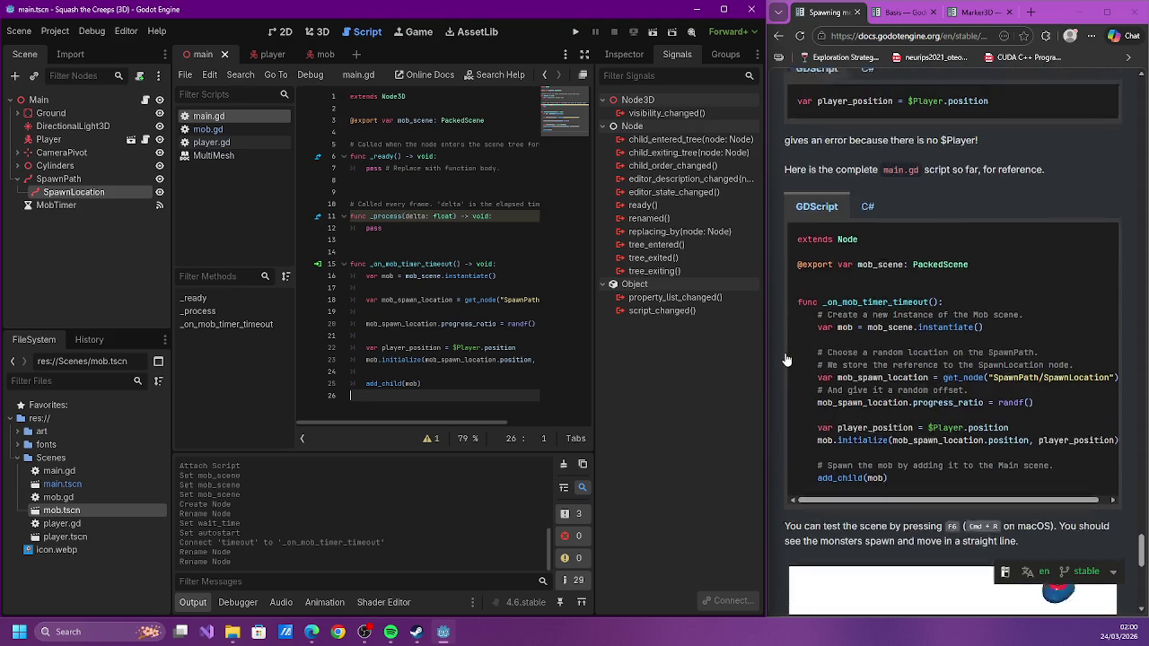
pyautogui.scroll(-4, 784, 356)
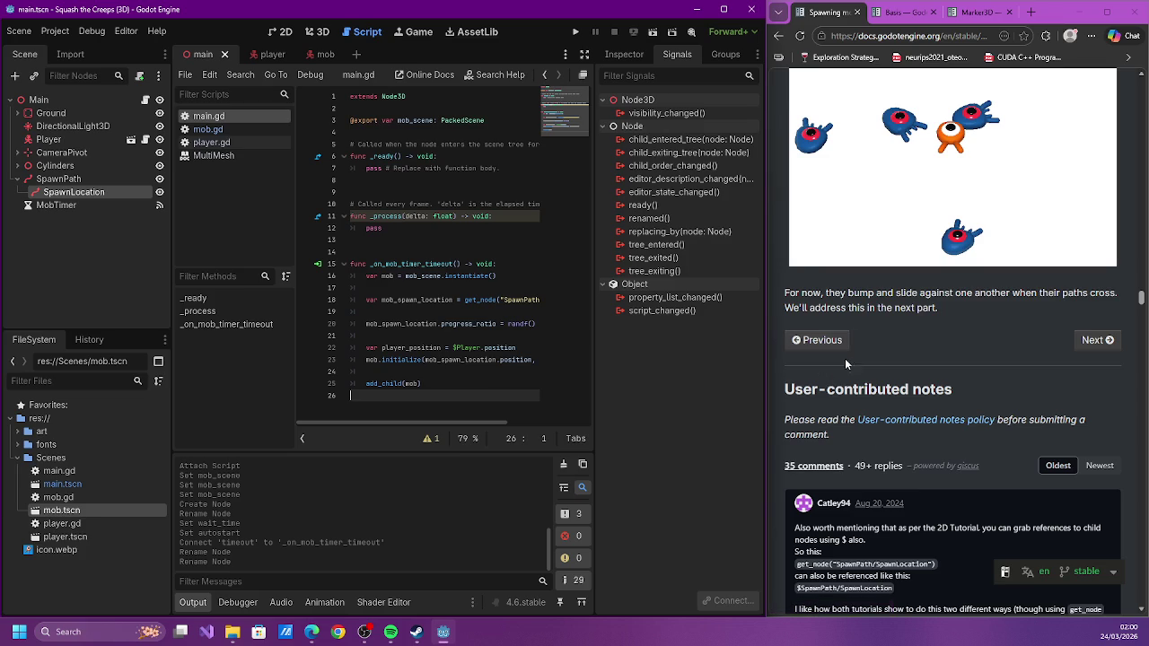
pyautogui.click(575, 31)
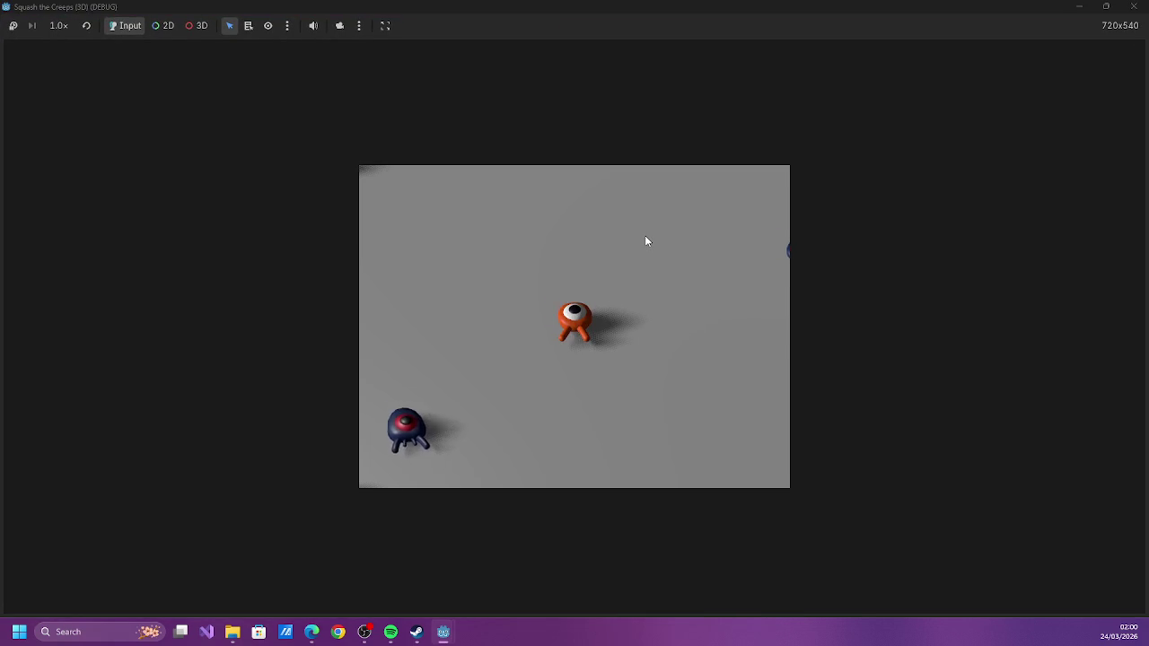
pyautogui.press('Left')
pyautogui.press('Right')
pyautogui.press('Left')
pyautogui.press('Right')
pyautogui.press('Down')
pyautogui.press('Left')
pyautogui.press('Right')
pyautogui.press('Up')
pyautogui.press('Left')
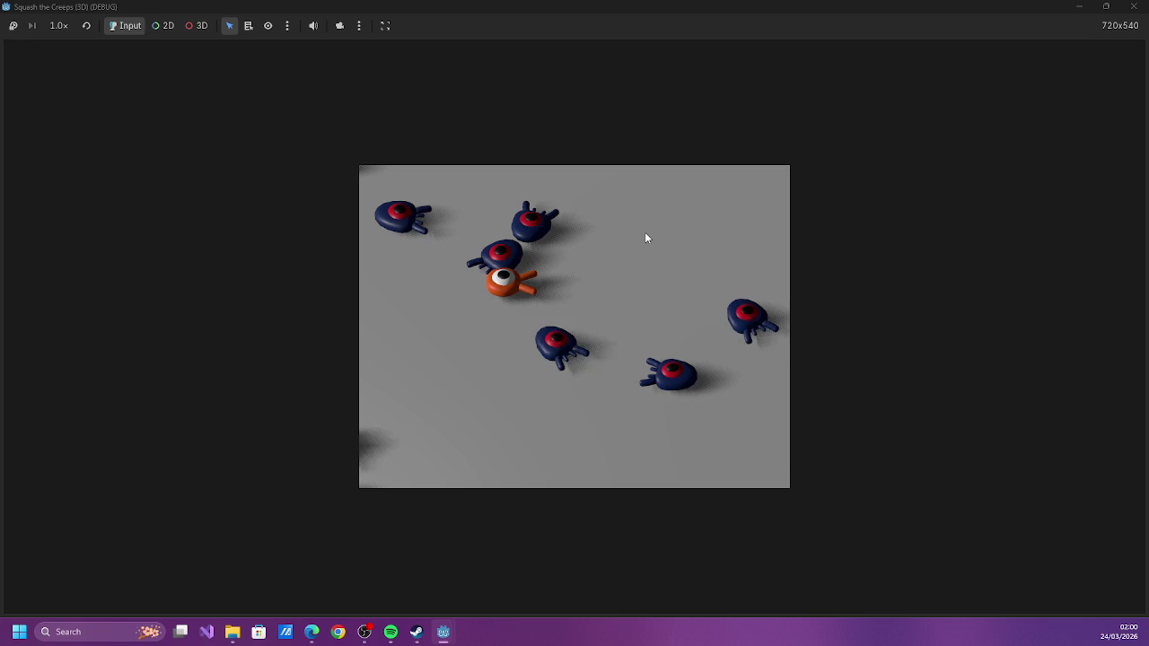
pyautogui.press('Right')
pyautogui.press('Up')
pyautogui.press('Left')
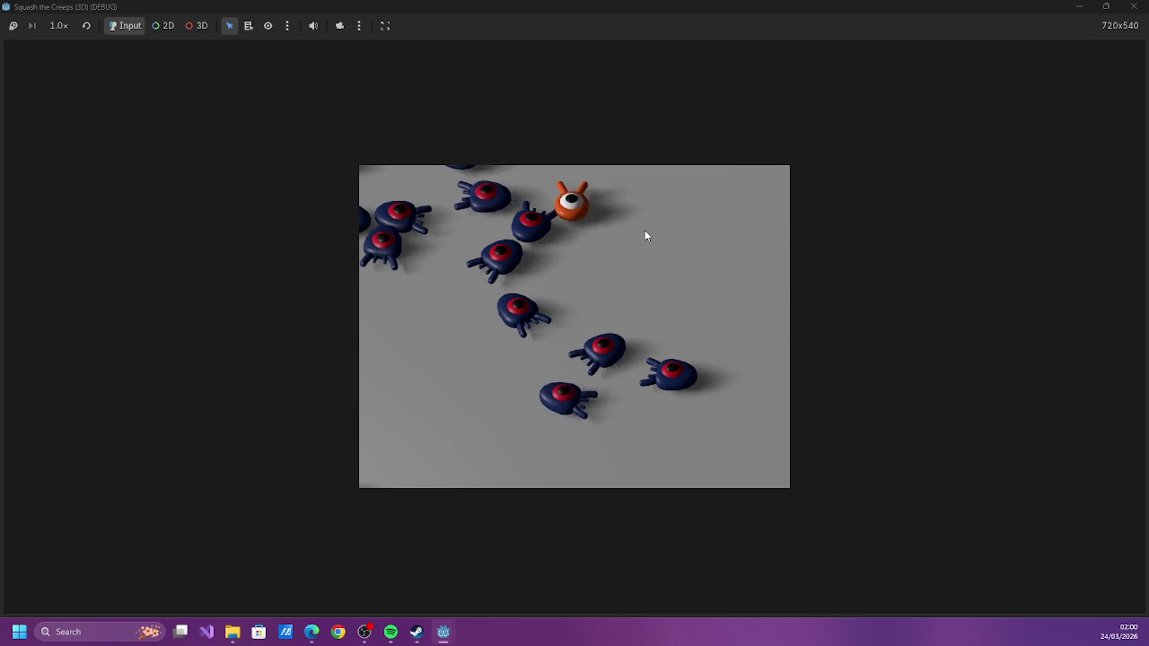
pyautogui.press('Down')
pyautogui.press('Right')
pyautogui.press('Up')
pyautogui.press('Right')
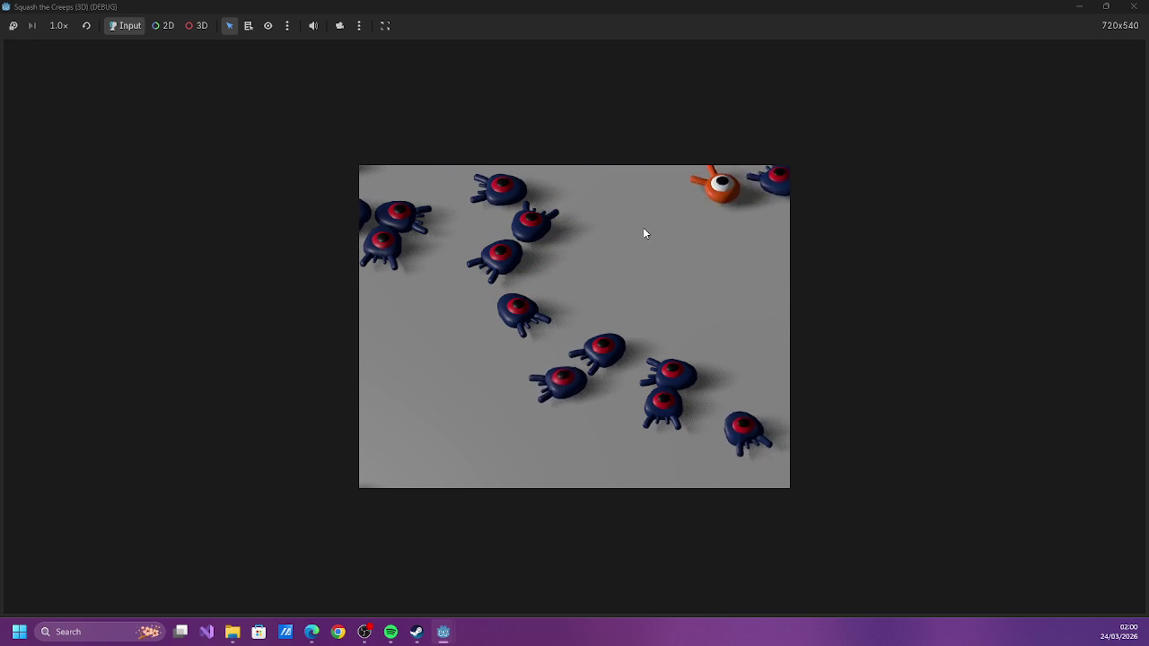
pyautogui.press('Down')
pyautogui.press('Left')
pyautogui.press('Up')
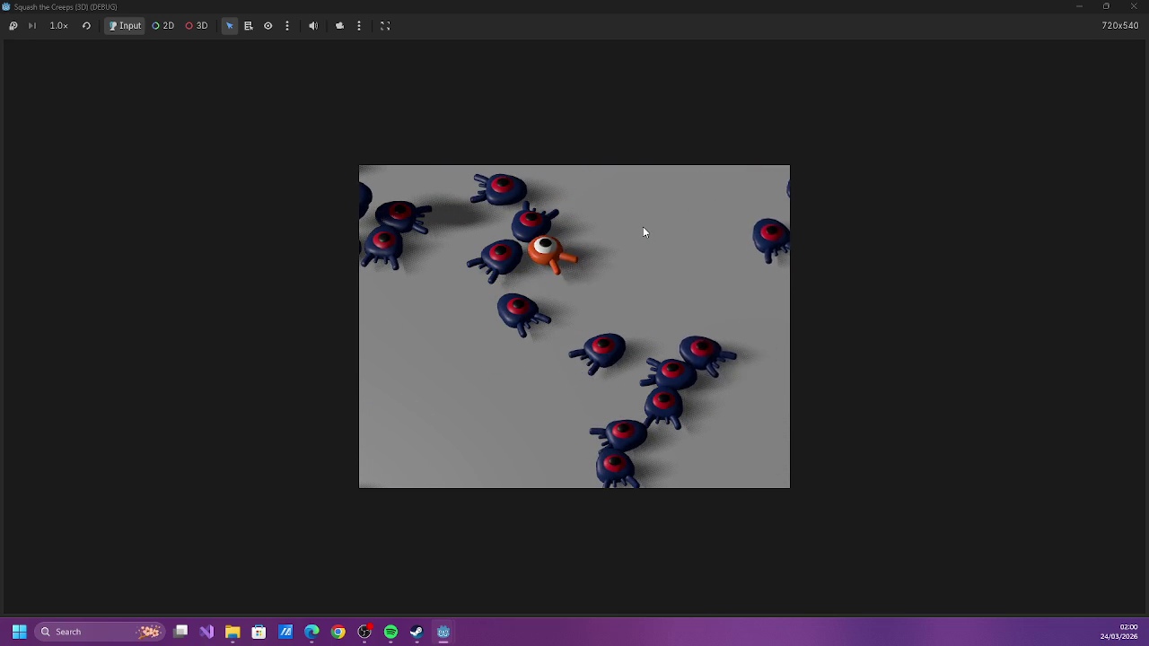
# Keep moving the player around the crowded field, then close the game window
pyautogui.press('Down')
pyautogui.press('Right')
pyautogui.press('Up')
pyautogui.press('Left')
pyautogui.press('Right')
pyautogui.press('Down')
pyautogui.press('Right')
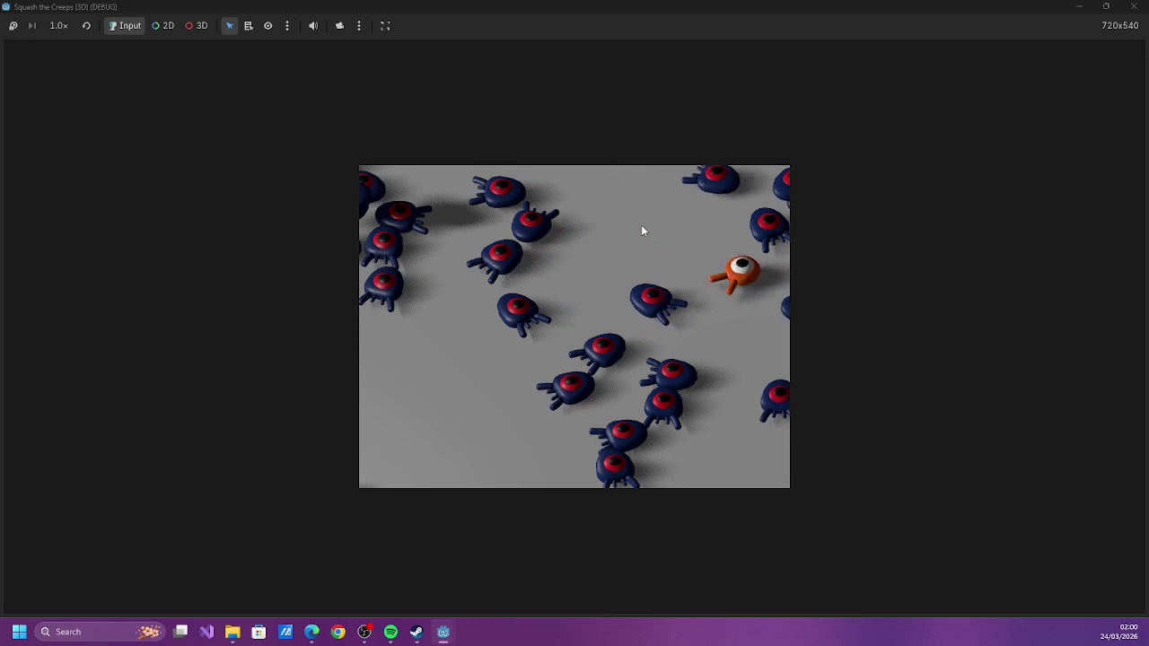
pyautogui.press('Left')
pyautogui.press('Up')
pyautogui.press('Left')
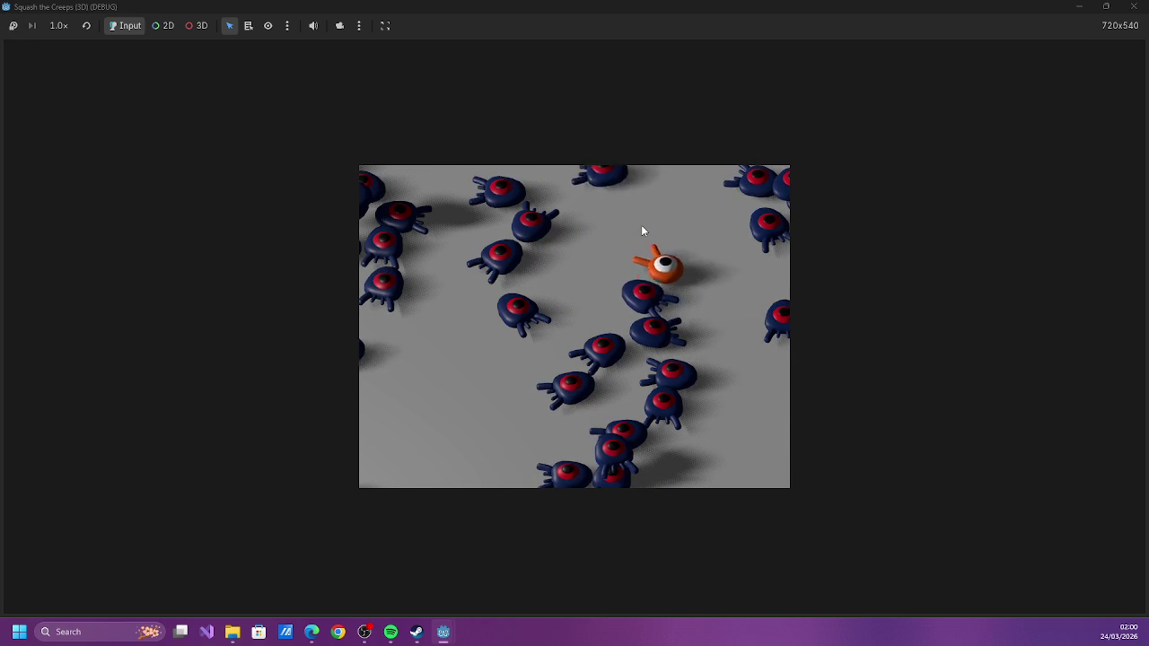
pyautogui.press('Right')
pyautogui.press('Left')
pyautogui.press('Left')
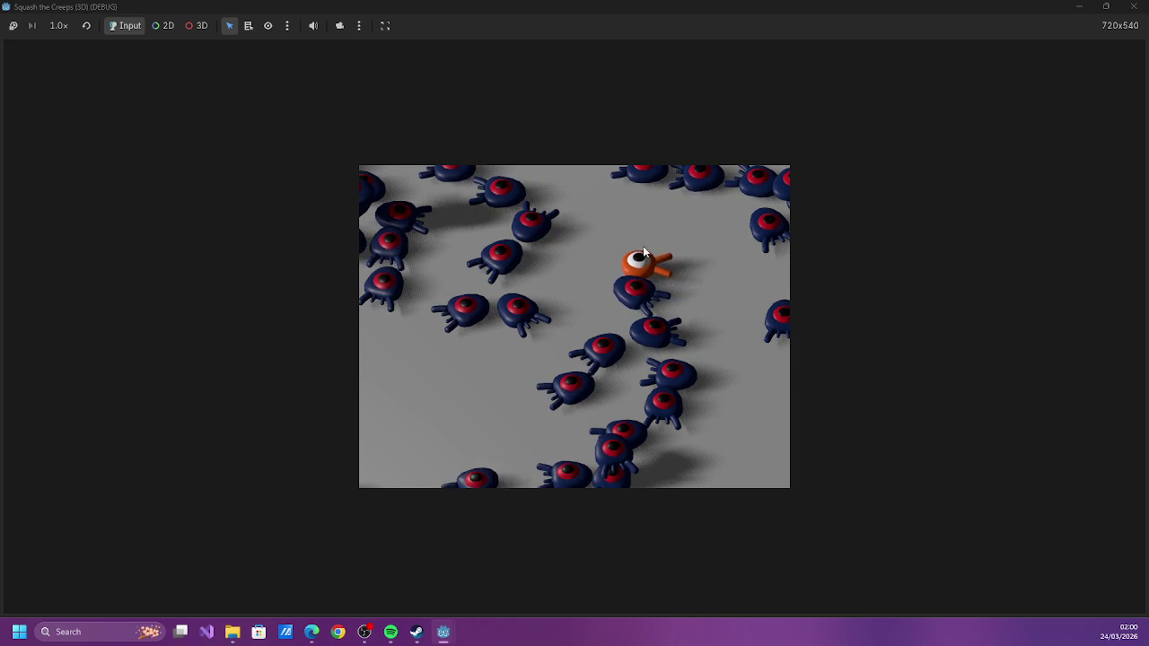
pyautogui.press('Left')
pyautogui.press('Right')
pyautogui.press('Down')
pyautogui.press('Left')
pyautogui.press('Down')
pyautogui.press('Right')
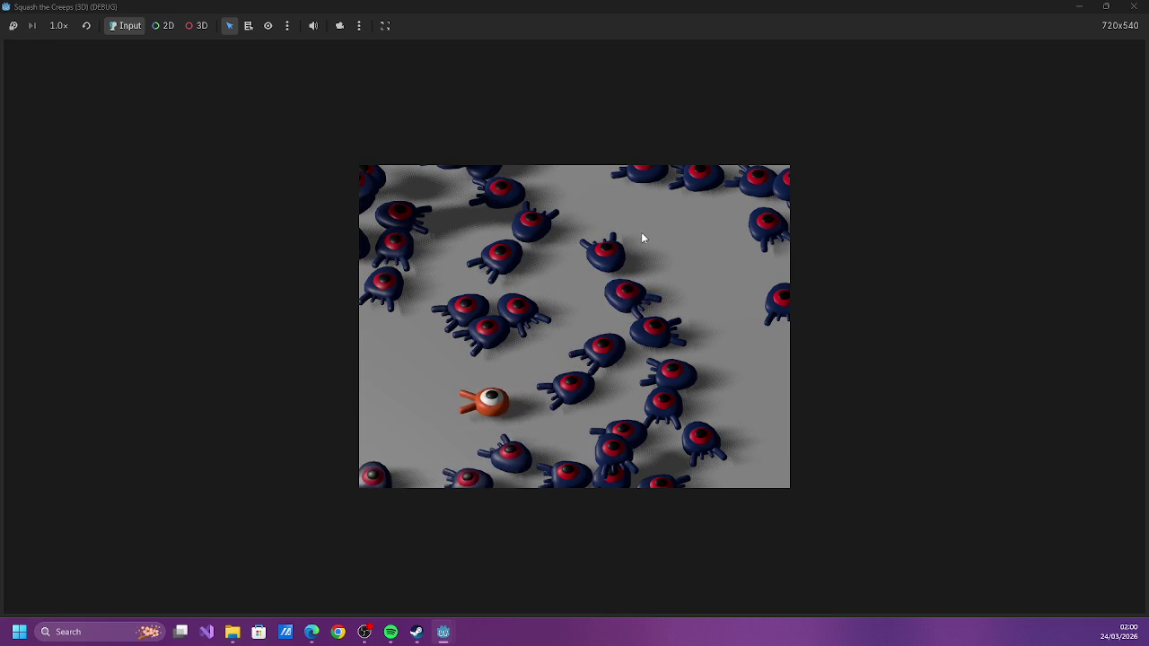
pyautogui.press('Up')
pyautogui.press('Left')
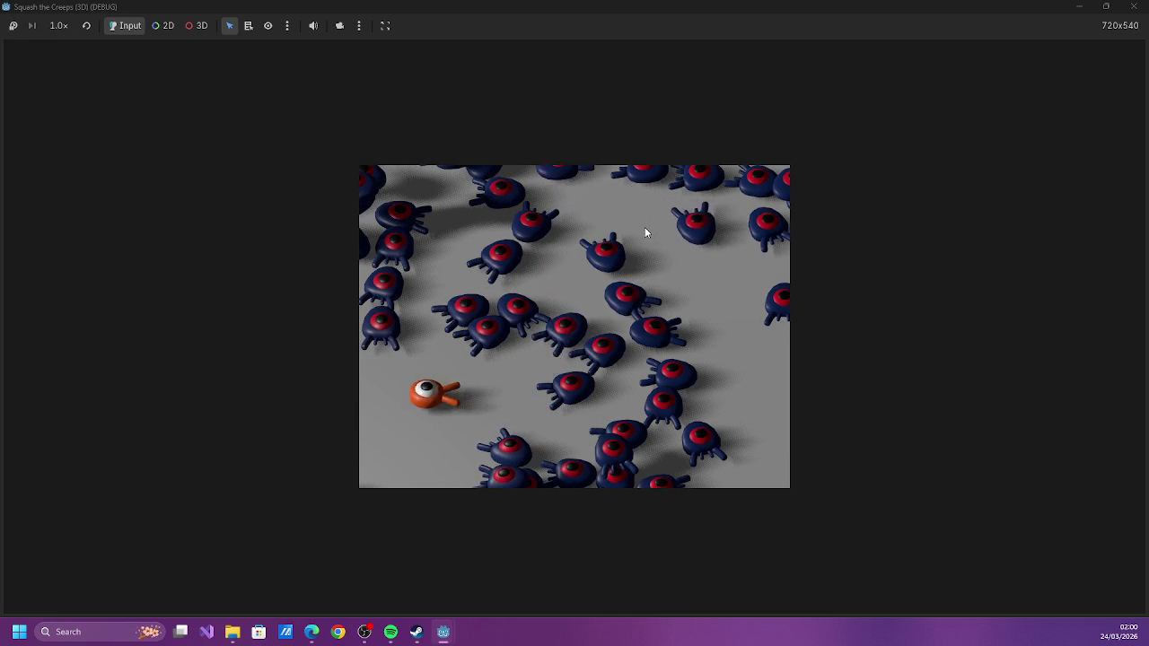
pyautogui.press('Down')
pyautogui.hotkey('alt', 'F4')
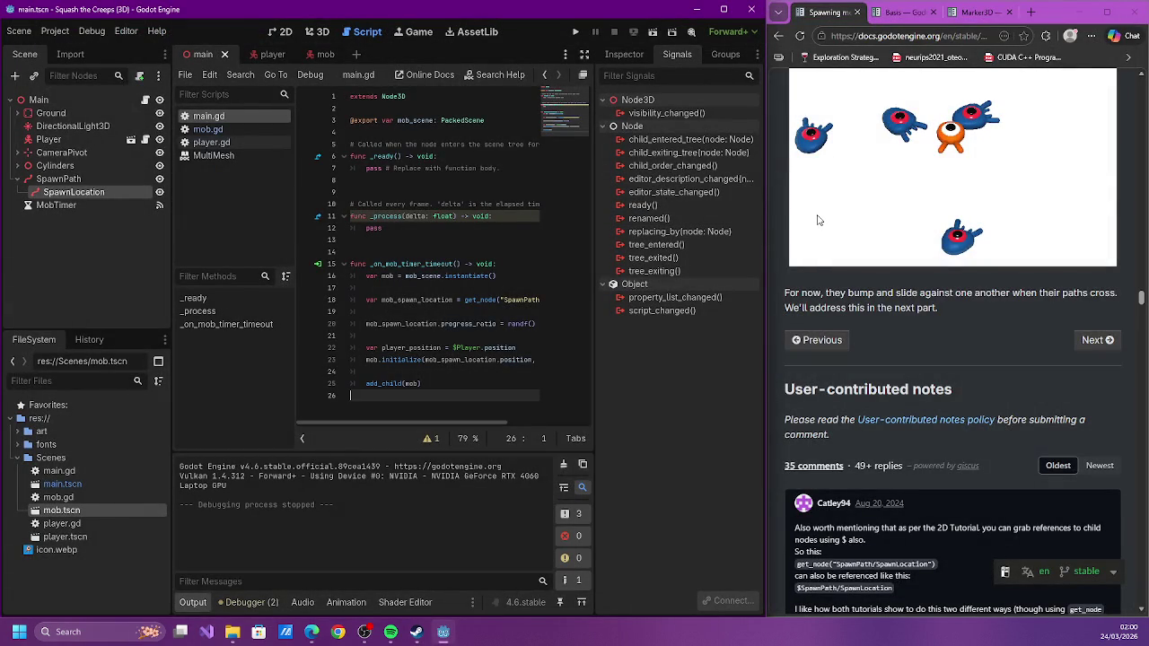
# Append the comment '# can also be done as $SpawnPath/SpawnLocation' to line 18 of main.gd
pyautogui.scroll(-1, 817, 220)
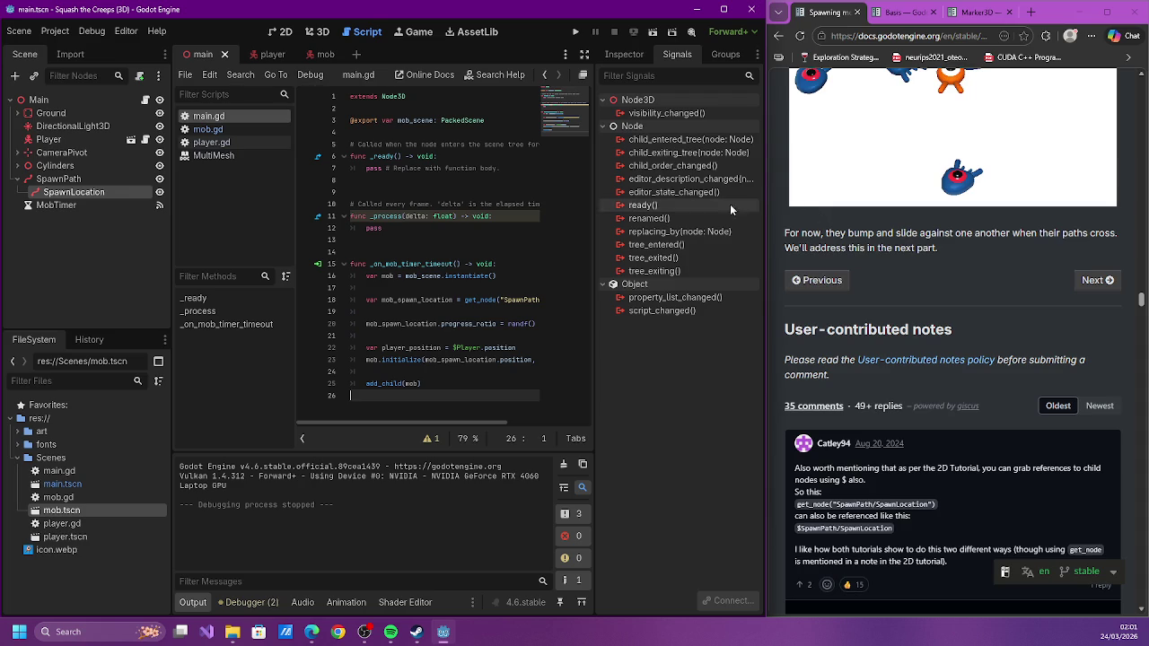
pyautogui.click(398, 300)
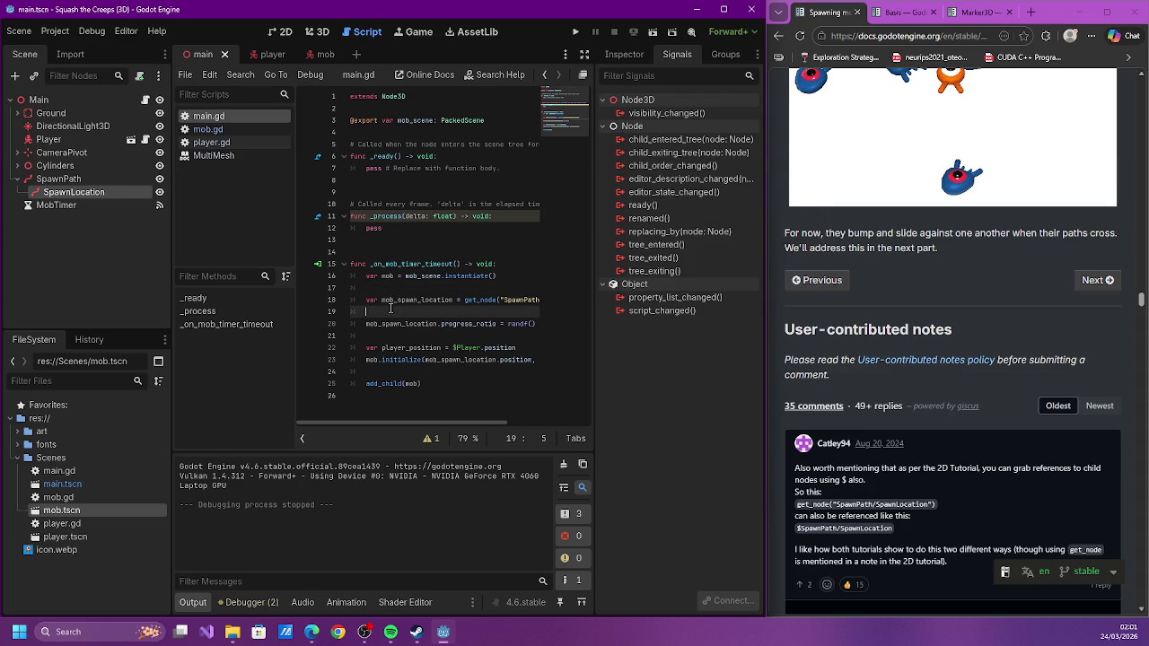
pyautogui.press('End')
pyautogui.write('# can also be re')
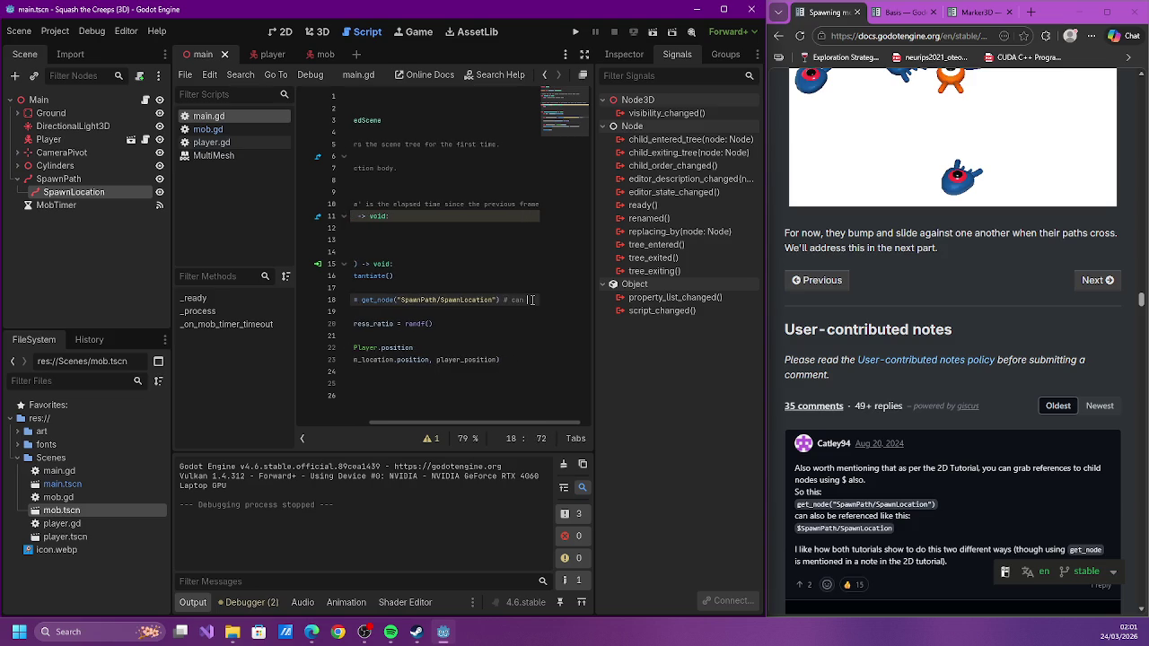
pyautogui.write('one ')
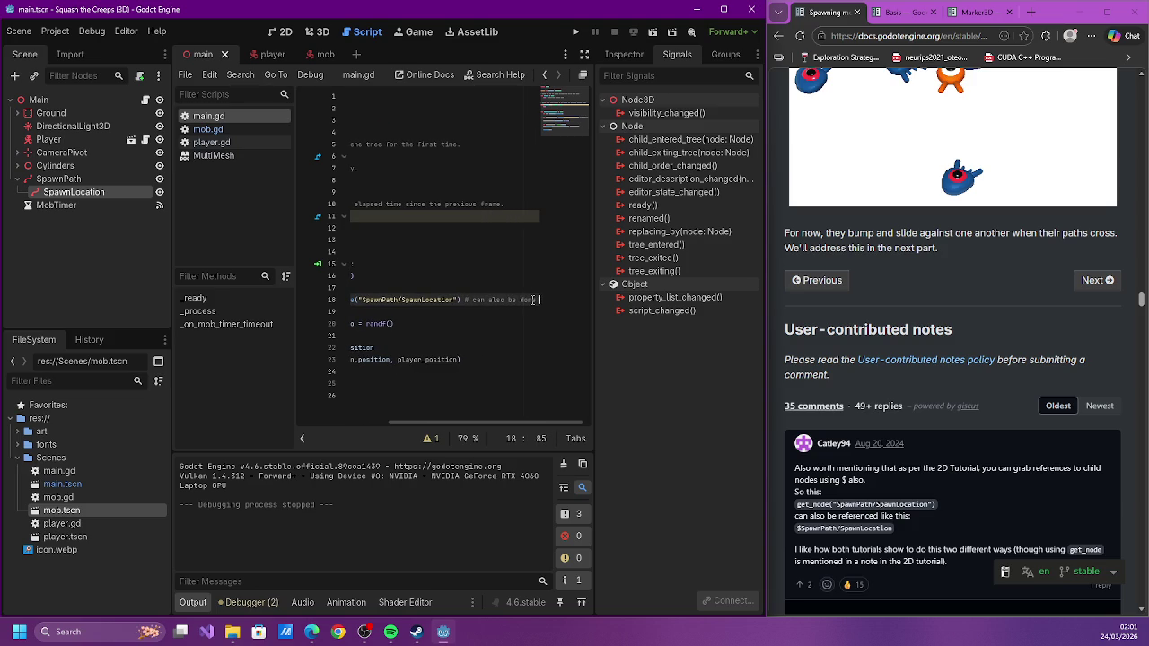
pyautogui.write(' as ')
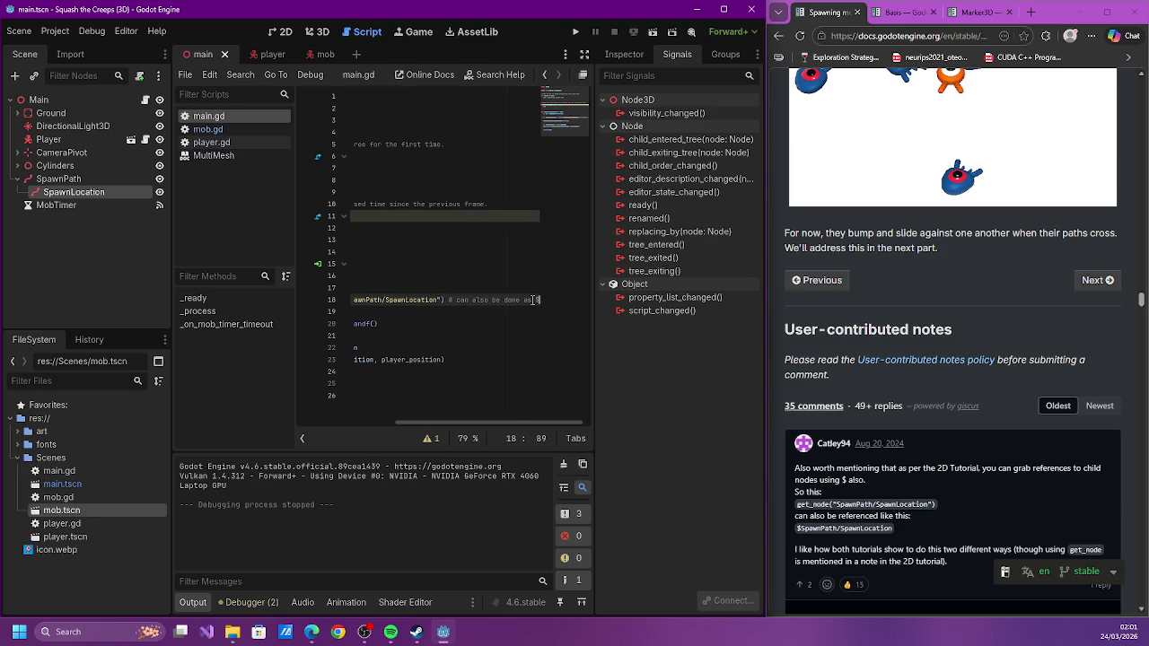
pyautogui.write('$Spawn')
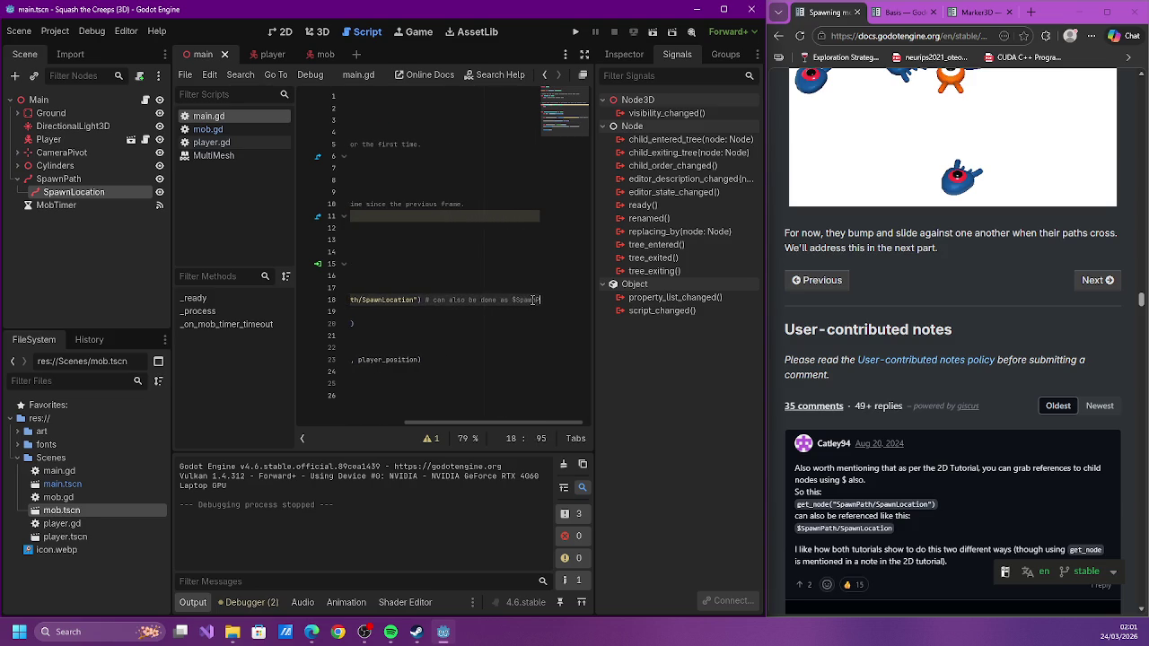
pyautogui.write('Path/SpawnLocation')
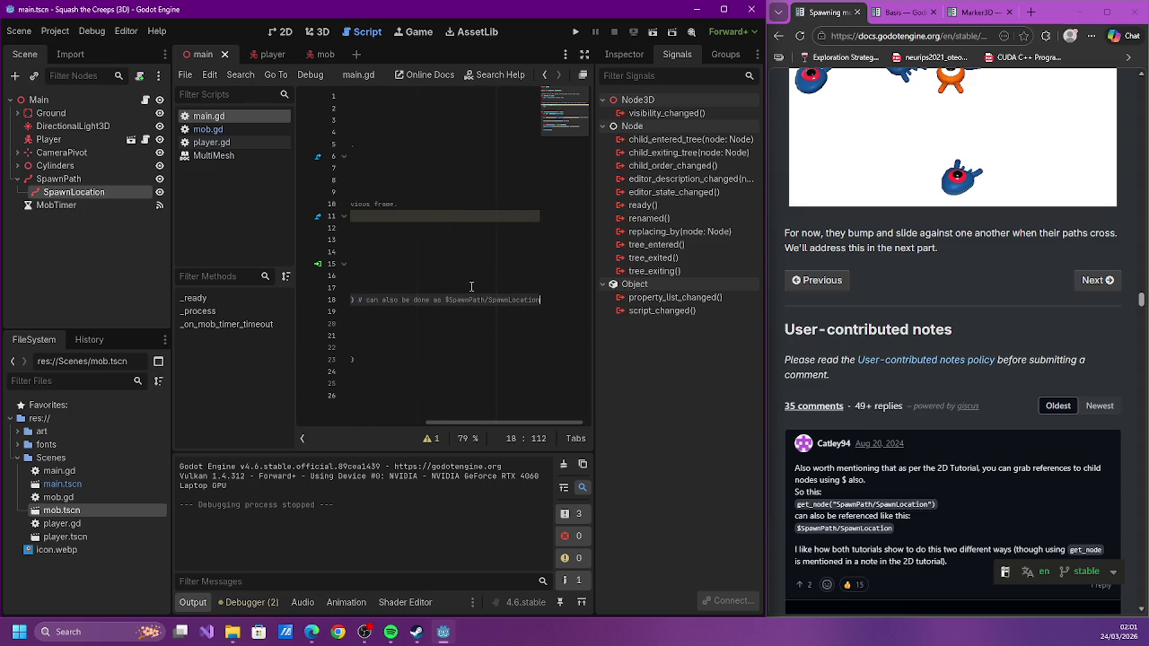
# Clear the two unused 'delta' parameter warnings from the Debugger's Errors list
pyautogui.moveTo(454, 422); pyautogui.dragTo(327, 423)
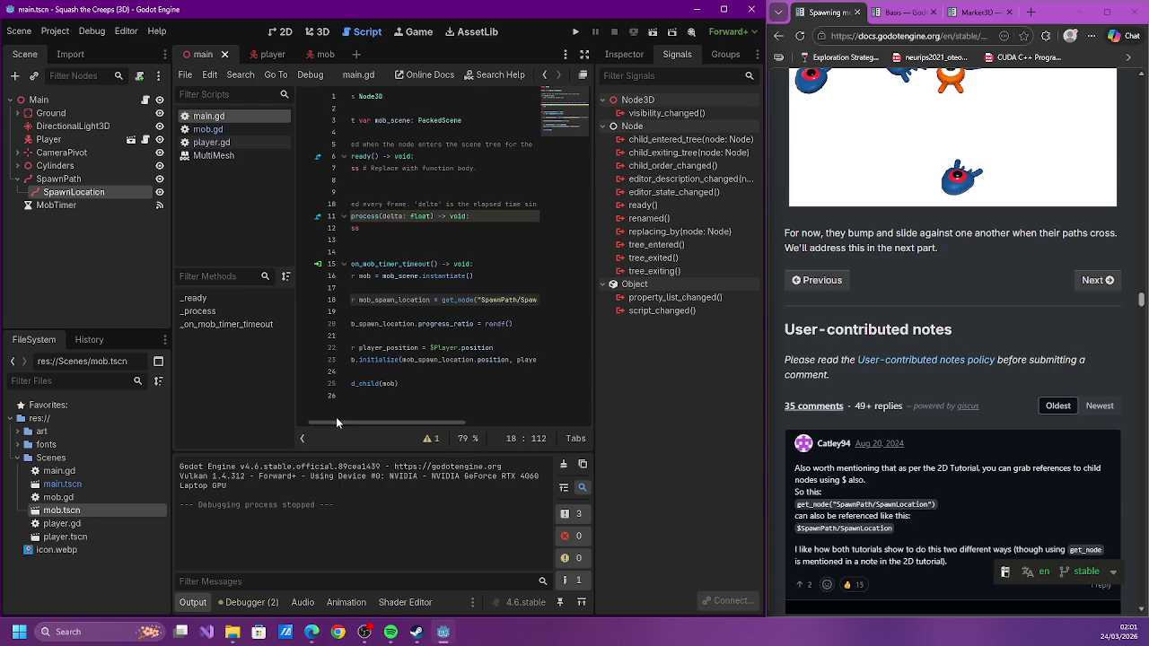
pyautogui.click(251, 602)
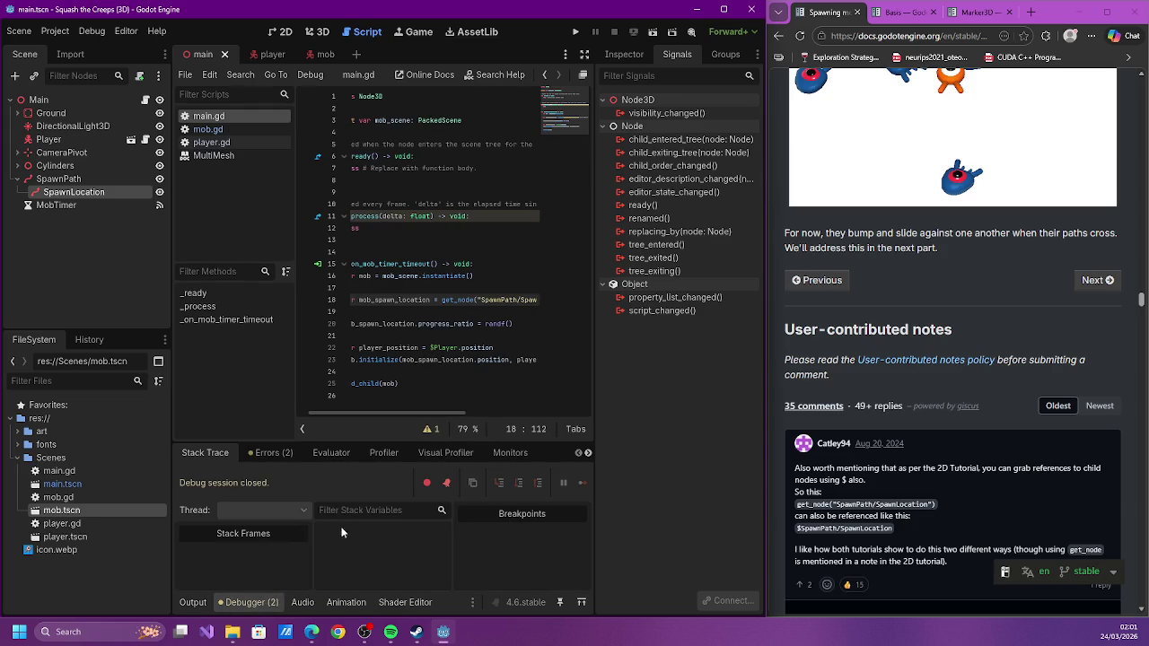
pyautogui.click(261, 454)
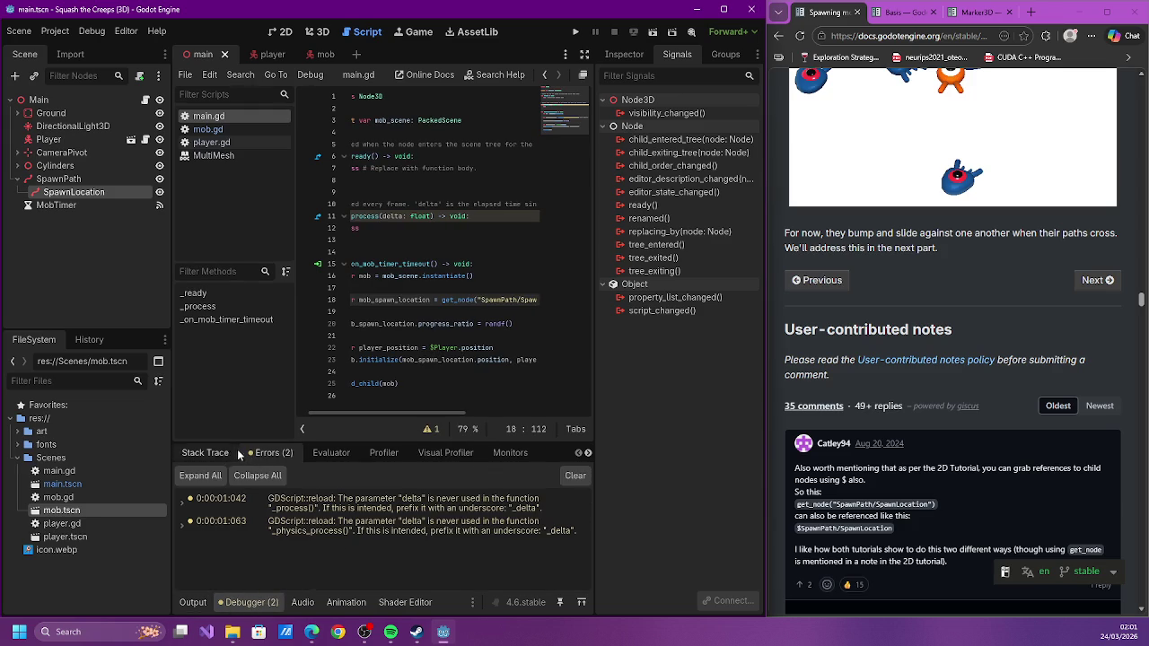
pyautogui.click(575, 475)
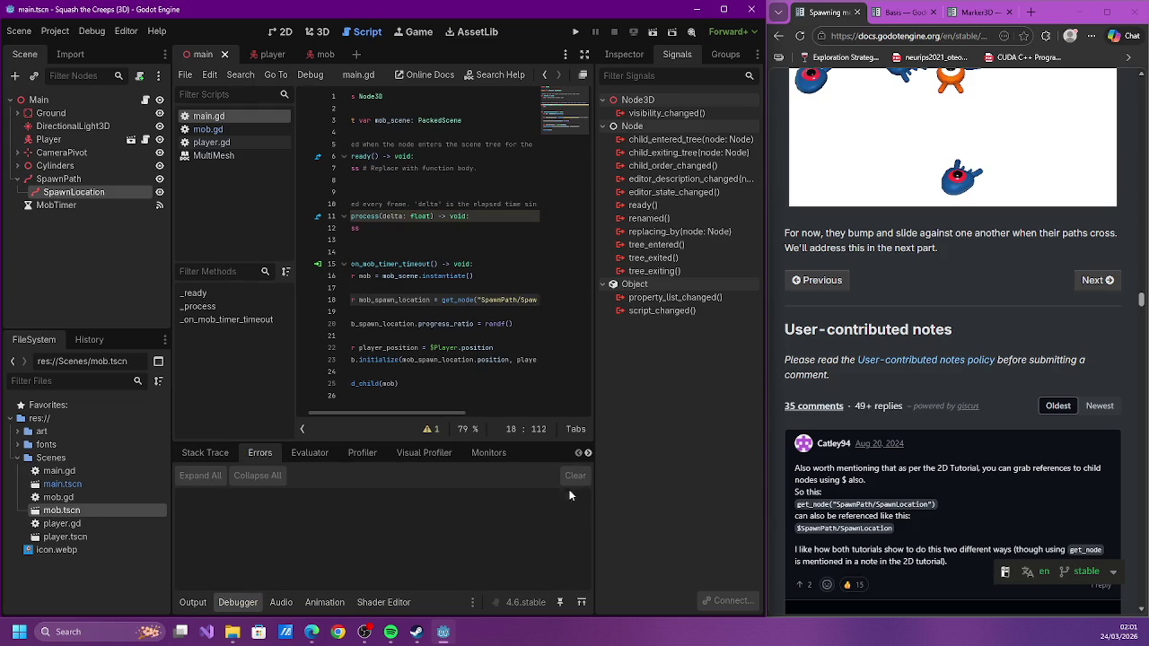
# Collapse the bottom Output panel so main.gd fills the editor
pyautogui.click(189, 606)
pyautogui.click(190, 604)
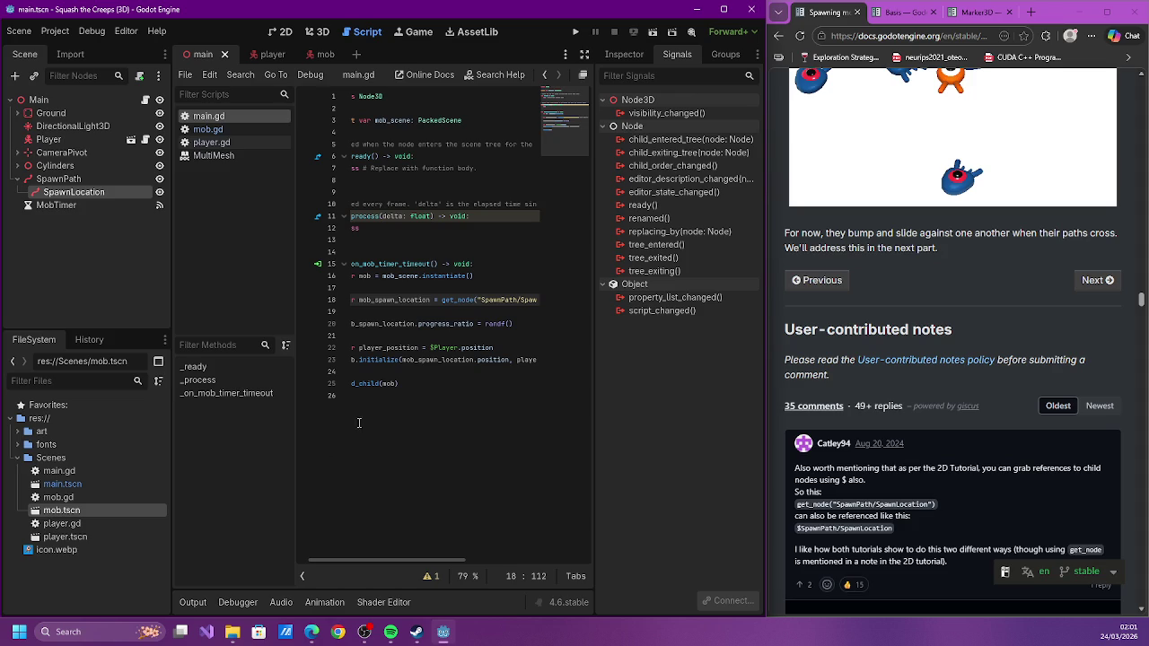
pyautogui.moveTo(402, 561); pyautogui.dragTo(369, 562)
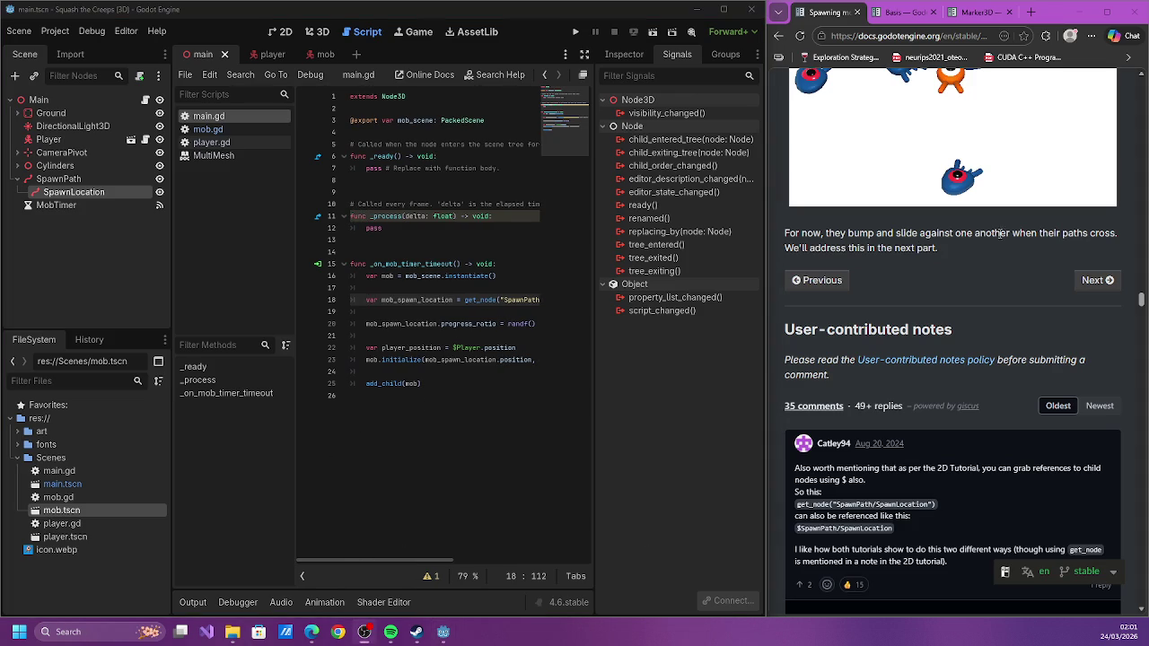
# Read to the end of the mob-spawning docs page and advance to 'Jumping and squashing monsters'
pyautogui.scroll(-2, 838, 201)
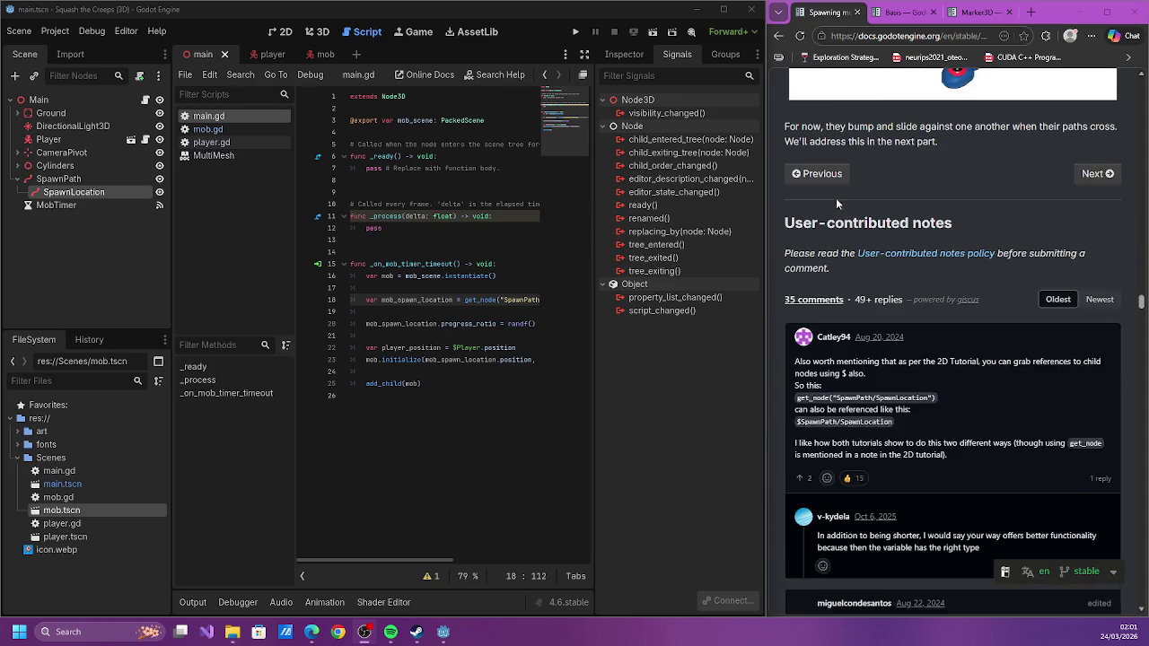
pyautogui.scroll(-1, 838, 193)
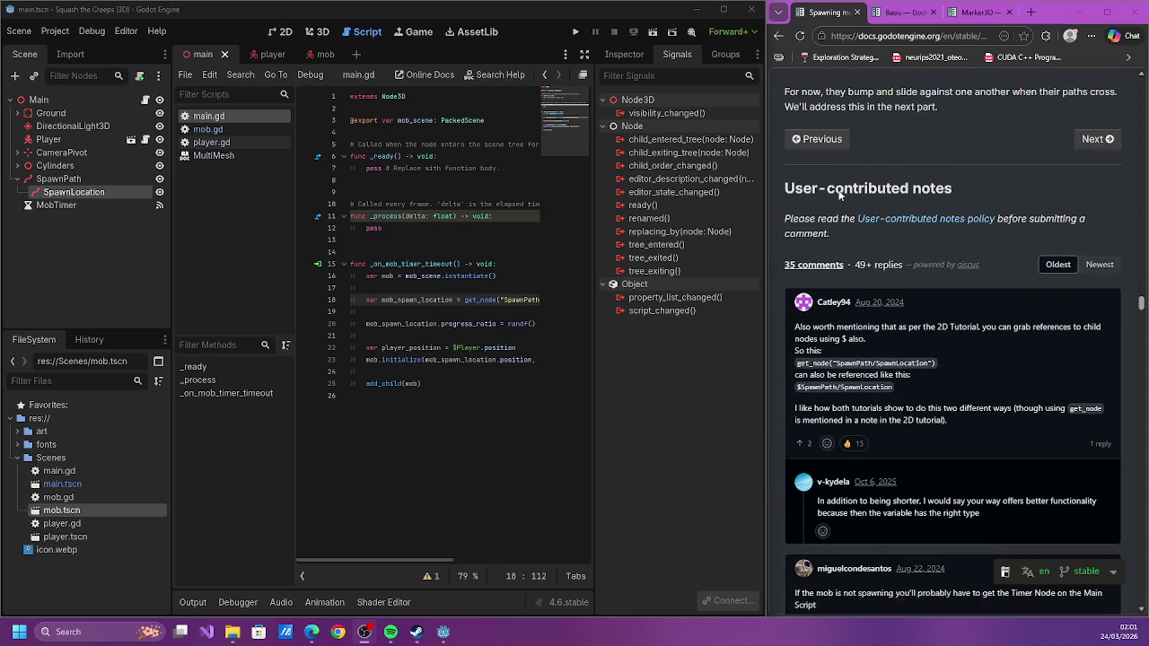
pyautogui.scroll(-3, 839, 188)
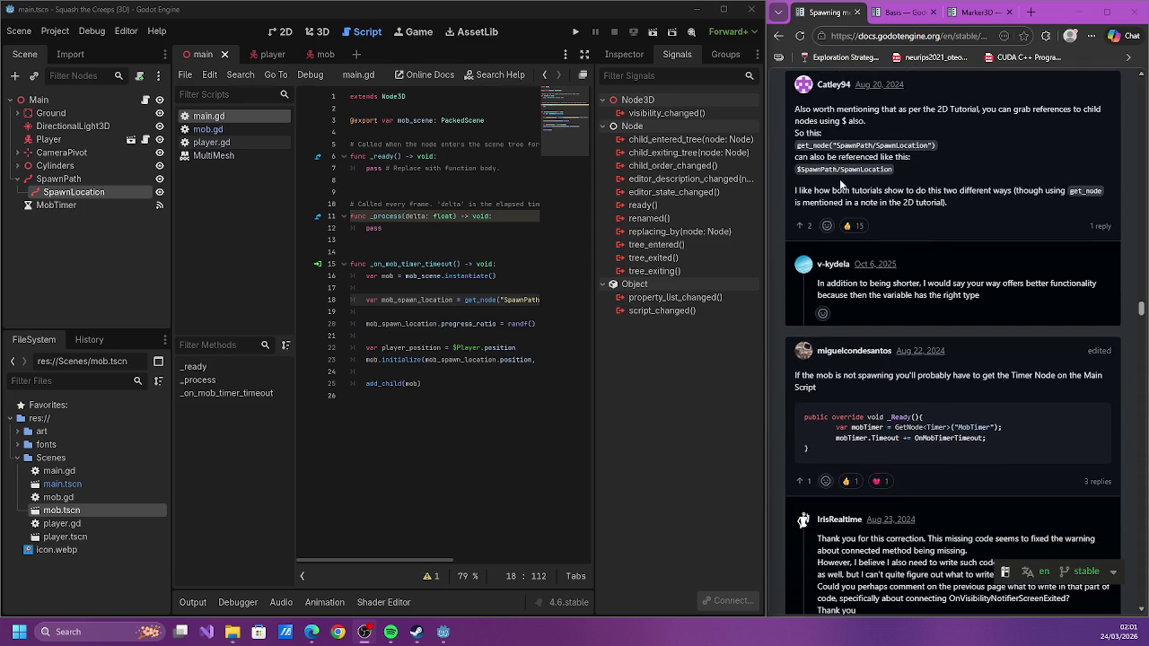
pyautogui.scroll(-1, 839, 180)
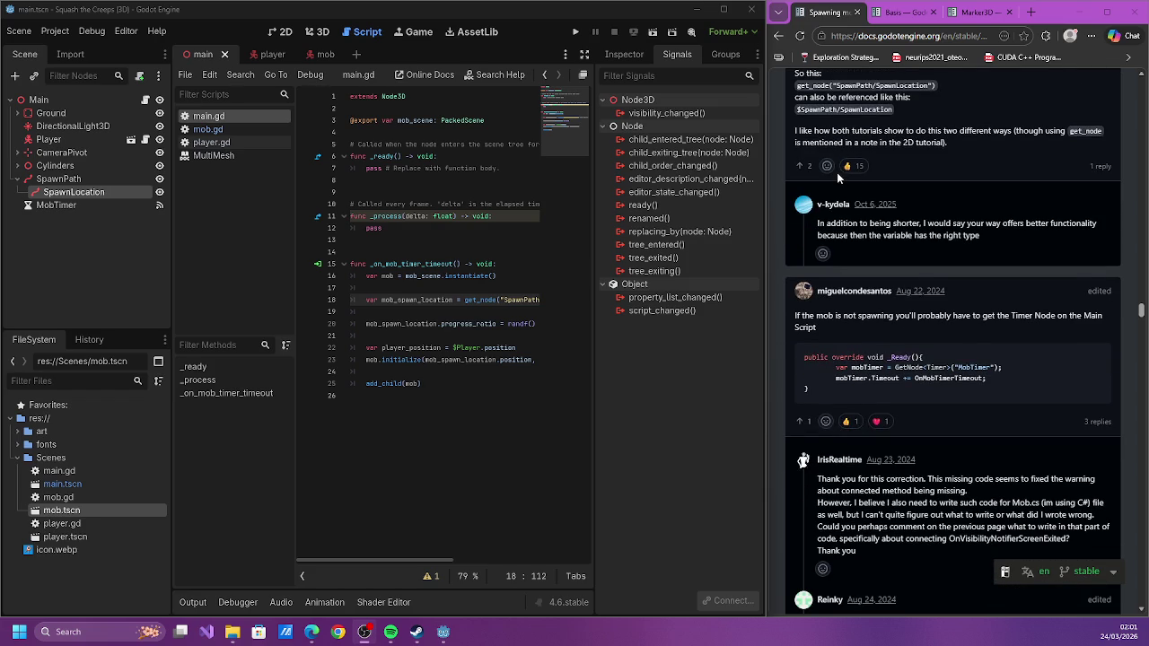
pyautogui.scroll(-4, 836, 177)
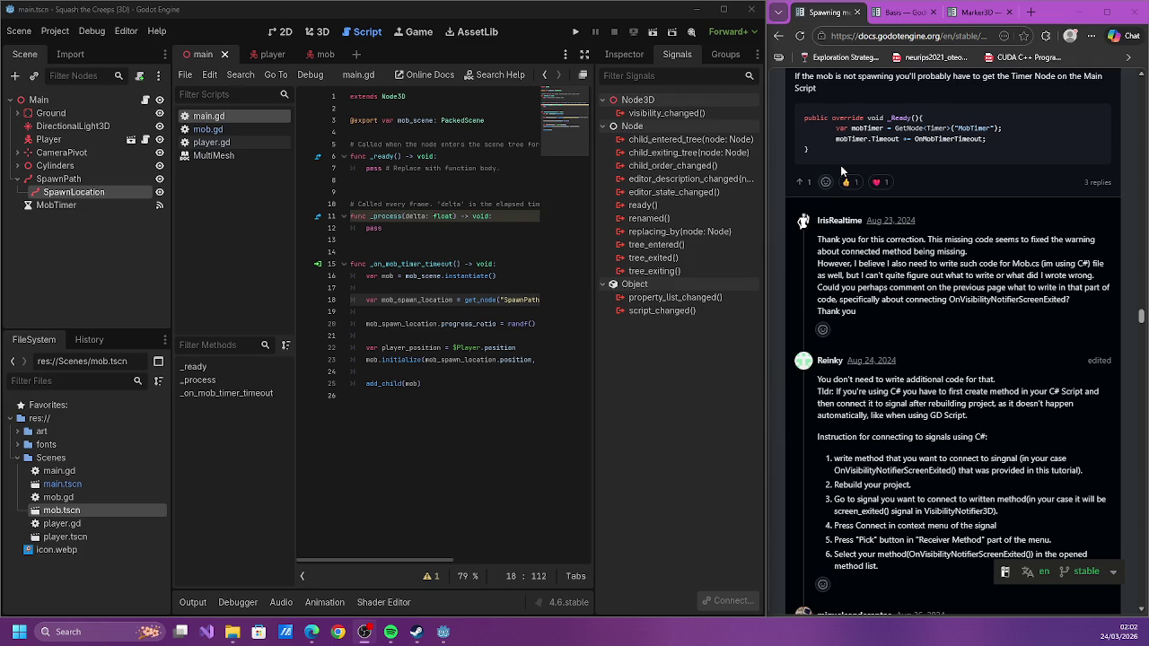
pyautogui.scroll(-3, 842, 171)
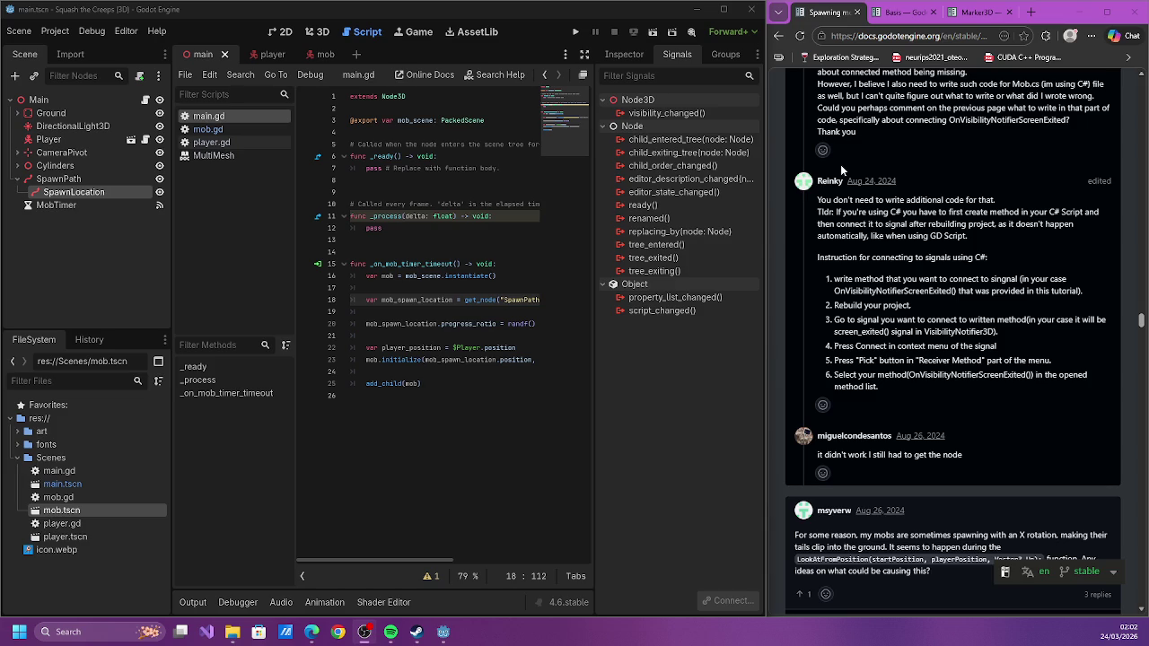
pyautogui.scroll(-1, 840, 165)
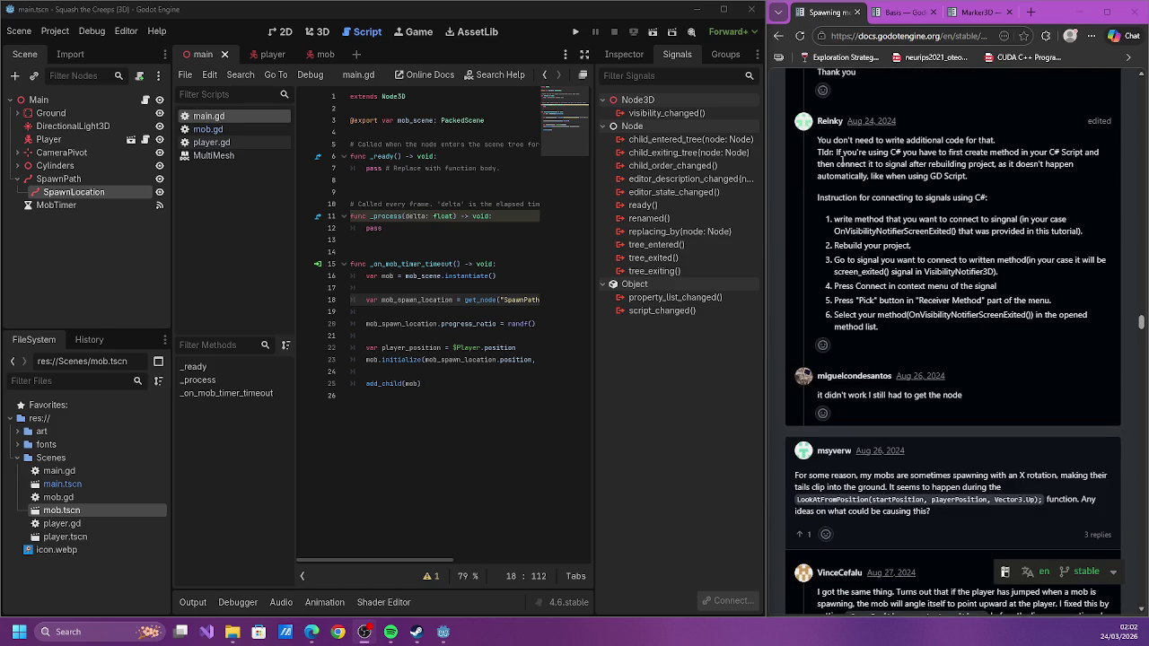
pyautogui.scroll(-1, 840, 160)
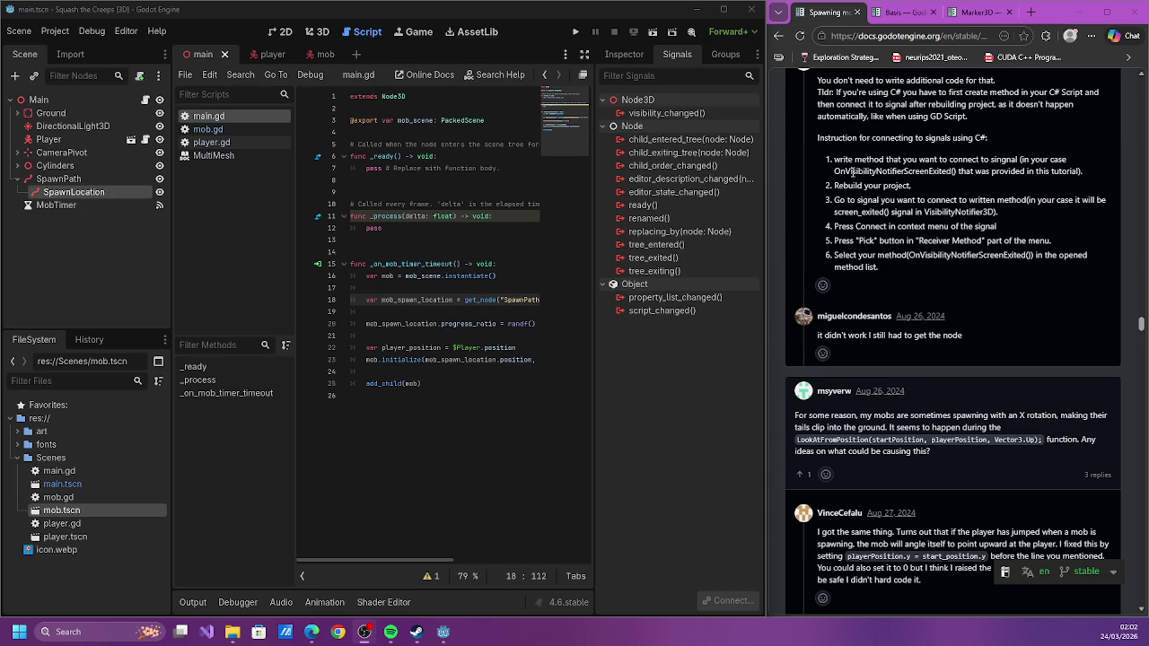
pyautogui.scroll(10, 895, 275)
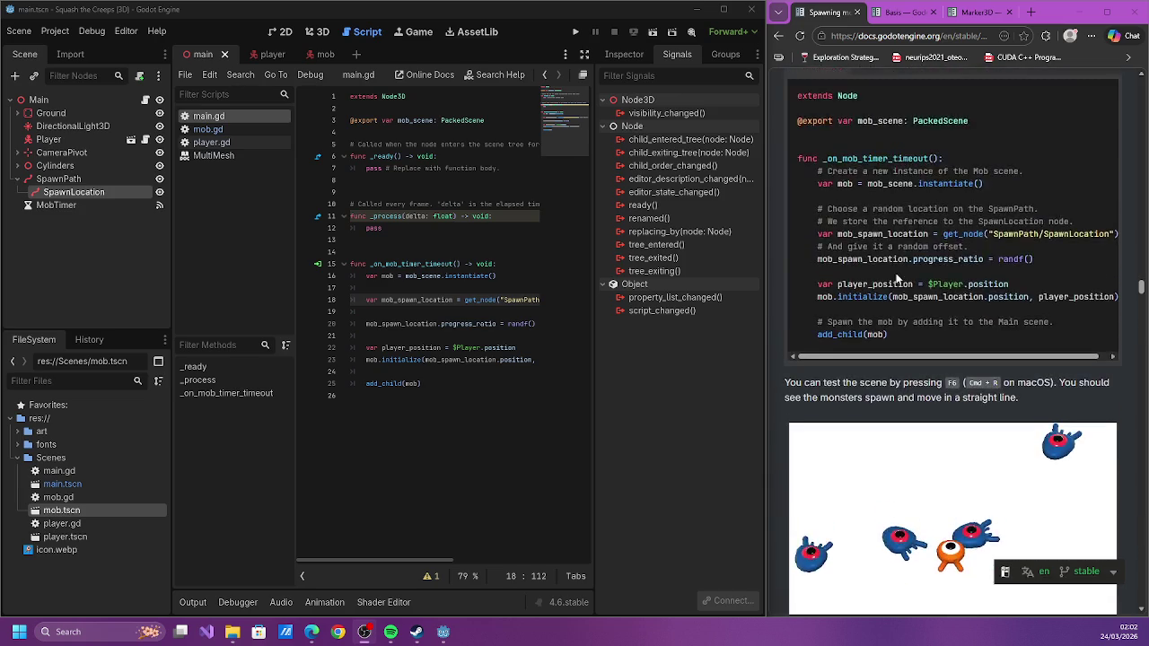
pyautogui.scroll(-2, 895, 279)
pyautogui.scroll(1, 890, 260)
pyautogui.scroll(-7, 924, 270)
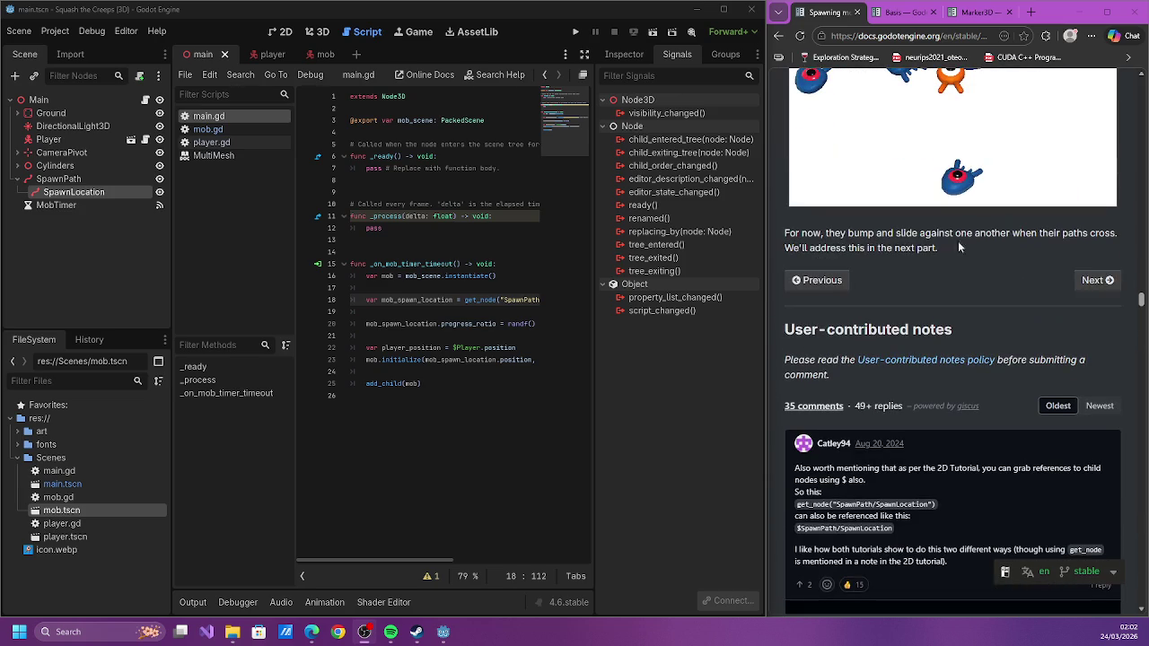
pyautogui.click(1109, 281)
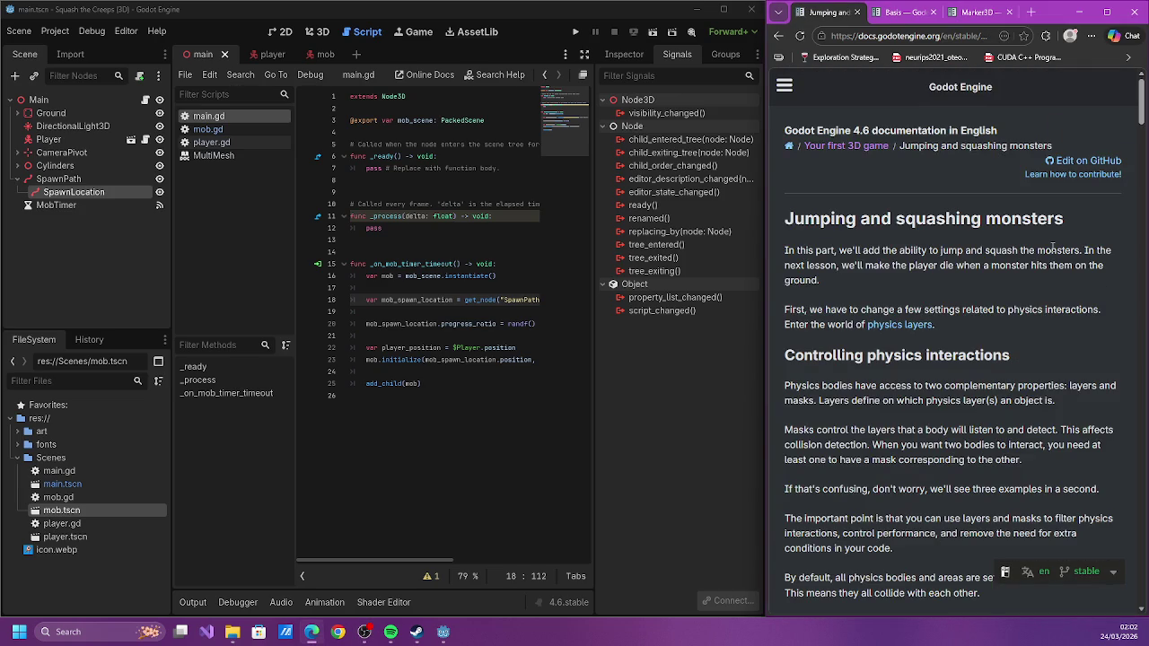
pyautogui.scroll(-2, 1051, 247)
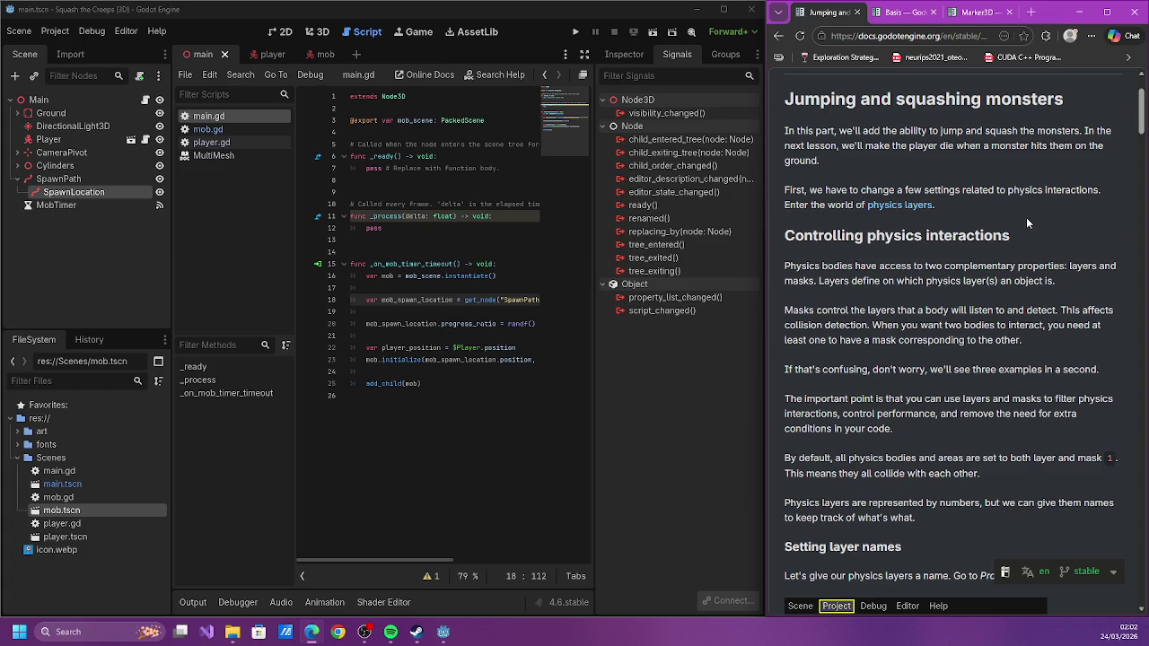
pyautogui.scroll(-2, 1024, 219)
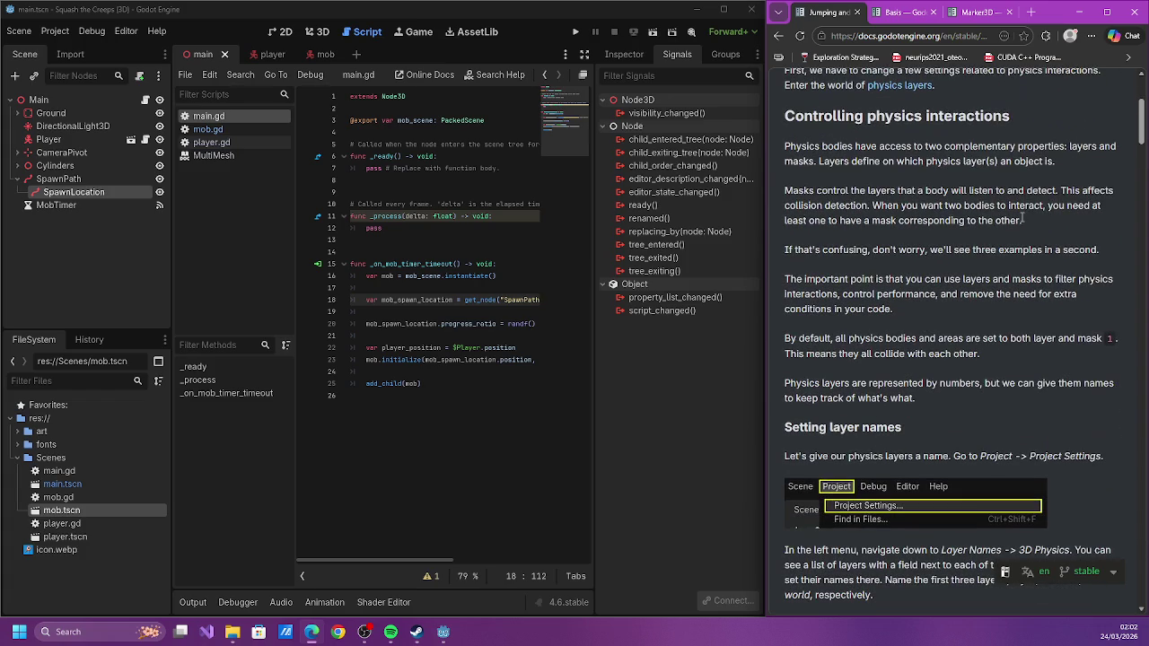
pyautogui.scroll(-5, 1021, 218)
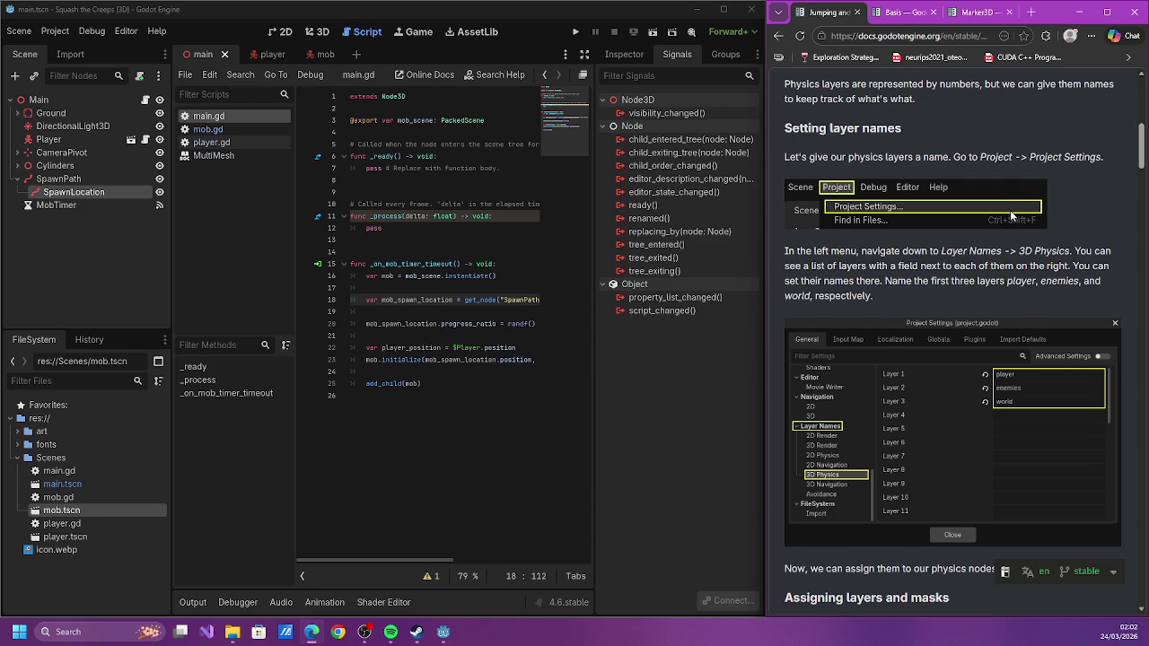
pyautogui.scroll(-2, 1011, 215)
pyautogui.scroll(4, 1011, 216)
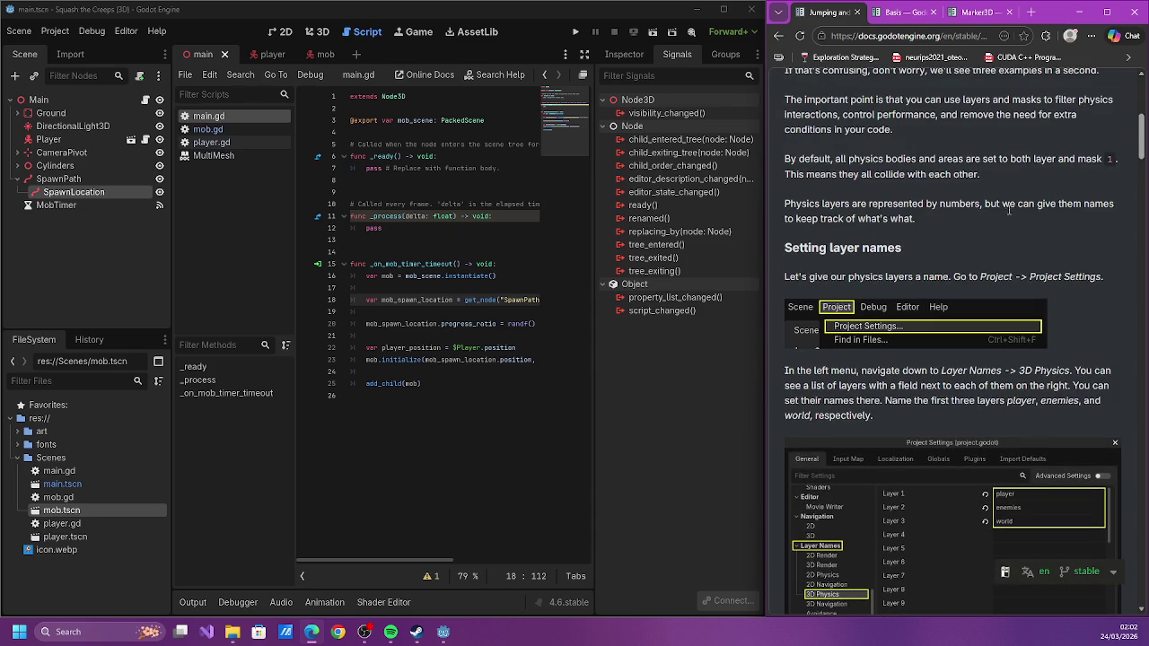
pyautogui.scroll(-12, 1006, 211)
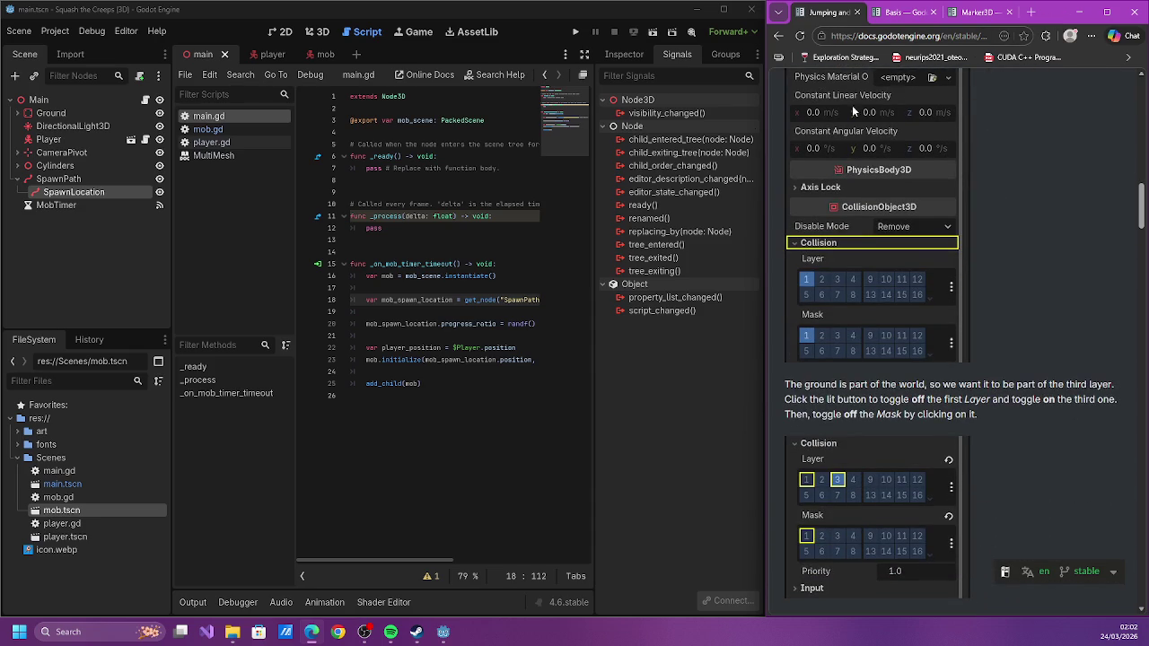
pyautogui.click(494, 192)
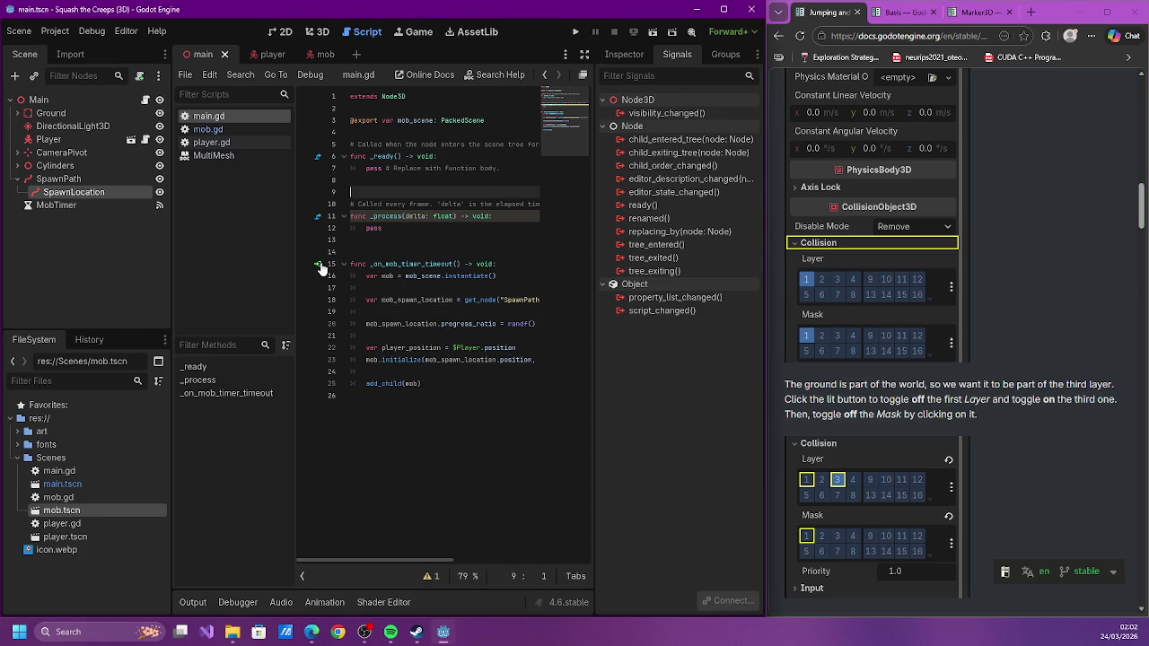
# Delete the empty _ready and _process function stubs from main.gd
pyautogui.click(352, 238)
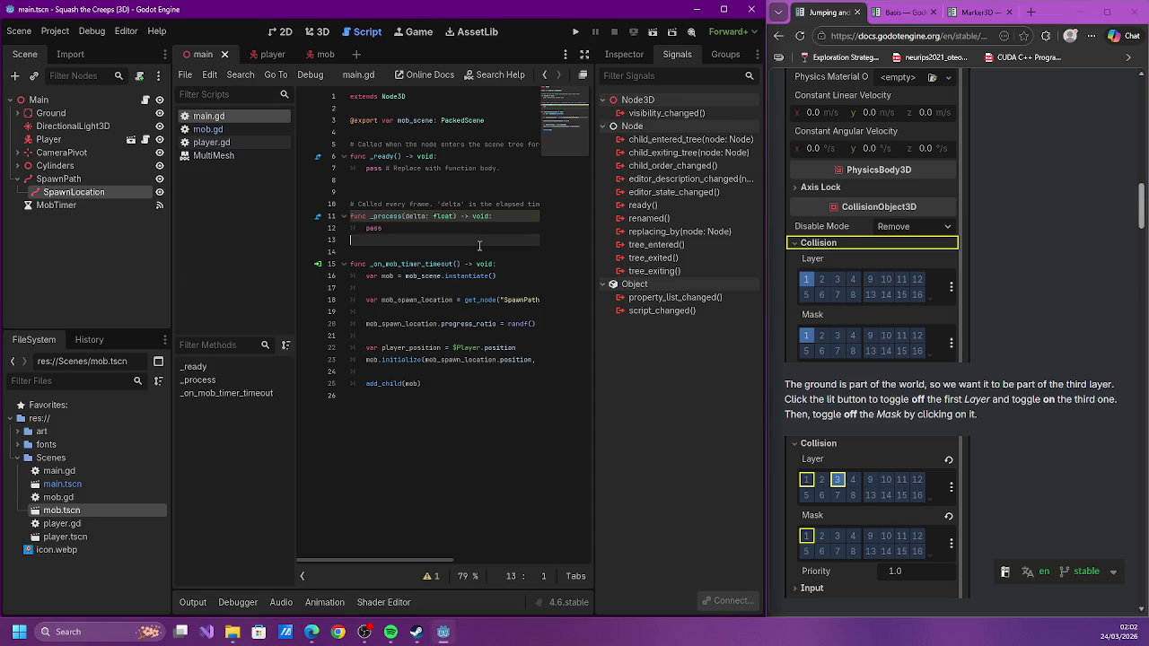
pyautogui.moveTo(392, 245)
pyautogui.mouseDown()
pyautogui.moveTo(369, 135)
pyautogui.moveTo(347, 130)
pyautogui.mouseUp()
pyautogui.press('BackSpace')
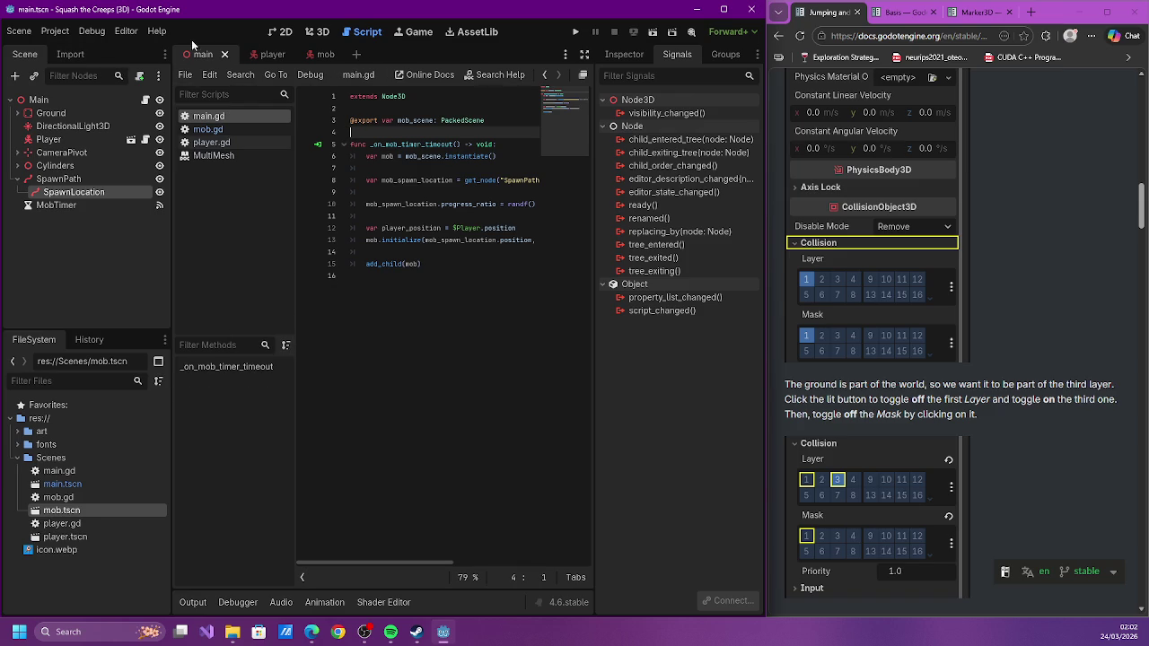
pyautogui.click(55, 30)
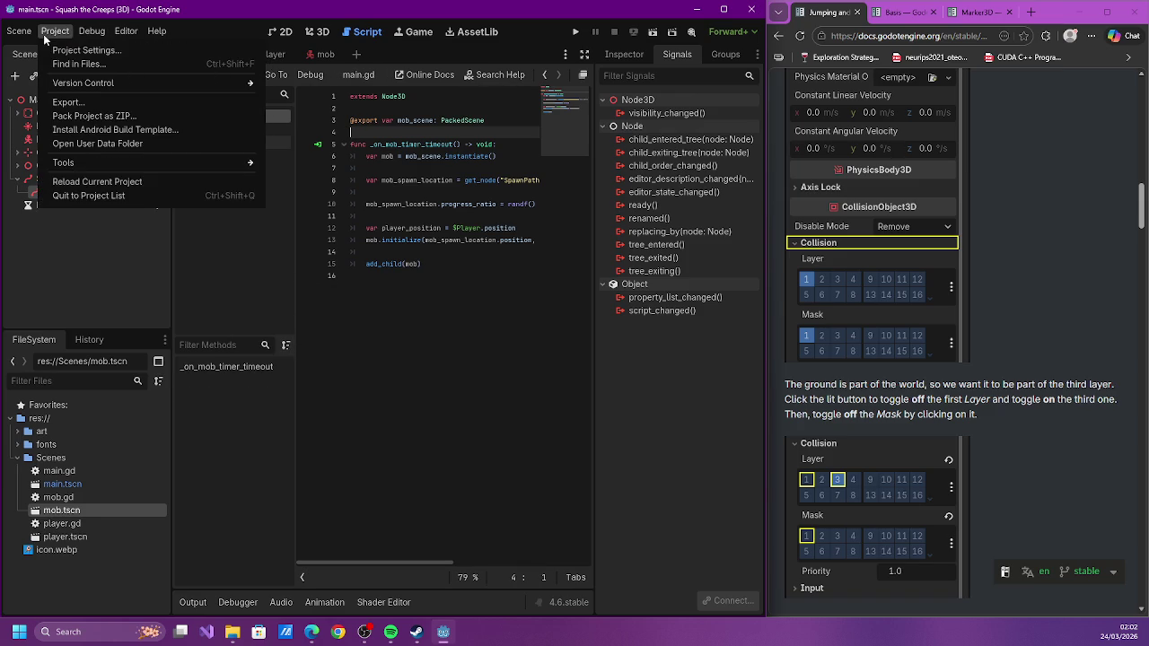
# Open Project Settings at the Layer Names > 3D Physics page
pyautogui.click(83, 50)
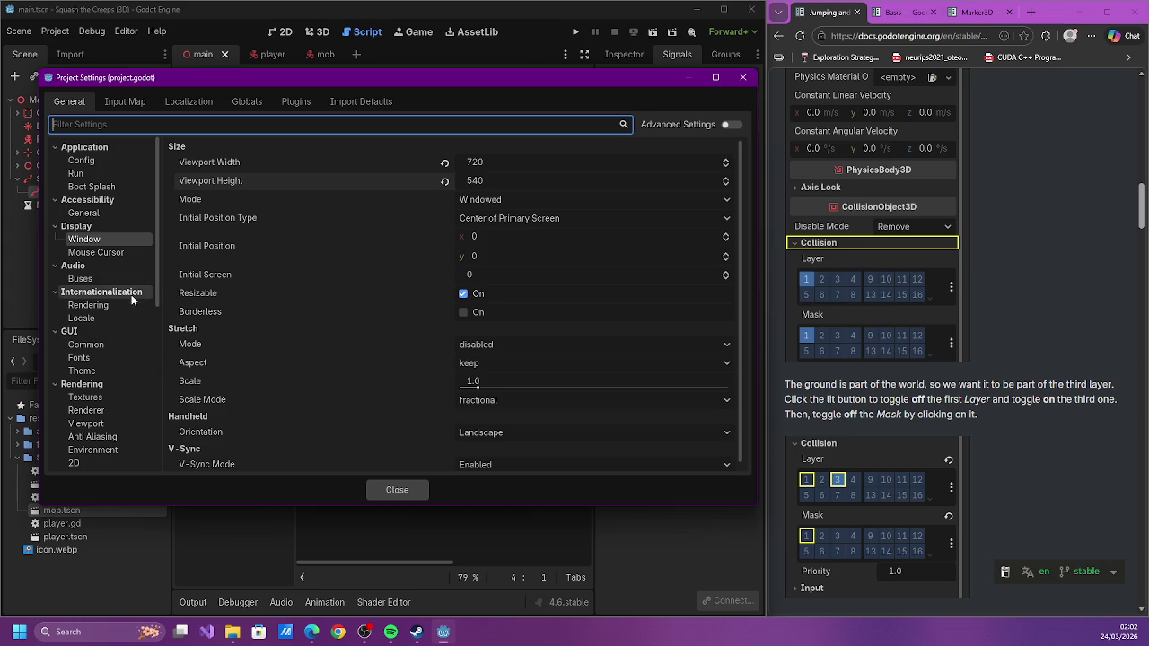
pyautogui.scroll(-5, 128, 332)
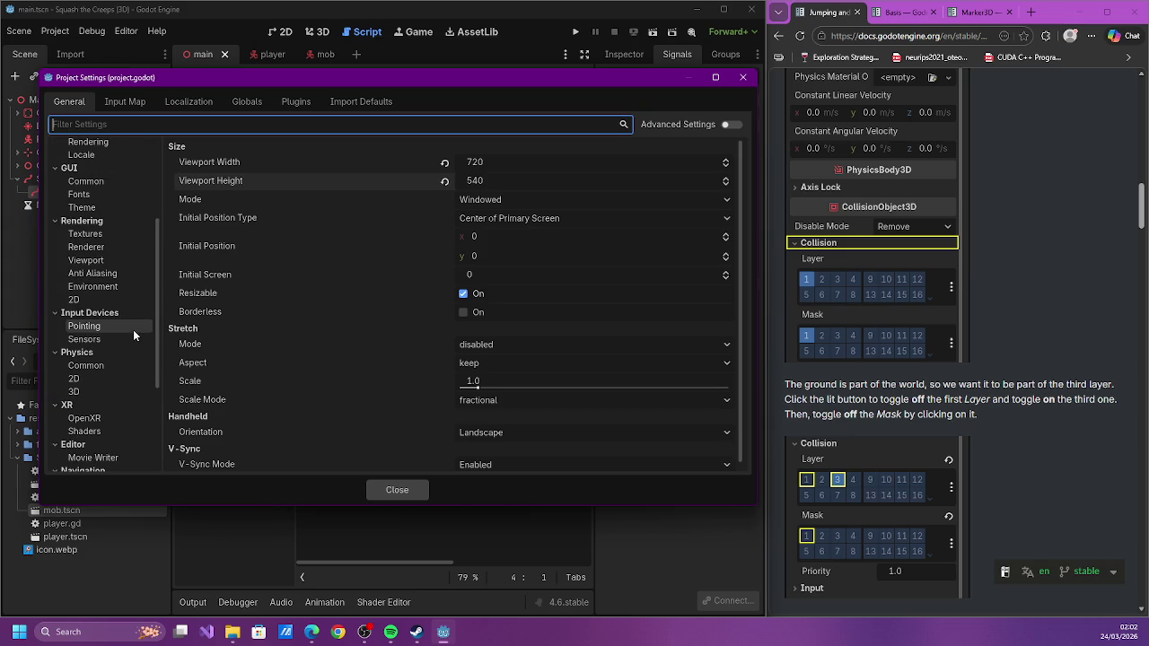
pyautogui.scroll(-1, 133, 329)
pyautogui.click(132, 330)
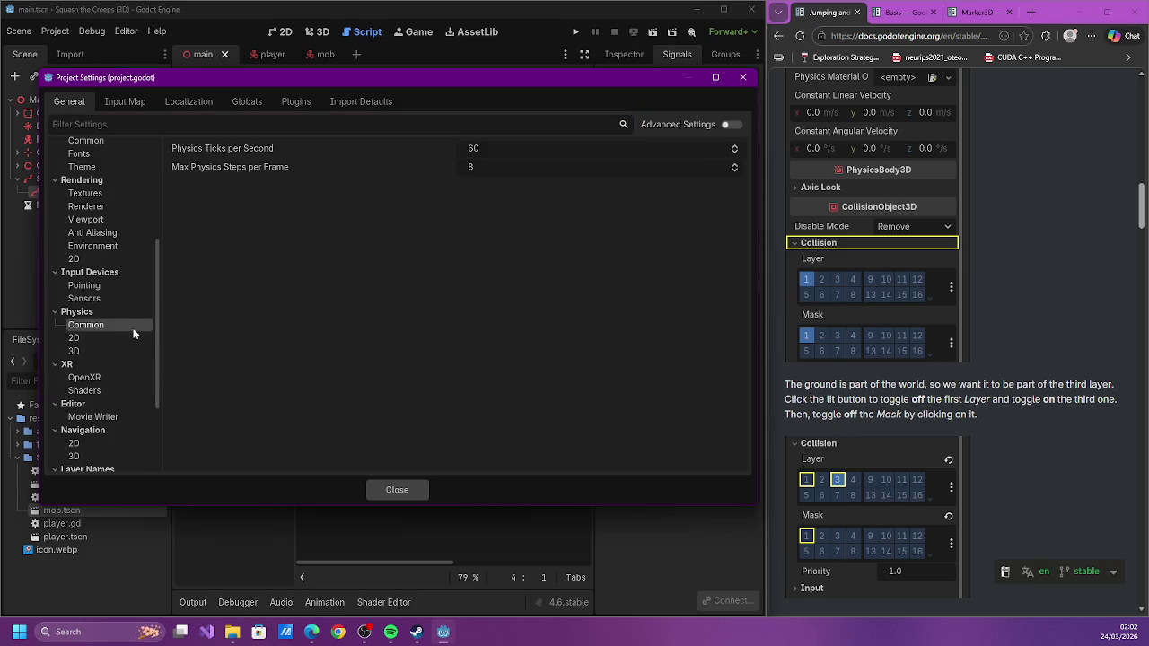
pyautogui.click(130, 338)
pyautogui.click(122, 351)
pyautogui.scroll(-5, 126, 363)
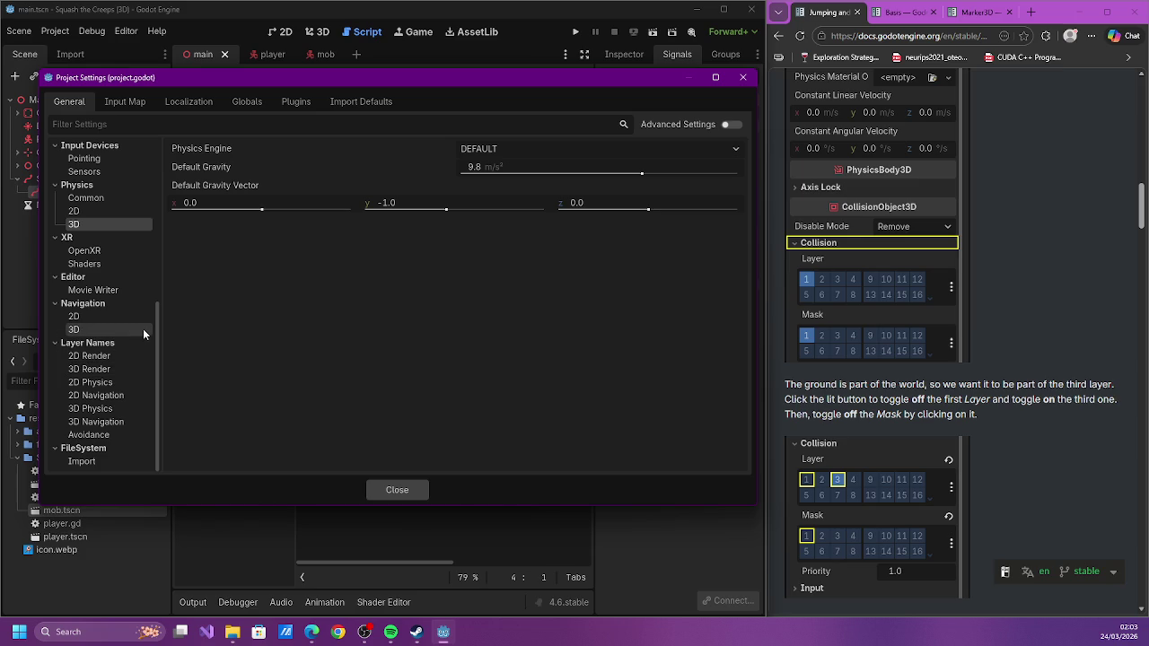
pyautogui.click(143, 329)
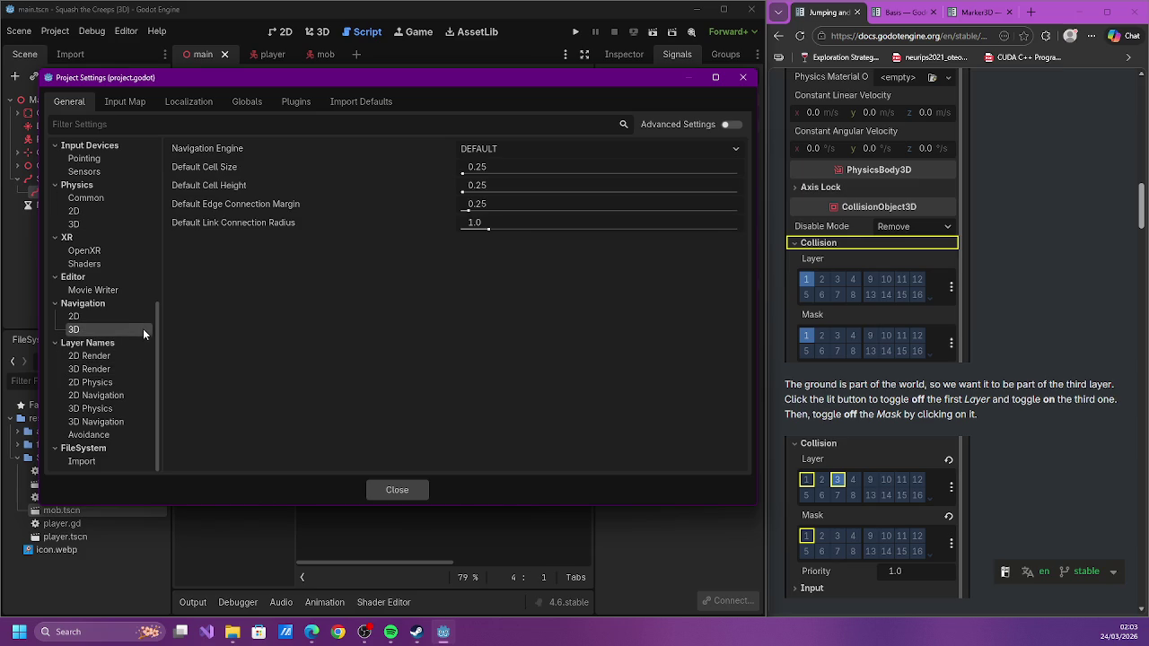
pyautogui.click(137, 413)
pyautogui.scroll(10, 902, 291)
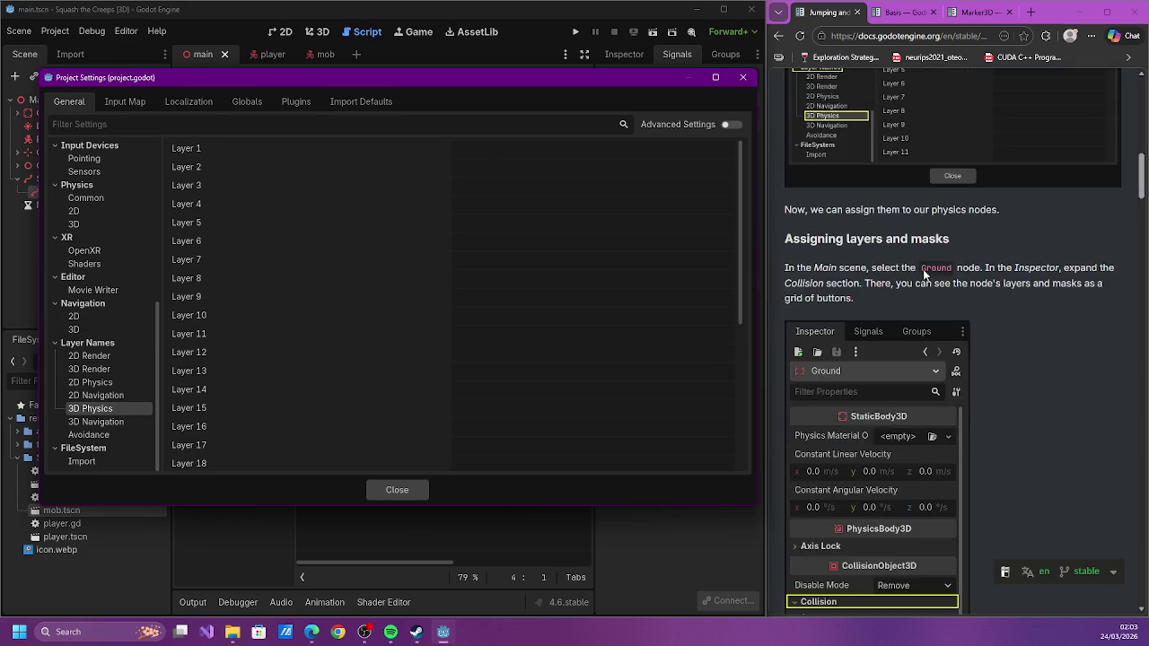
# Name 3D physics layers 1–3 player, enemies and world, then close Project Settings
pyautogui.click(508, 150)
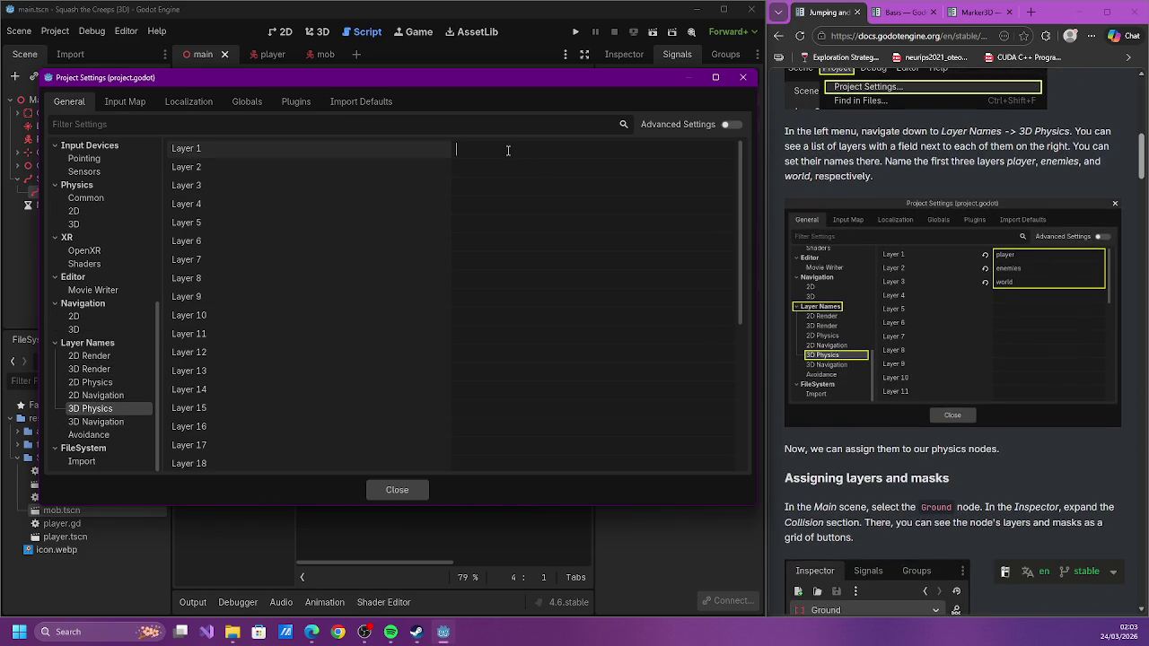
pyautogui.write('player')
pyautogui.press('Tab')
pyautogui.write('ene')
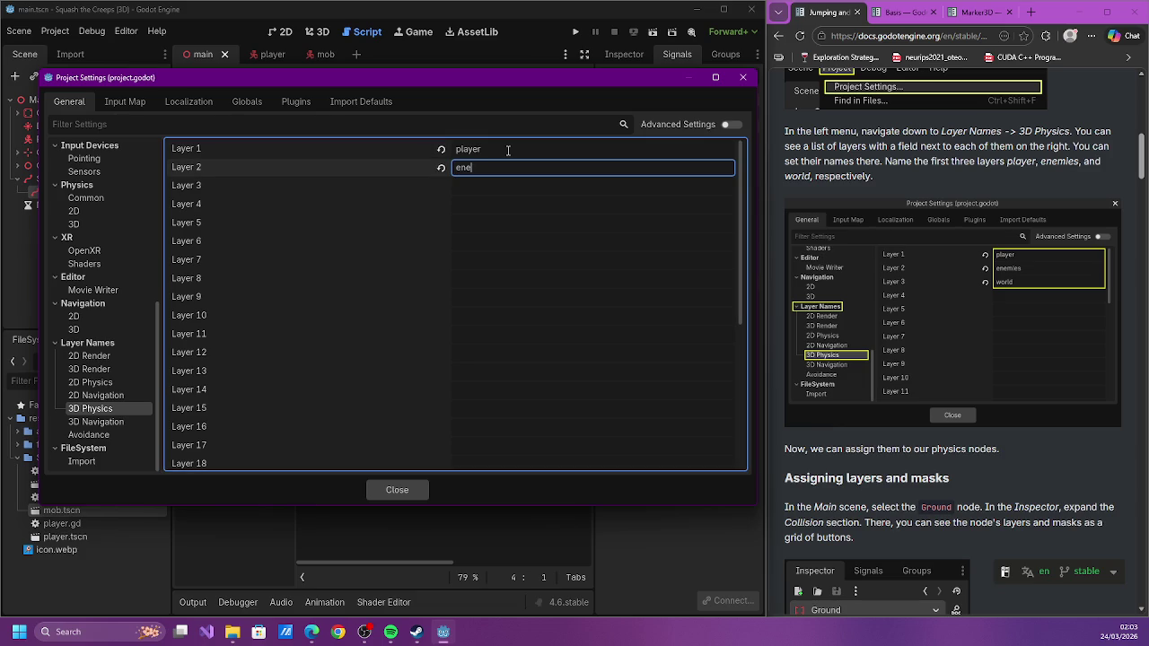
pyautogui.press('Tab')
pyautogui.write('wor')
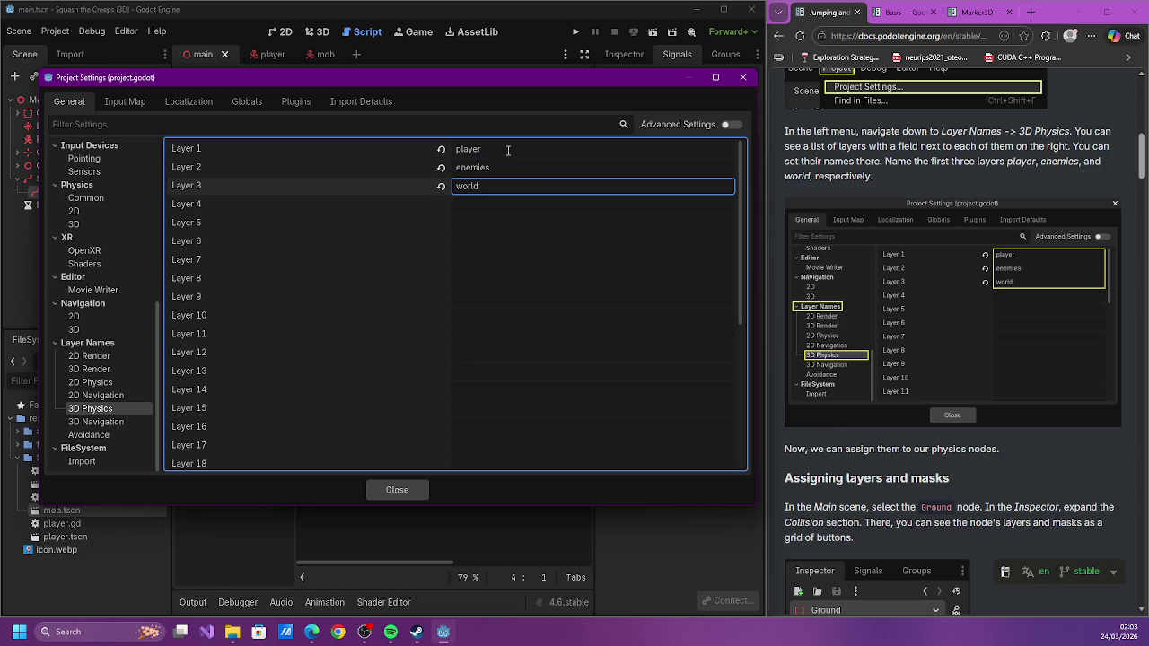
pyautogui.scroll(-2, 902, 251)
pyautogui.scroll(-2, 880, 225)
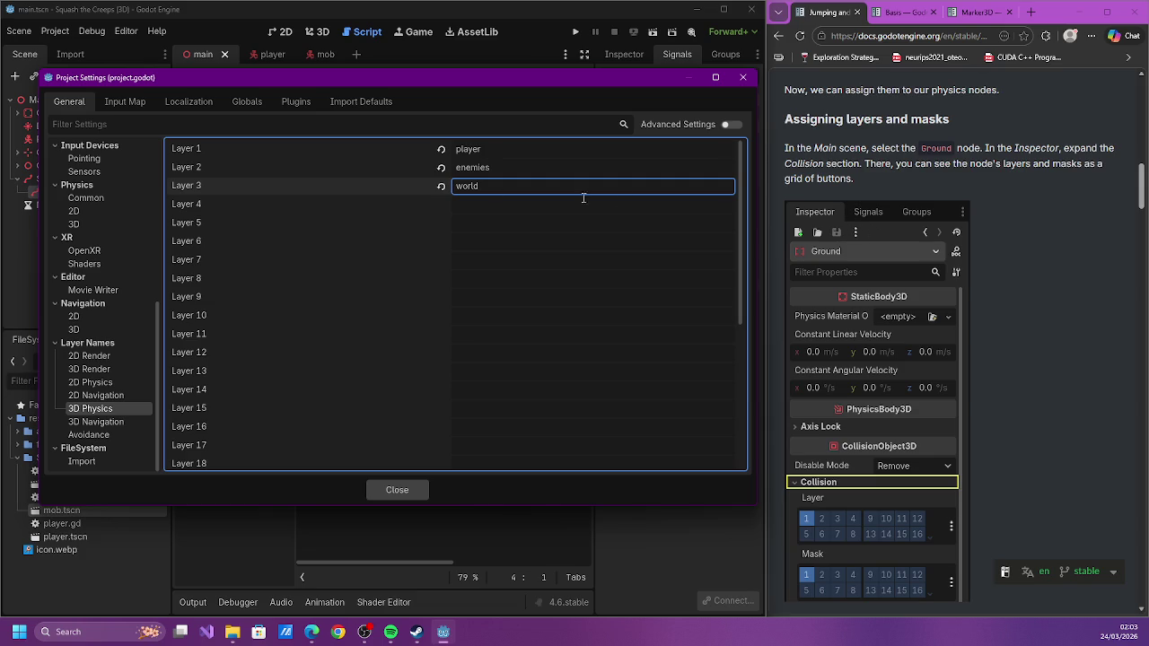
pyautogui.click(744, 78)
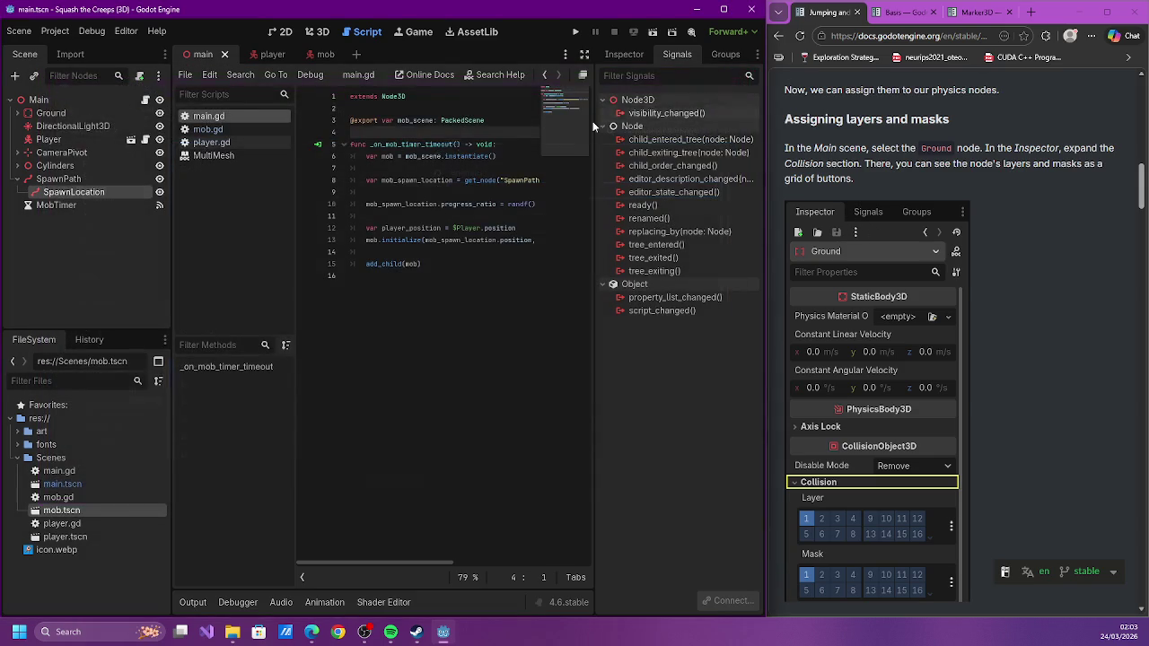
# In the Ground node's Collision settings, move it from layer 1 to layer 3 and clear mask bit 1
pyautogui.click(54, 114)
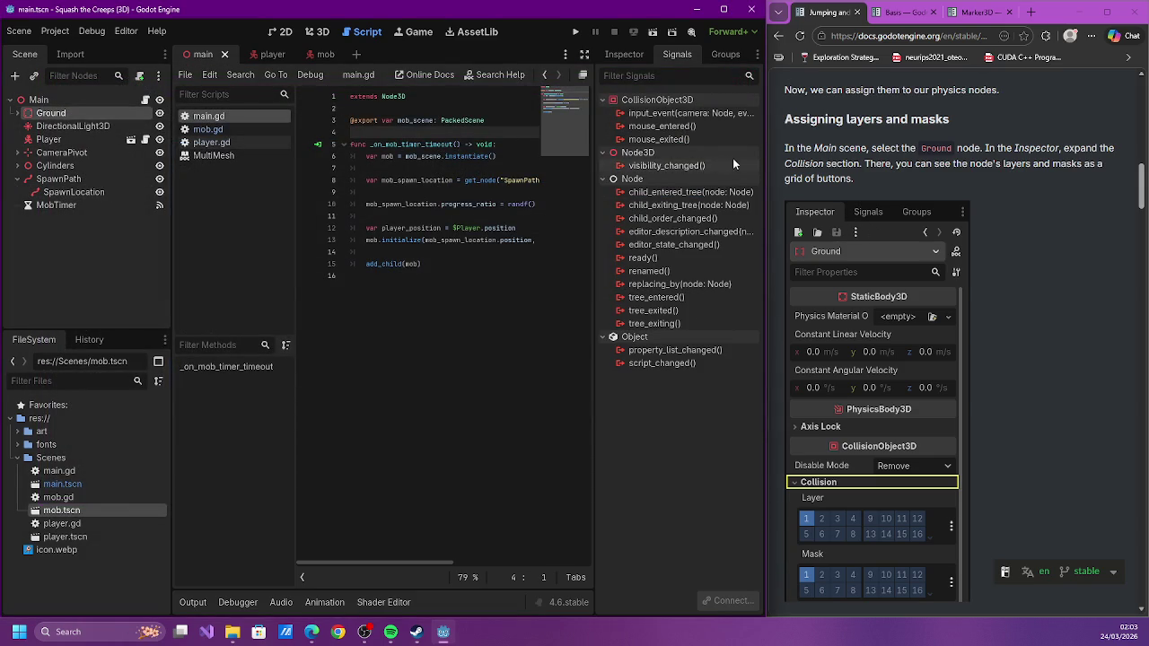
pyautogui.click(633, 52)
pyautogui.click(731, 54)
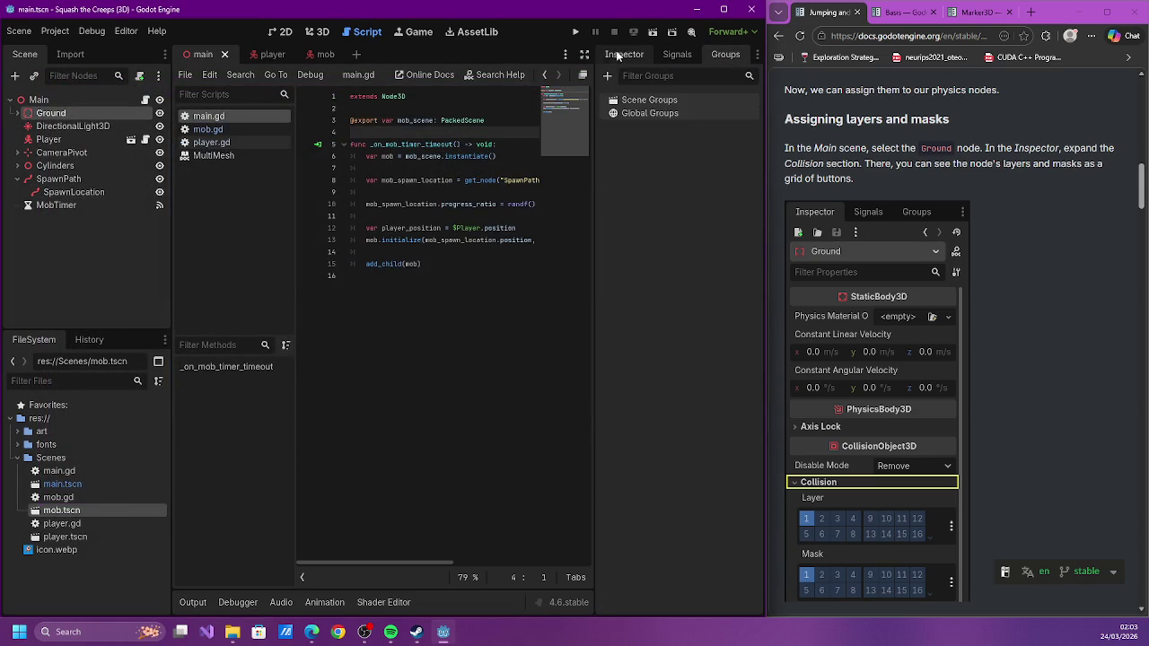
pyautogui.click(628, 54)
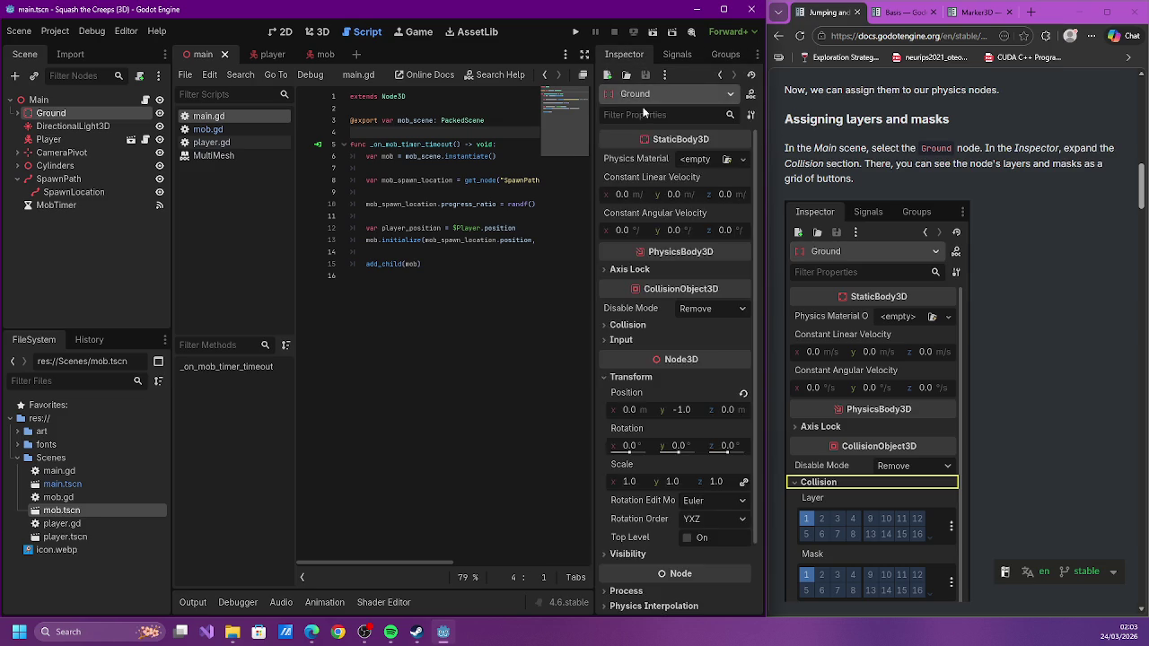
pyautogui.scroll(-3, 664, 359)
pyautogui.click(603, 297)
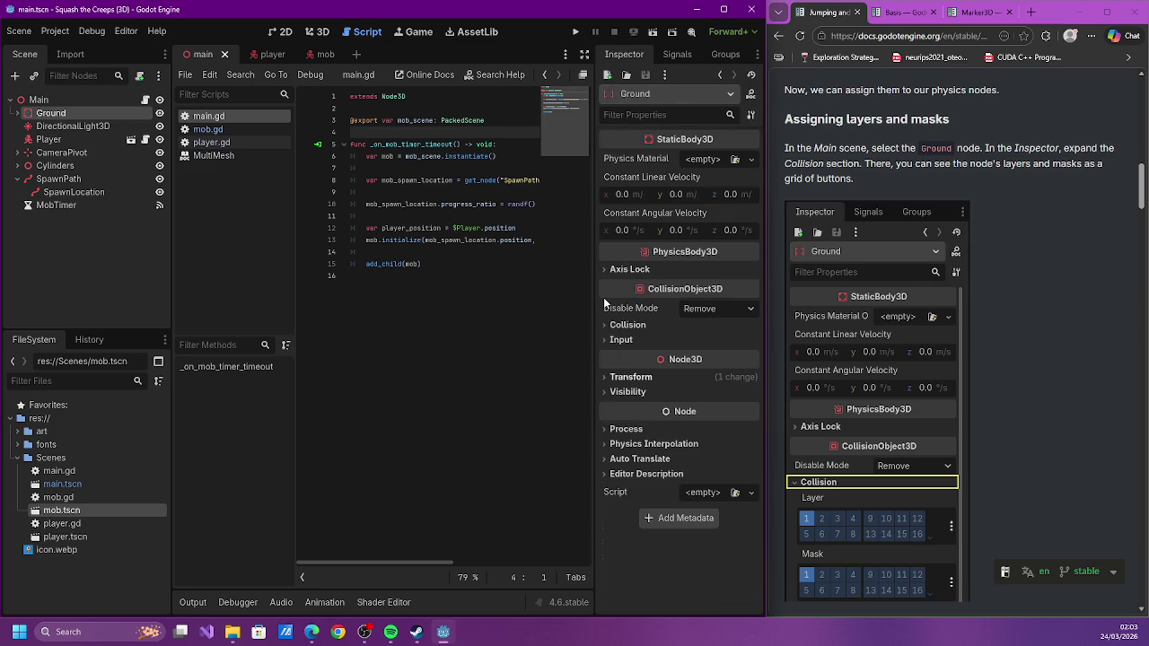
pyautogui.click(604, 325)
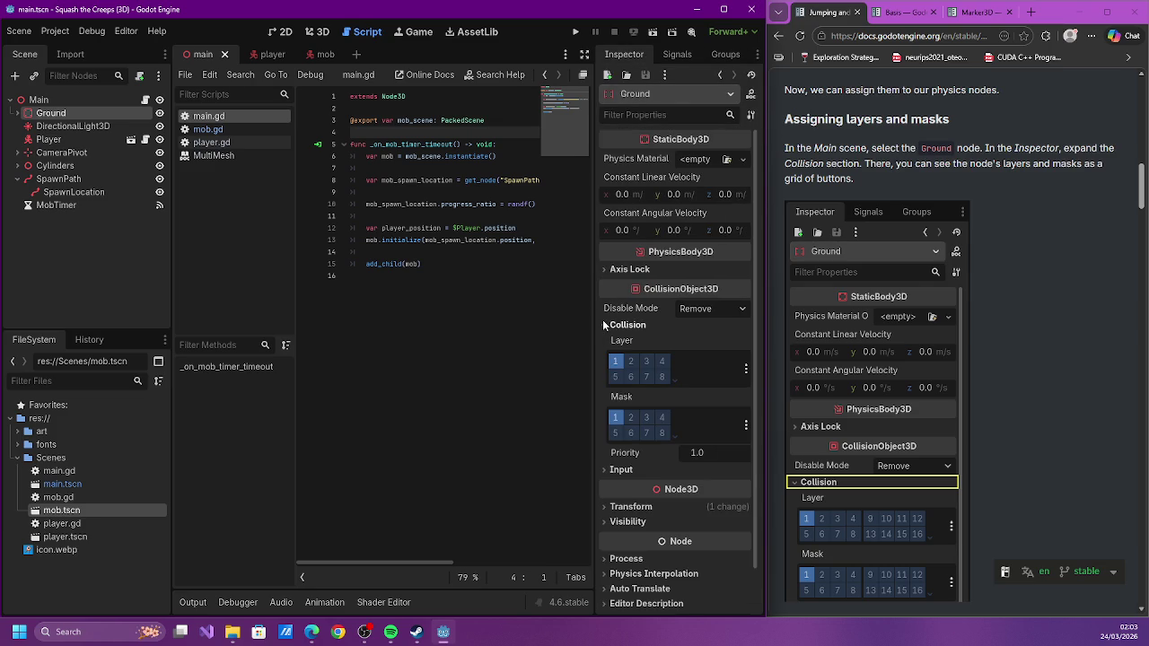
pyautogui.scroll(-3, 856, 371)
pyautogui.click(646, 360)
pyautogui.click(617, 364)
pyautogui.click(616, 418)
pyautogui.scroll(-5, 956, 359)
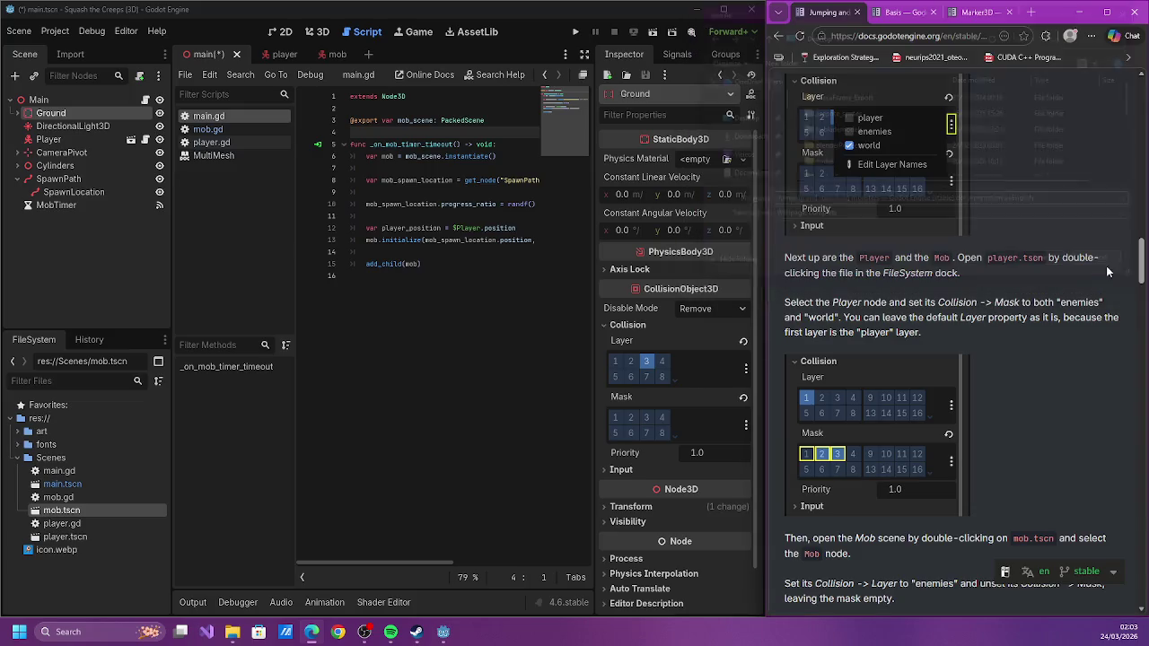
# Select the Player node and check its named collision layers in the Inspector
pyautogui.click(48, 139)
pyautogui.scroll(-3, 680, 407)
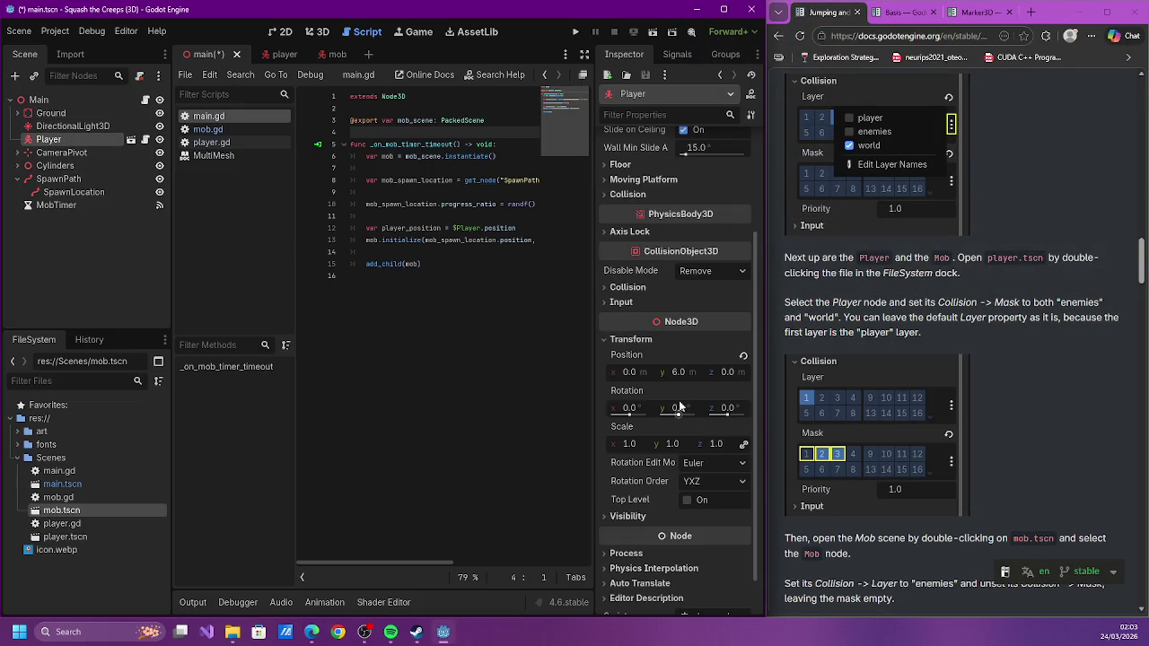
pyautogui.click(627, 287)
pyautogui.click(745, 337)
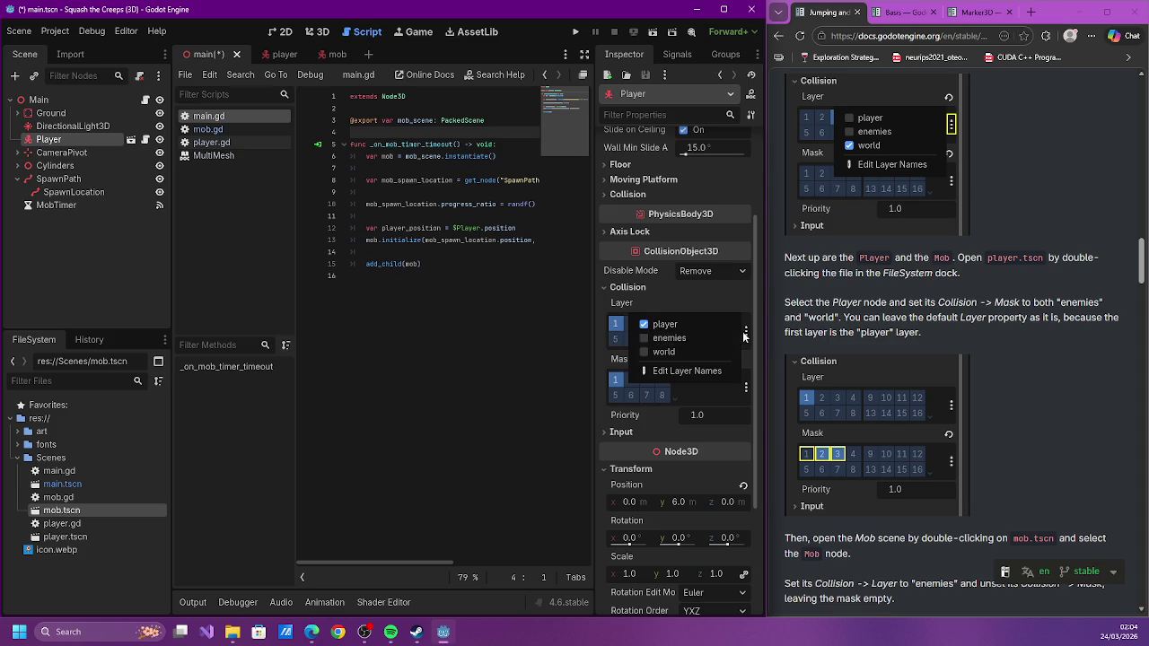
pyautogui.click(748, 344)
# Set the Player's collision mask to enemies and world, unchecking player
pyautogui.click(745, 386)
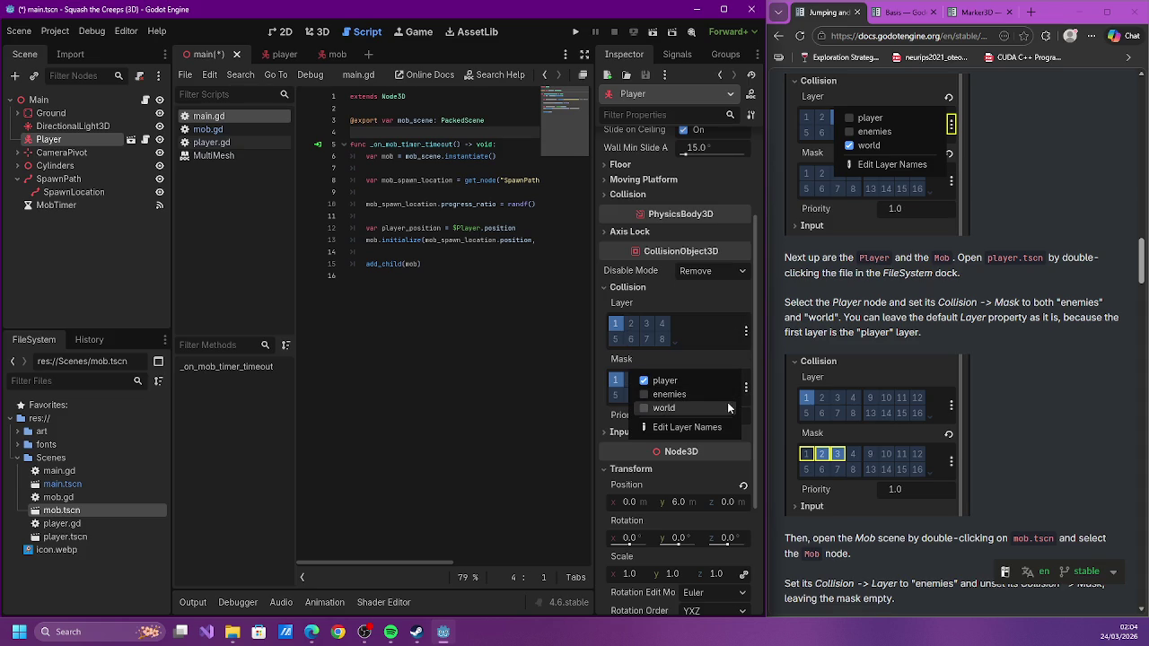
pyautogui.click(723, 405)
pyautogui.click(716, 394)
pyautogui.click(711, 380)
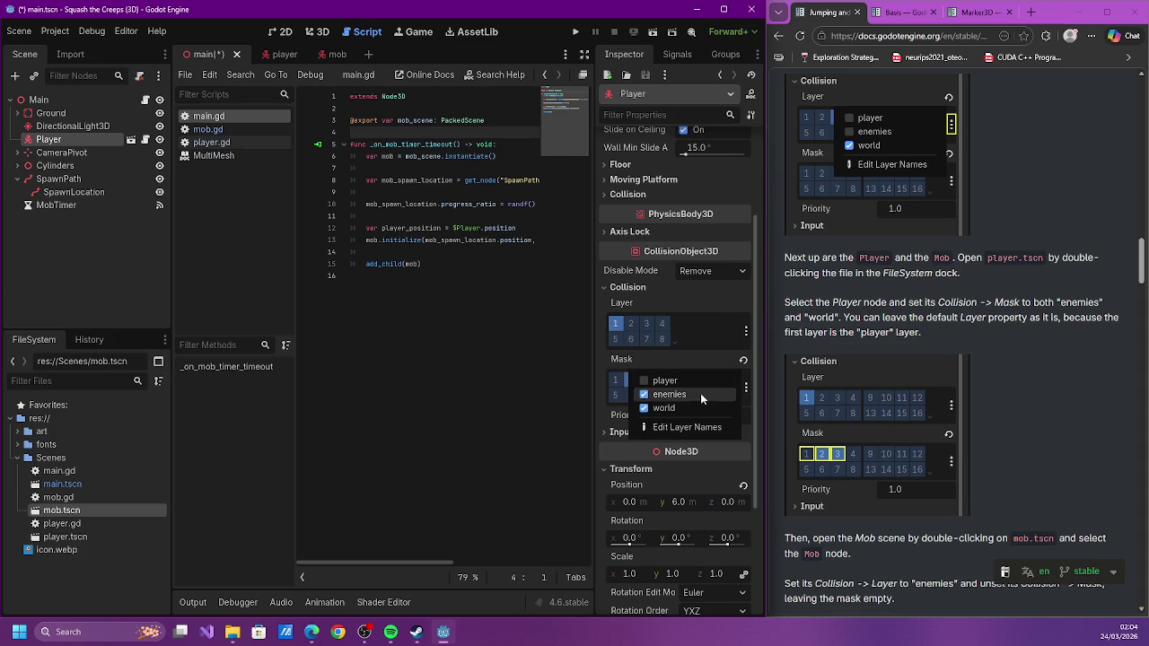
pyautogui.click(725, 294)
pyautogui.scroll(-2, 715, 320)
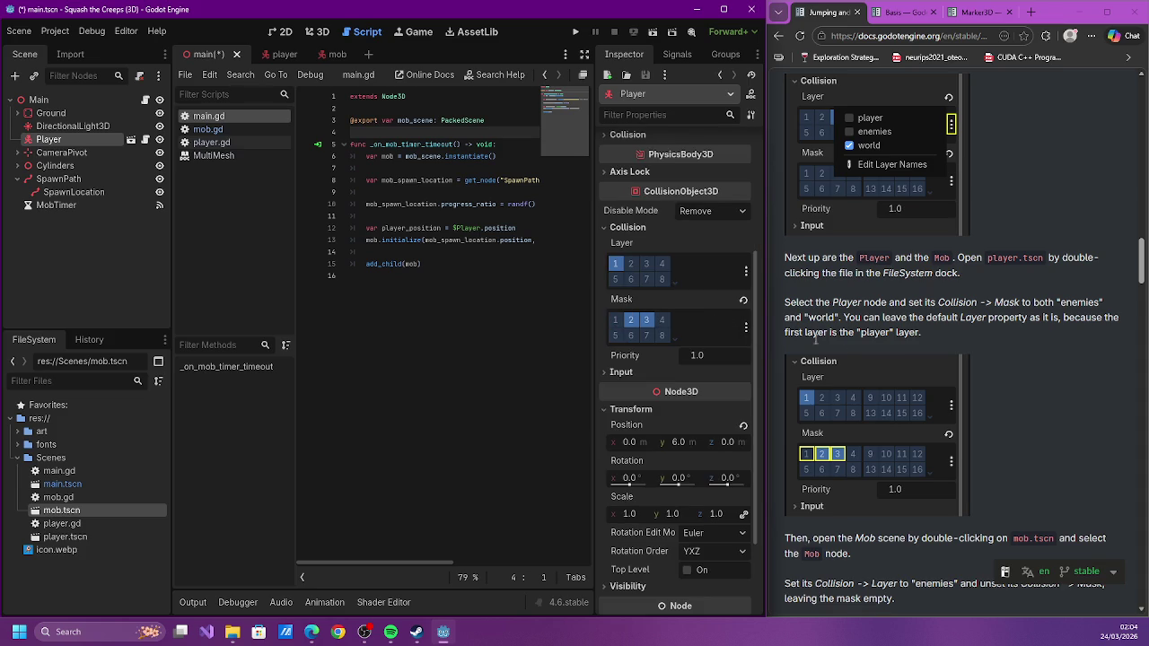
pyautogui.scroll(-3, 898, 359)
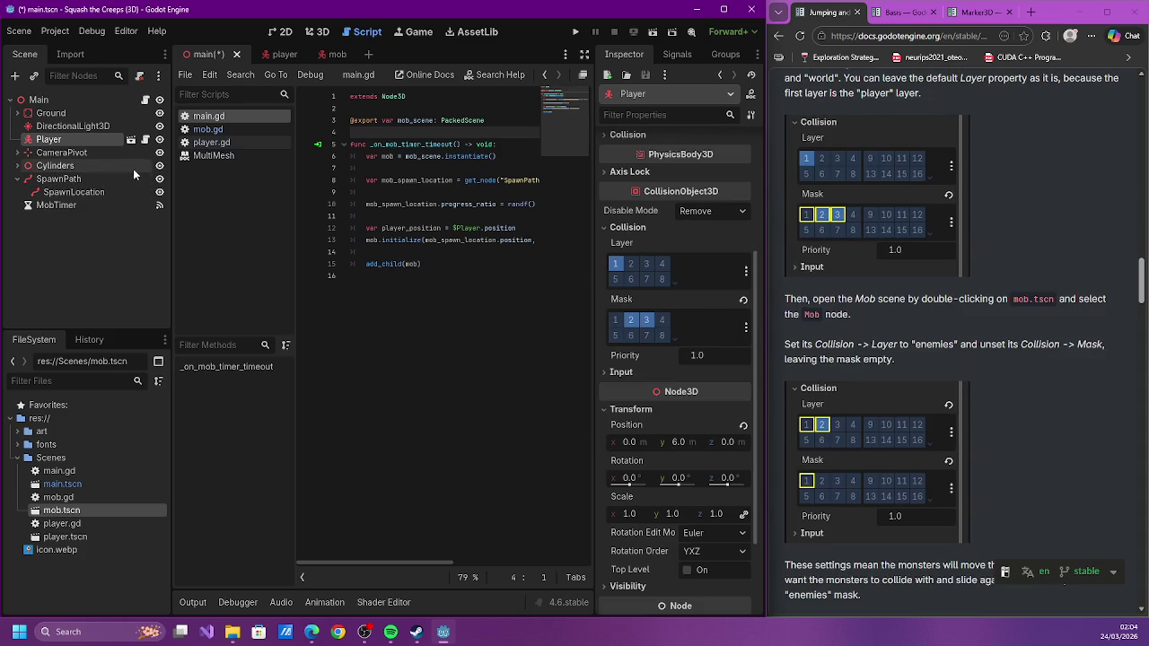
pyautogui.click(334, 54)
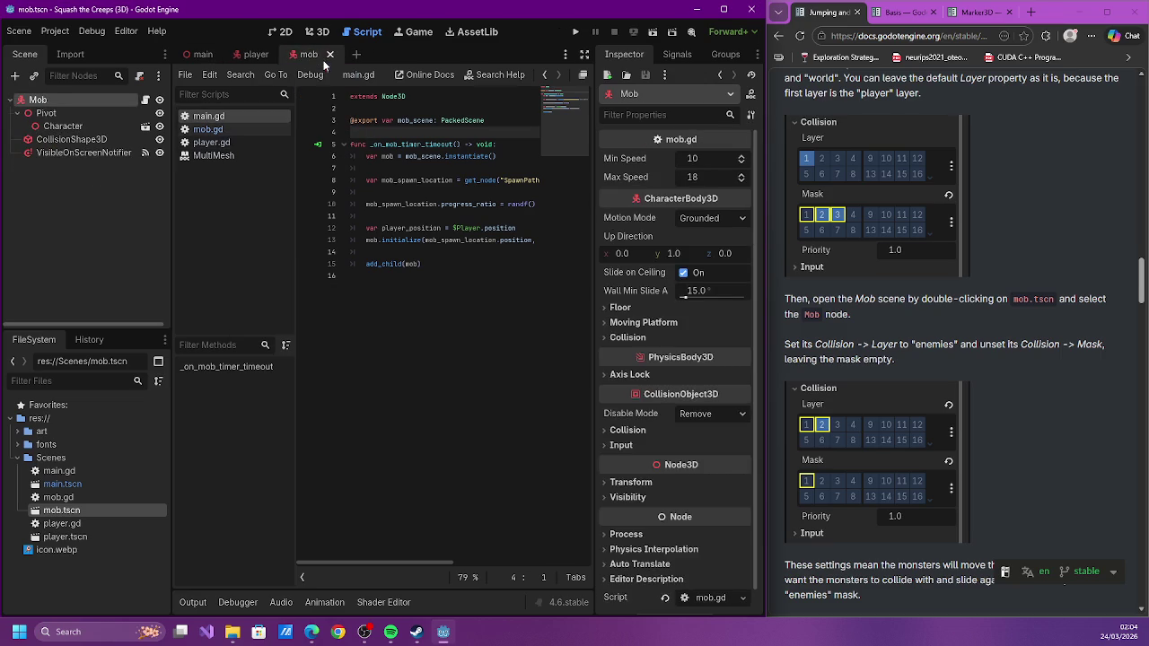
# Put the Mob on collision layer 2 (enemies) and clear its mask bit 1
pyautogui.click(628, 430)
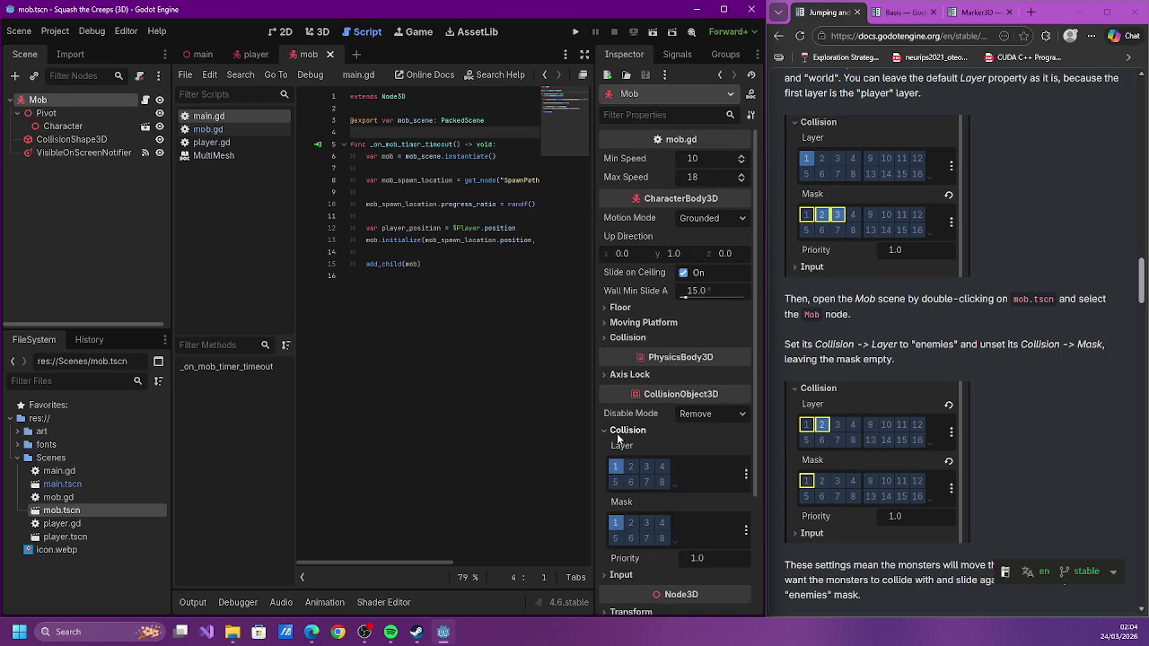
pyautogui.scroll(-4, 686, 438)
pyautogui.scroll(-3, 888, 410)
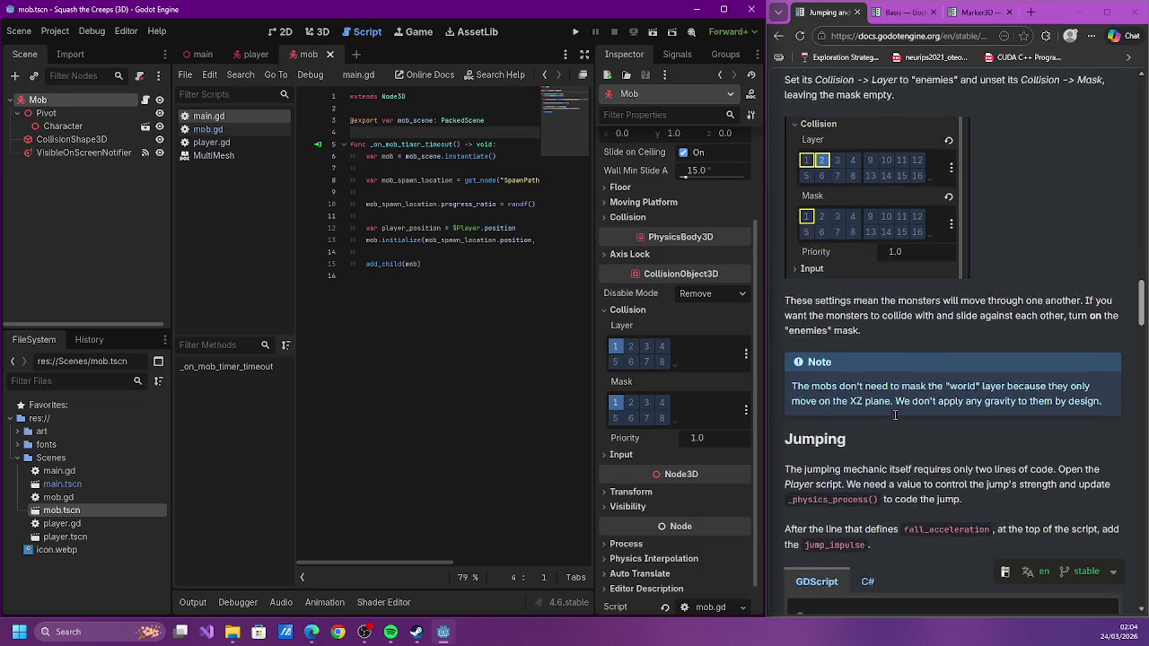
pyautogui.scroll(2, 888, 409)
pyautogui.click(630, 346)
pyautogui.click(616, 402)
# Save the mob scene and open player.gd in the script editor
pyautogui.hotkey('ctrl', 's')
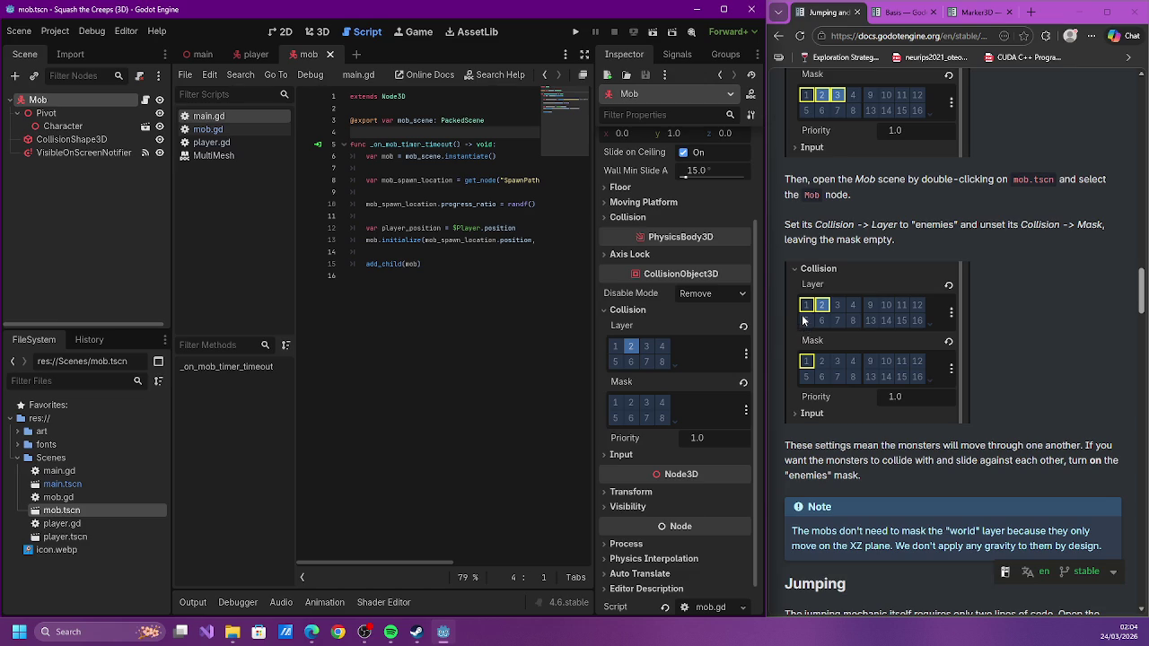
pyautogui.scroll(-2, 794, 305)
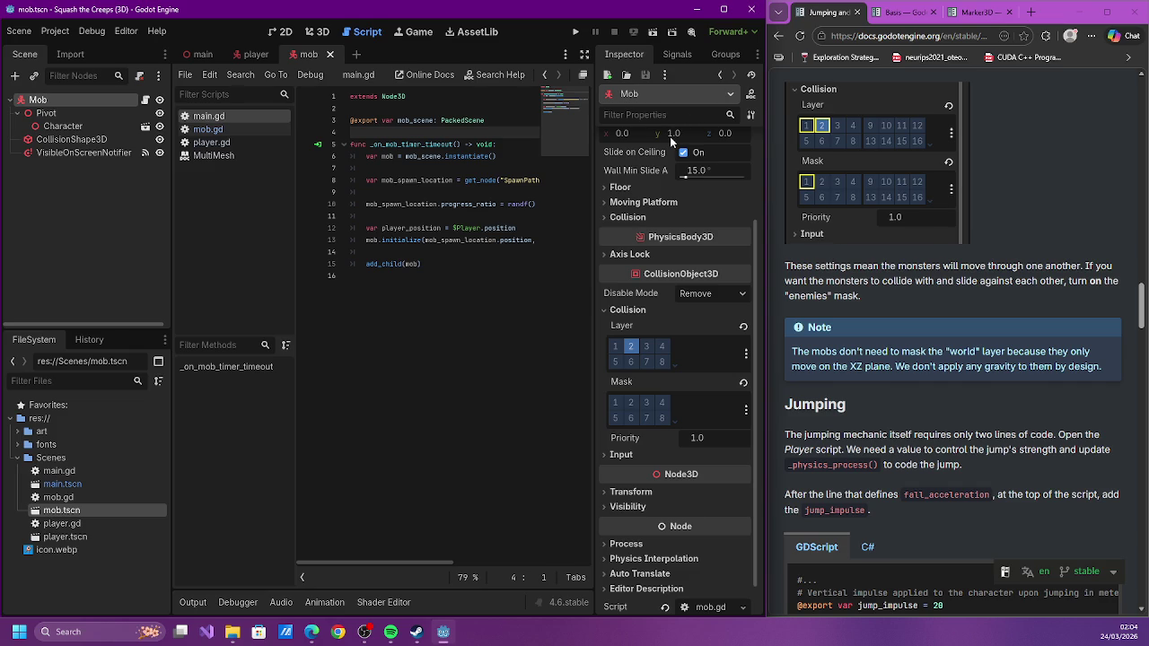
pyautogui.scroll(-2, 915, 233)
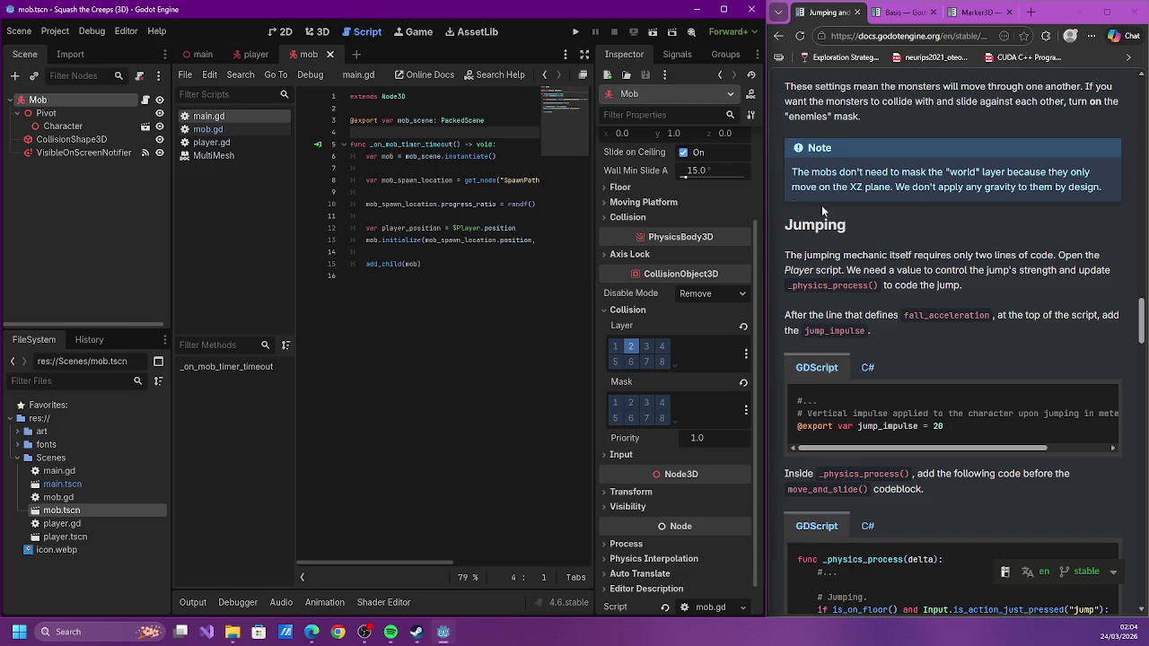
pyautogui.click(234, 141)
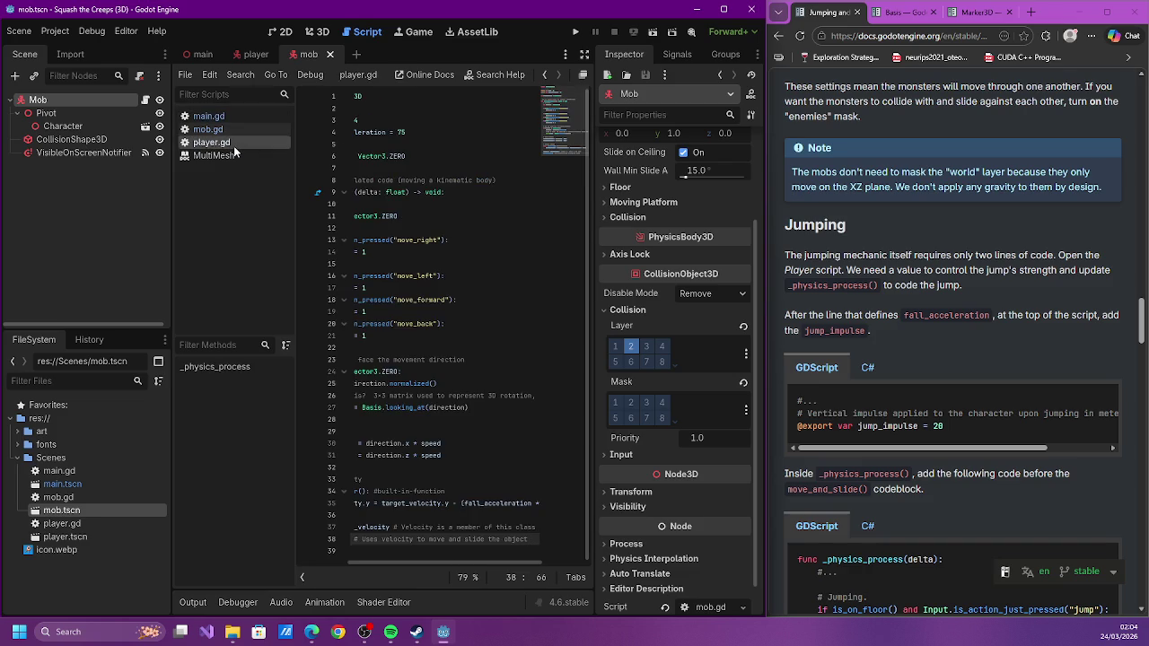
pyautogui.moveTo(375, 562); pyautogui.dragTo(323, 562)
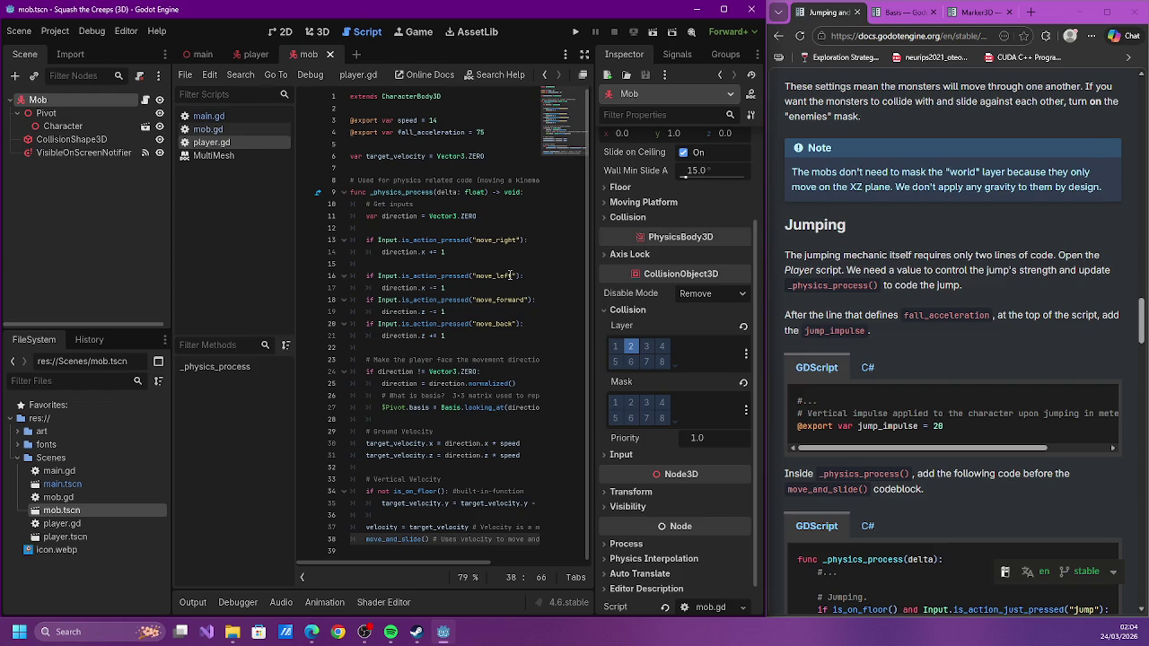
pyautogui.click(450, 145)
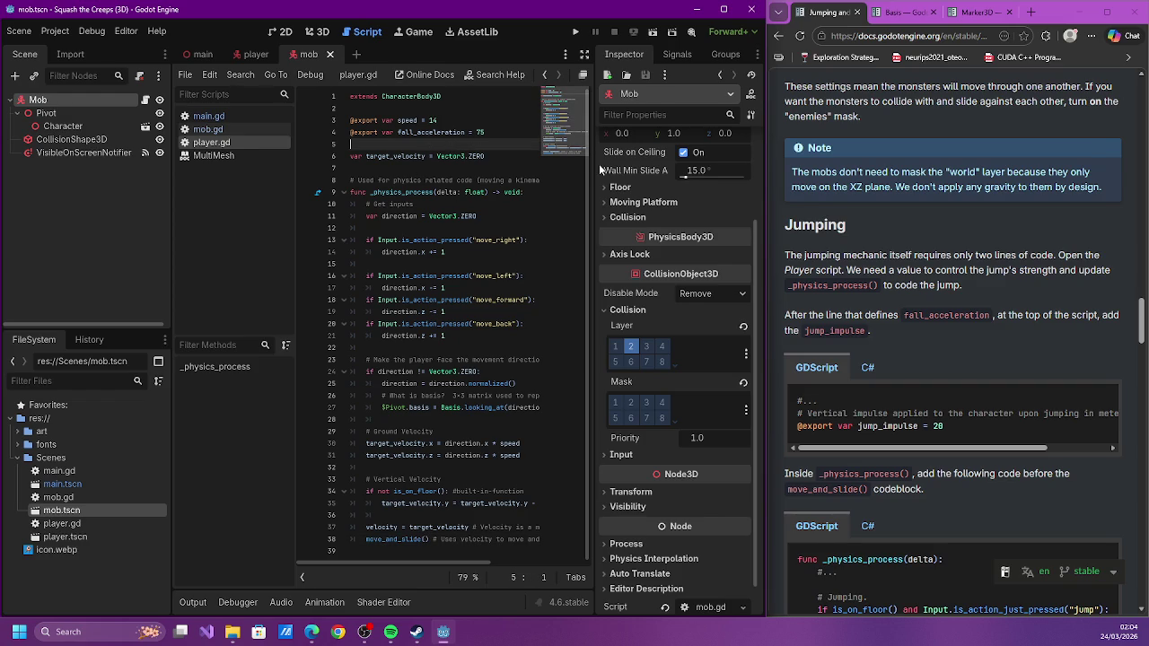
pyautogui.write('@export var jump_impulse = 20')
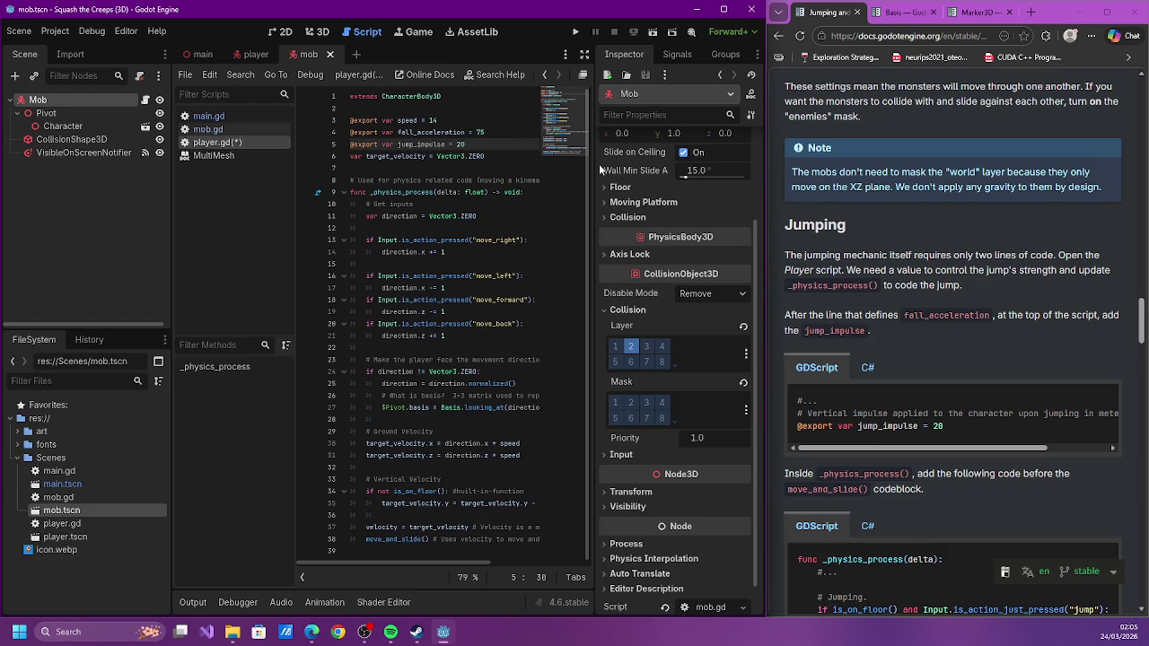
# Delete the stray blank lines among the input checks and above the velocity assignment
pyautogui.scroll(-3, 961, 273)
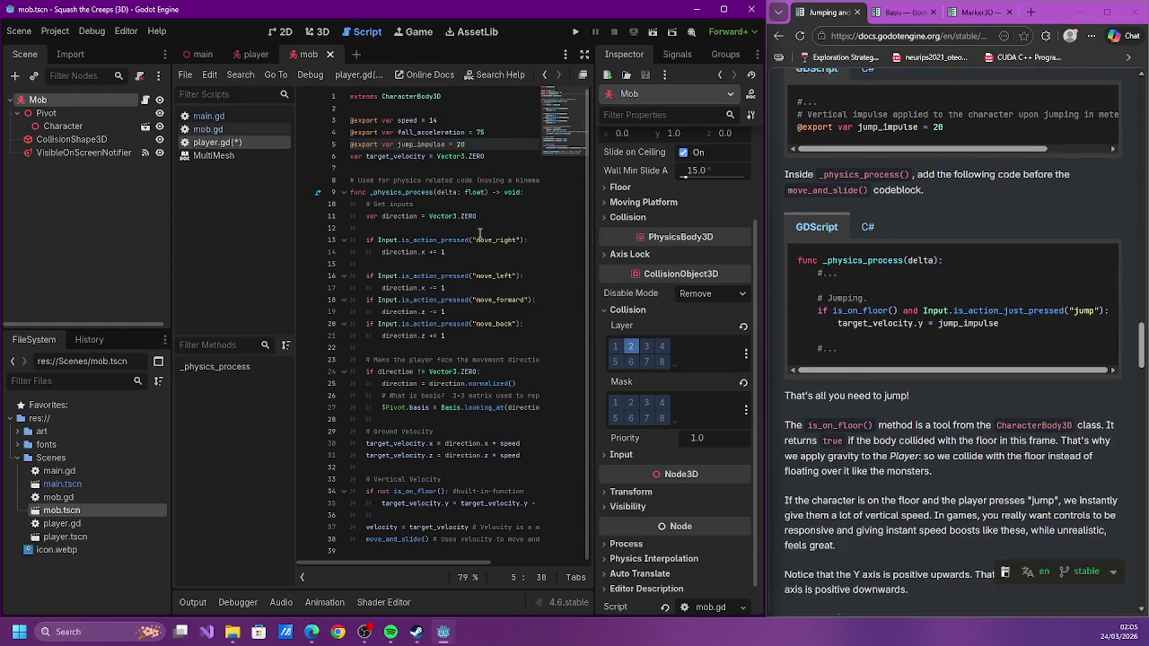
pyautogui.click(421, 263)
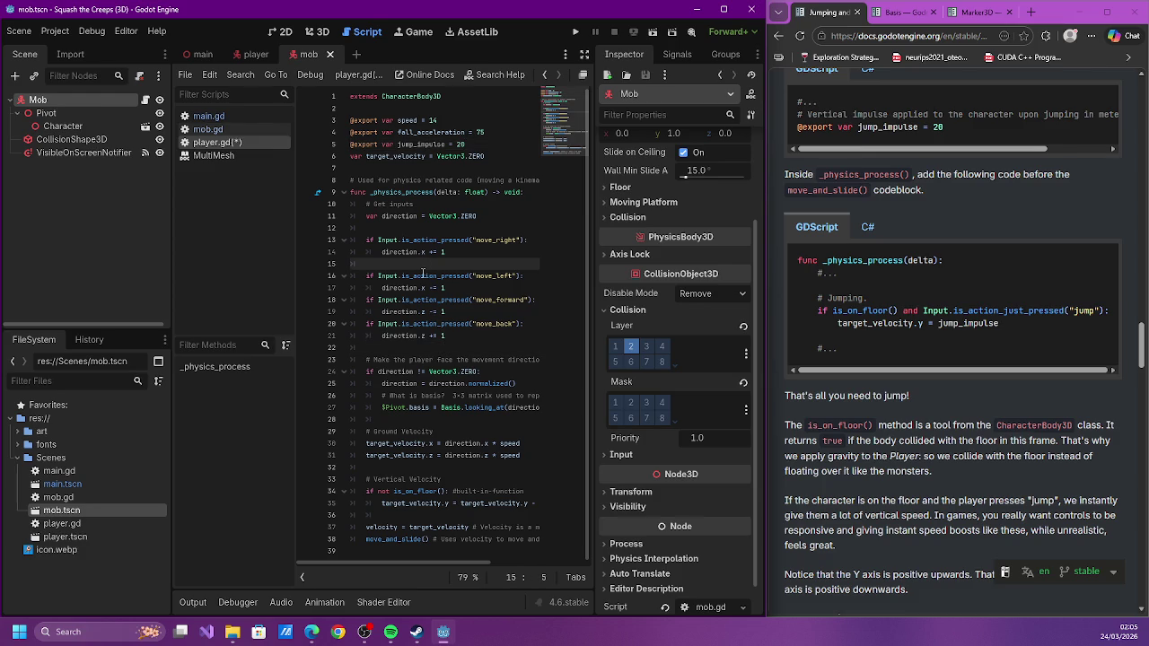
pyautogui.press('BackSpace')
pyautogui.press('BackSpace')
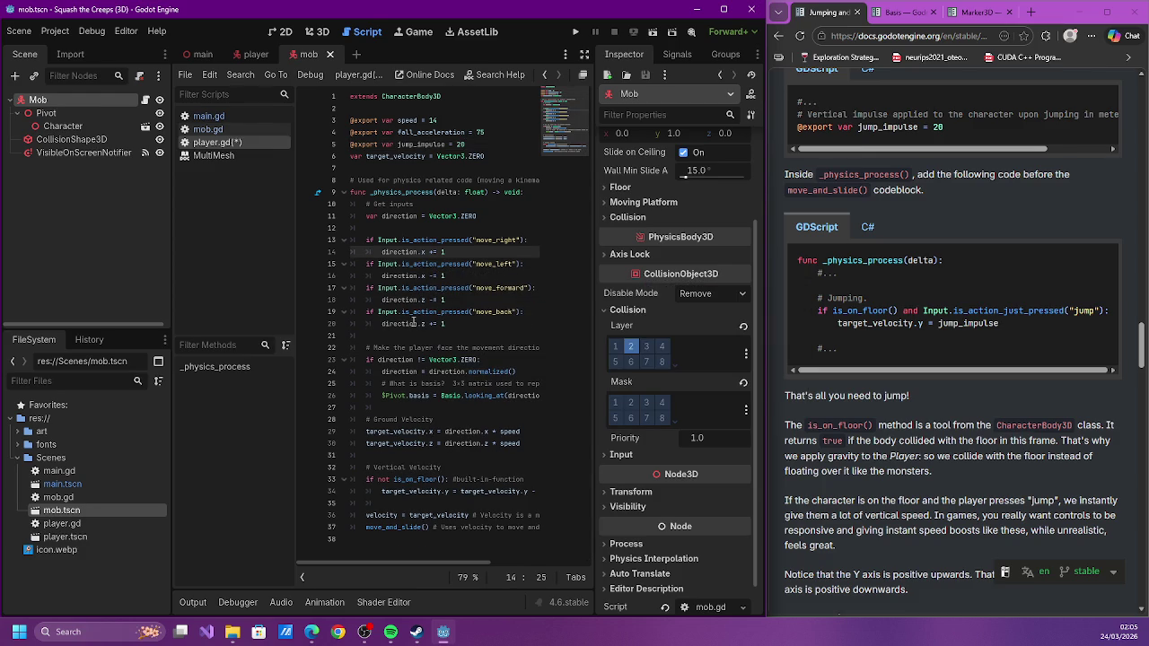
pyautogui.click(414, 335)
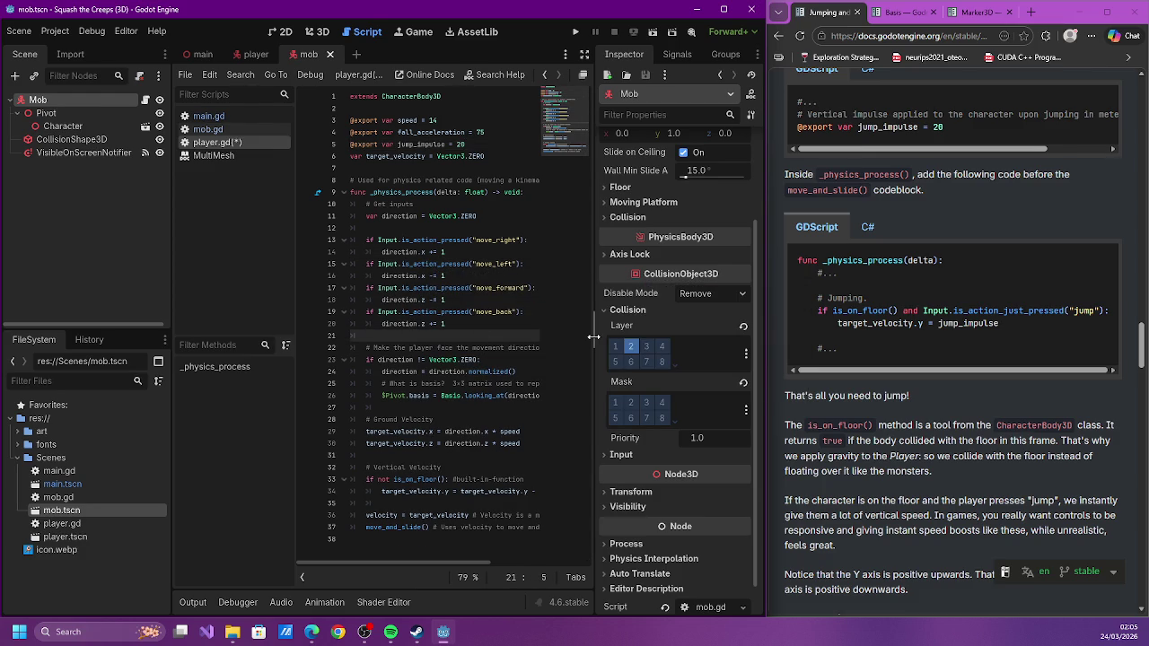
pyautogui.press('Down')
pyautogui.press('Down')
pyautogui.press('Down')
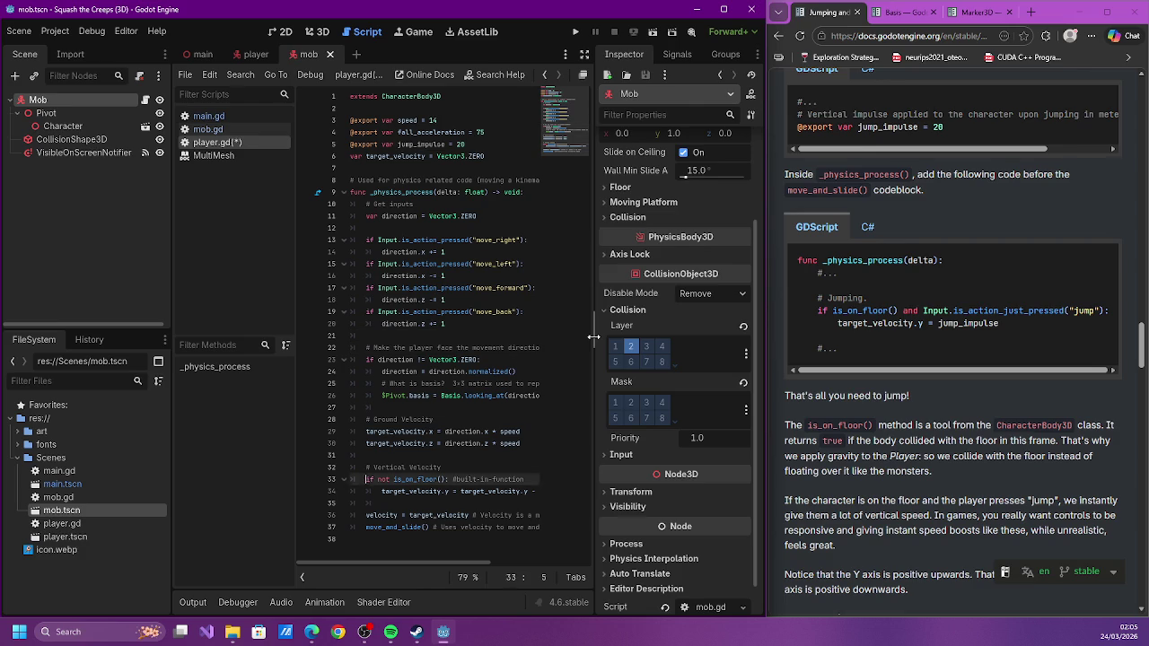
pyautogui.press('Up')
pyautogui.press('Up')
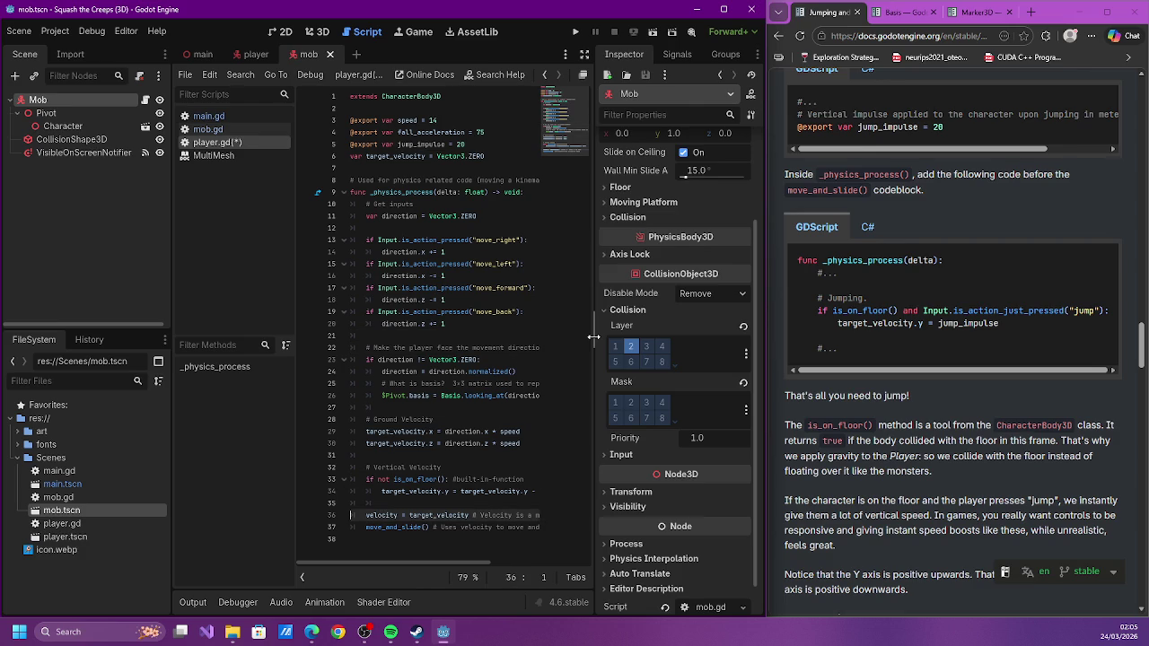
pyautogui.press('Up')
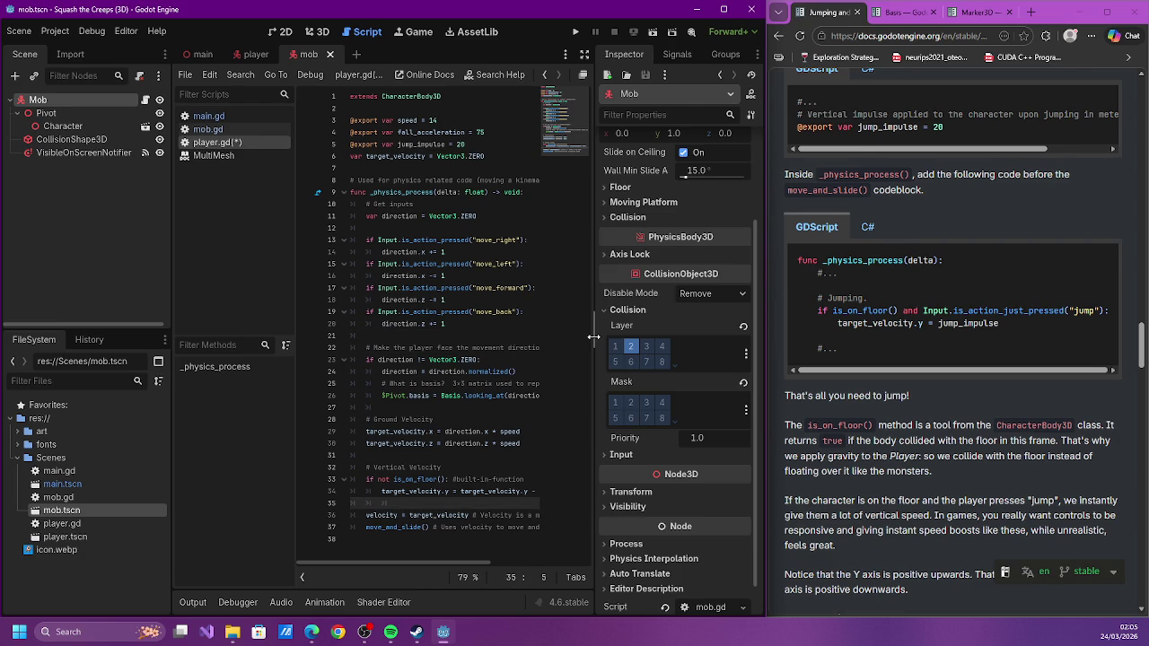
pyautogui.press('BackSpace')
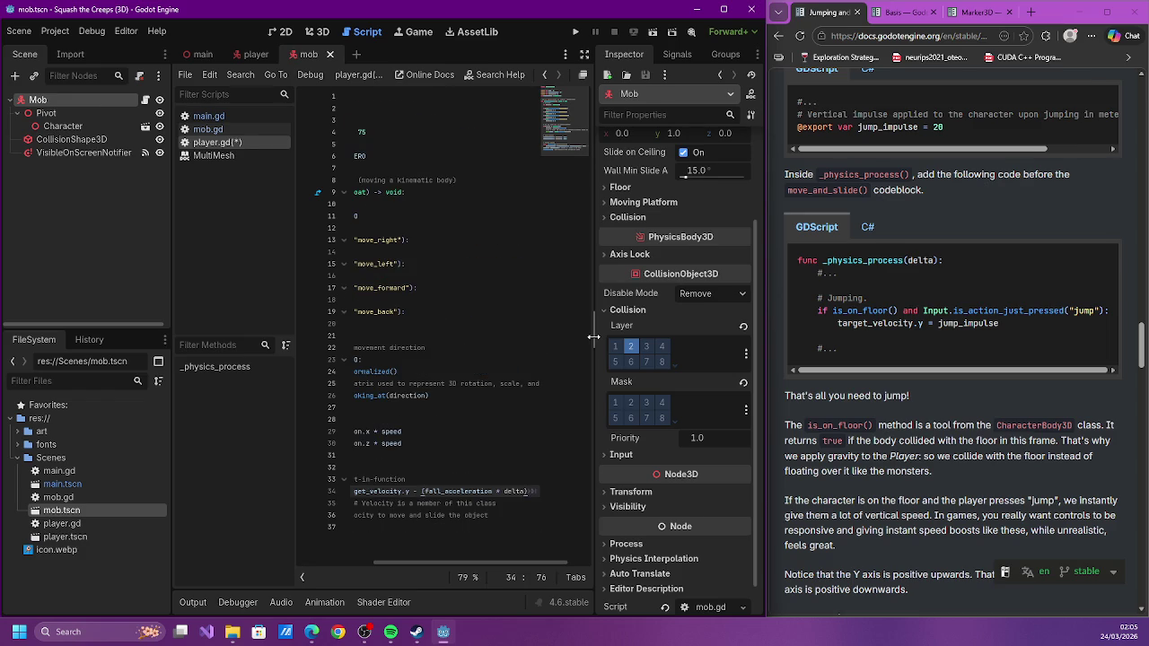
# Open a fresh line before the Vertical Velocity block for the jump code
pyautogui.press('Return')
pyautogui.press('Up')
pyautogui.press('Up')
pyautogui.press('Up')
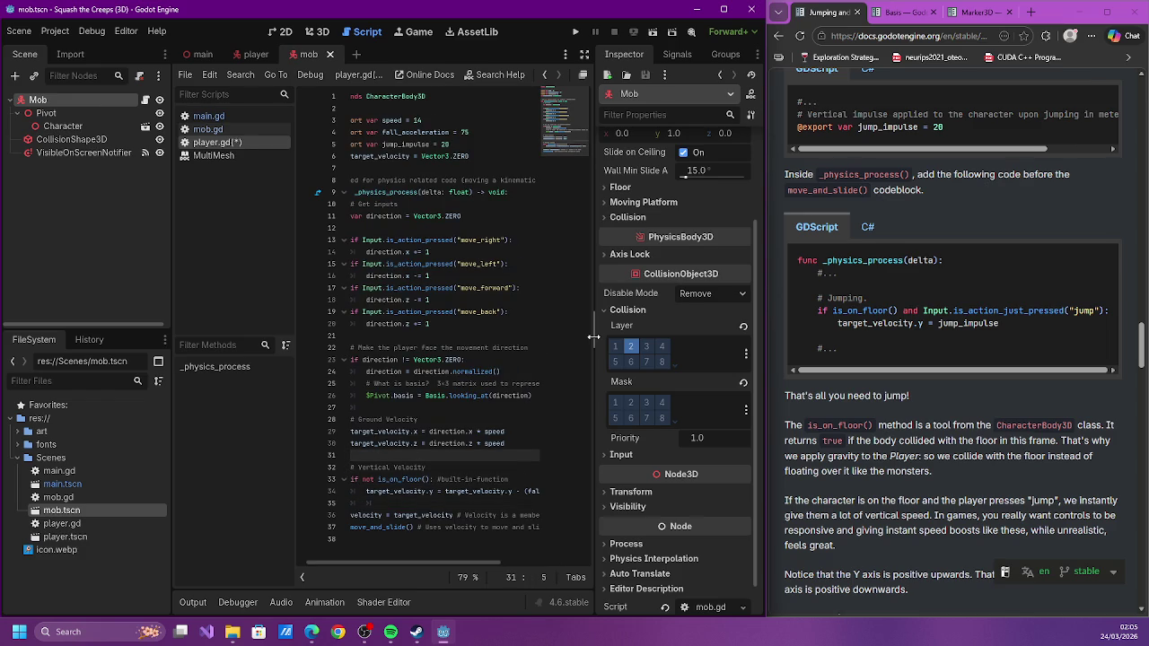
pyautogui.press('Down')
pyautogui.press('Down')
pyautogui.press('Down')
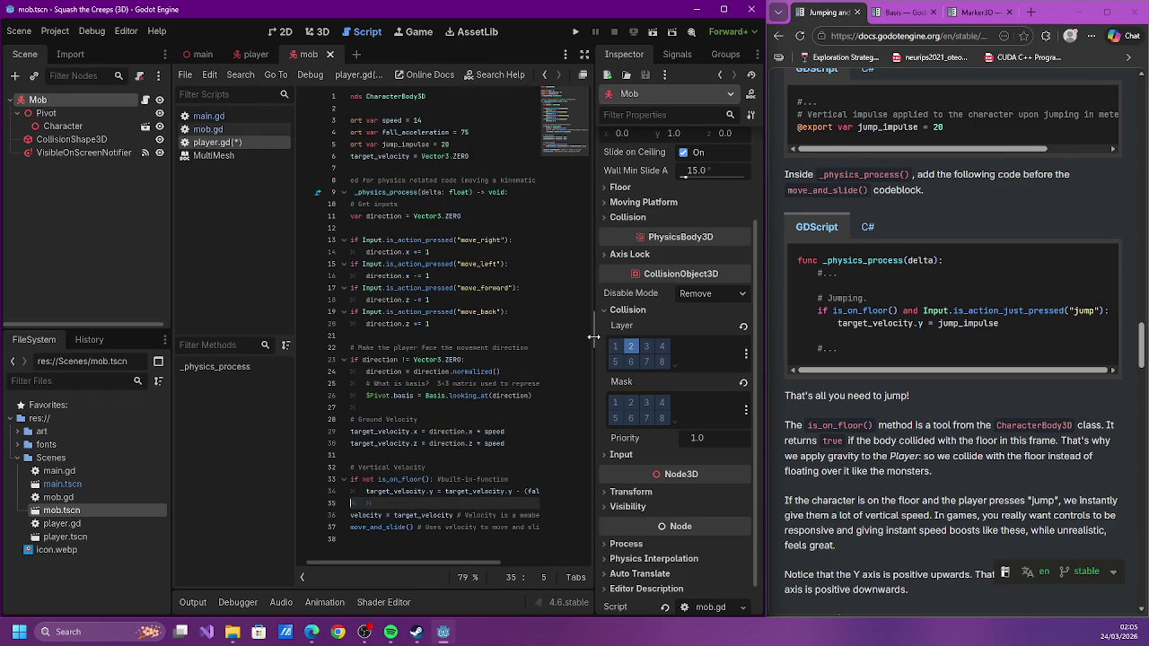
pyautogui.press('Up')
pyautogui.press('Up')
pyautogui.press('Up')
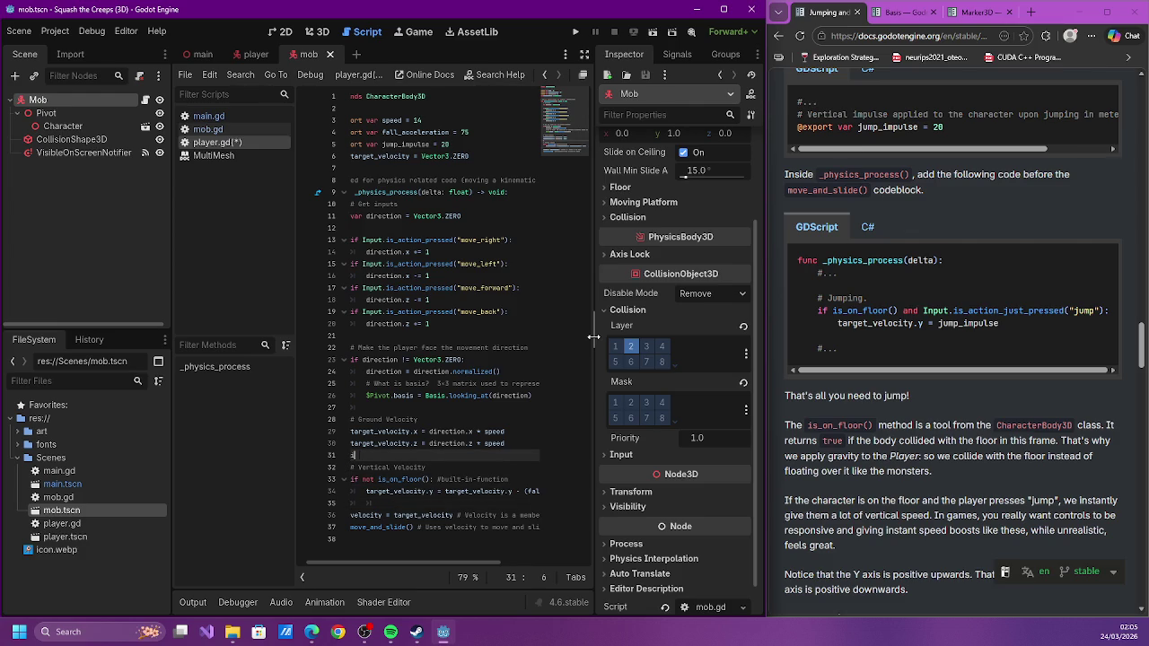
pyautogui.press('BackSpace')
pyautogui.press('Return')
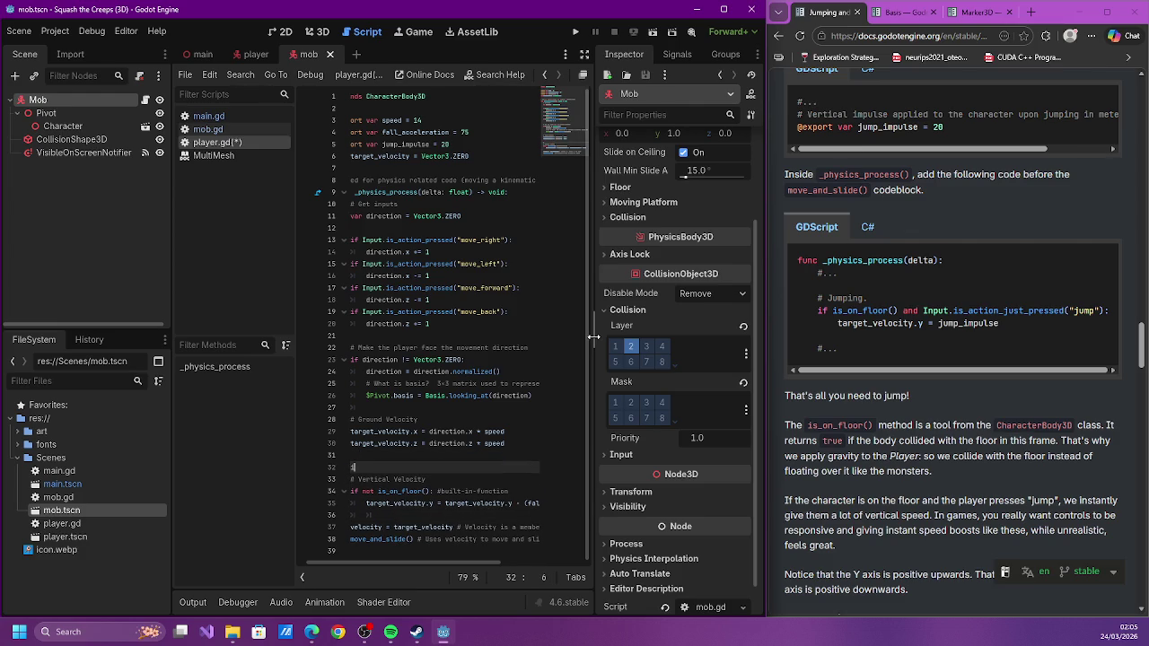
# Write the jump check 'if is_on_floor() and Input.is_action_just_pressed("jump")' with 'target_velocity.y = jump_impulse' beneath
pyautogui.write('ifis_')
pyautogui.write('_floo')
pyautogui.write('r() and In')
pyautogui.write('put.')
pyautogui.write('is_actio')
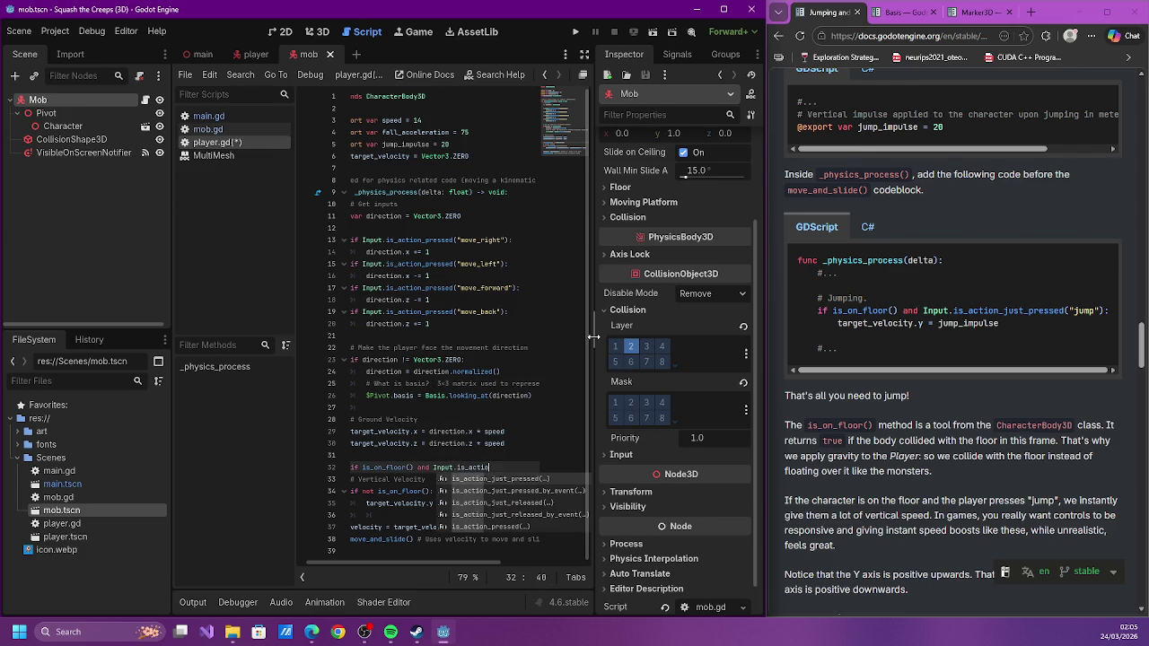
pyautogui.write('n_jus')
pyautogui.press('Return')
pyautogui.write('"jump')
pyautogui.press('Return')
pyautogui.press('Return')
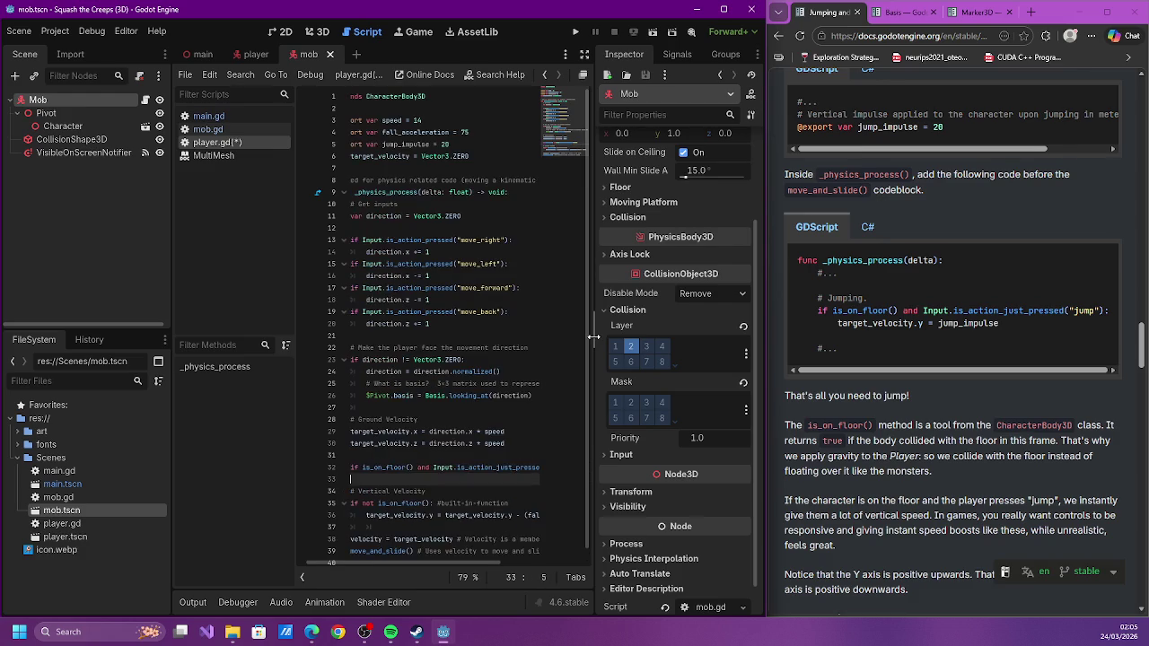
pyautogui.write('target_velocity.y ')
pyautogui.write('= ')
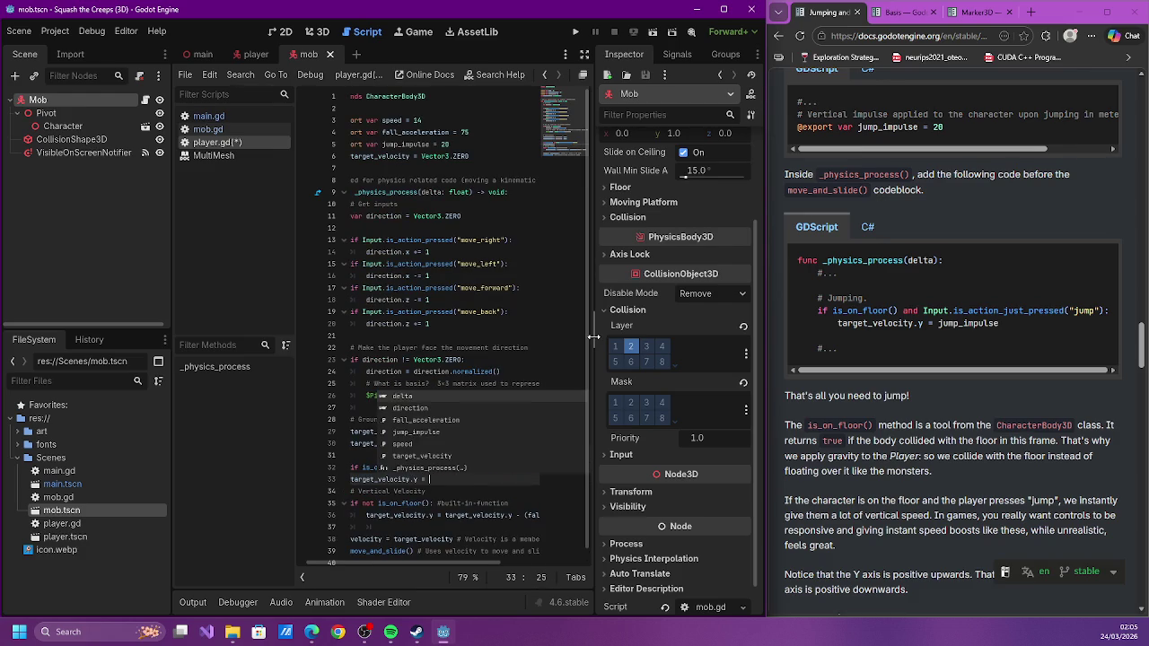
pyautogui.write('jump_')
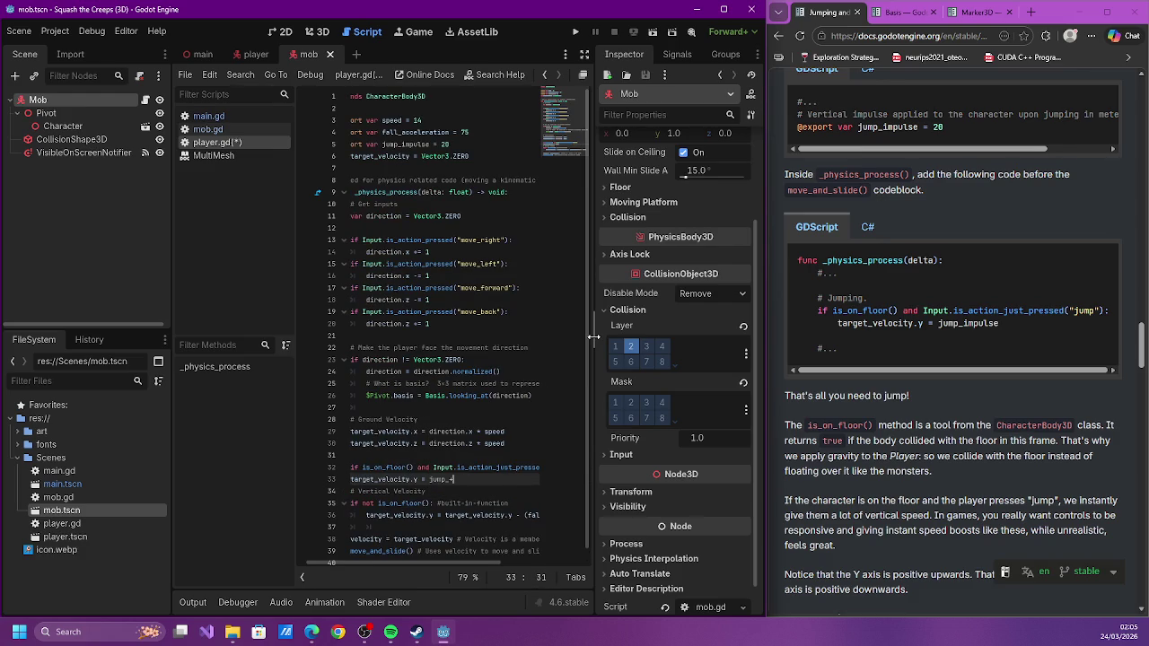
pyautogui.write('im')
pyautogui.press('Return')
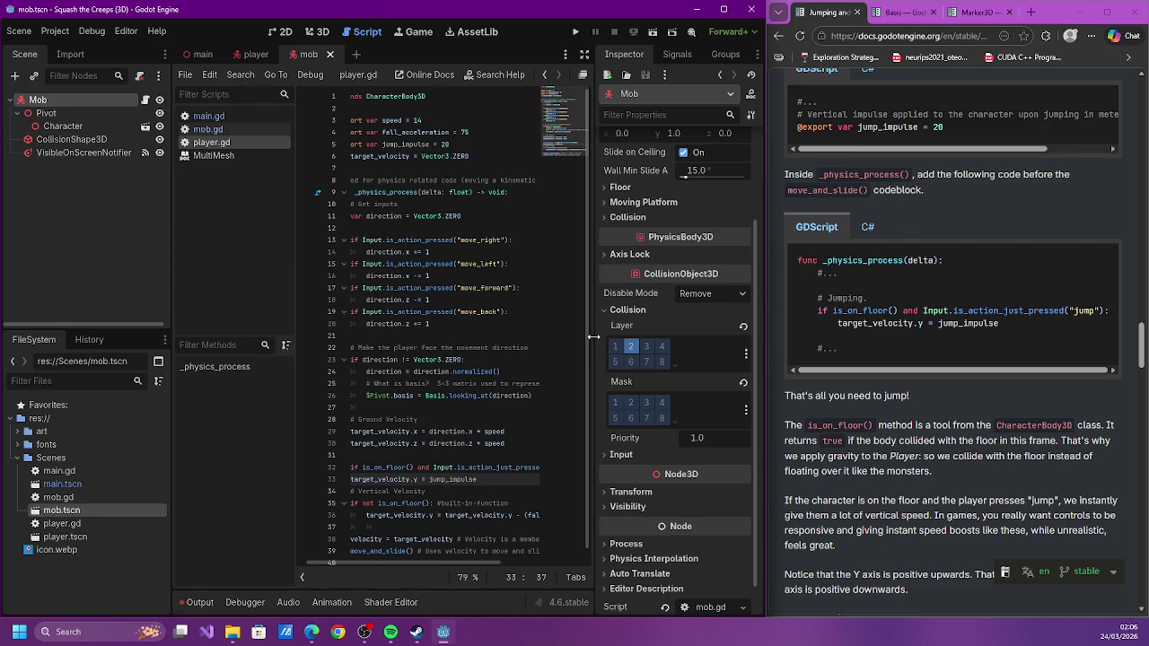
pyautogui.hotkey('shift', 'Up')
pyautogui.hotkey('shift', 'Up')
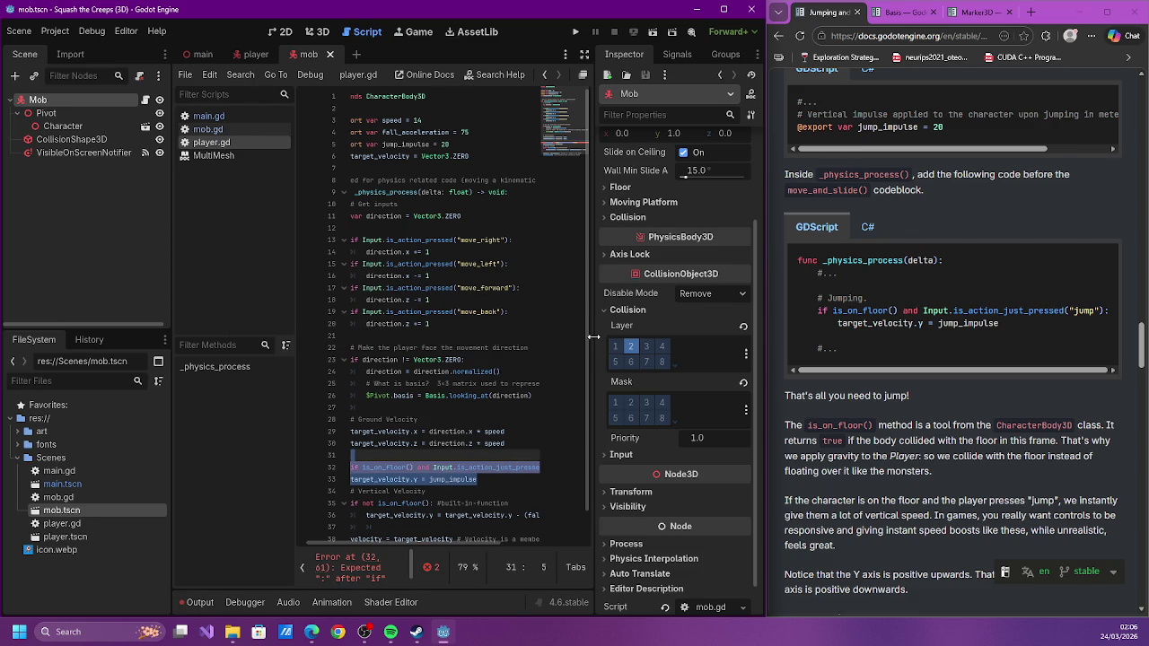
pyautogui.press('Escape')
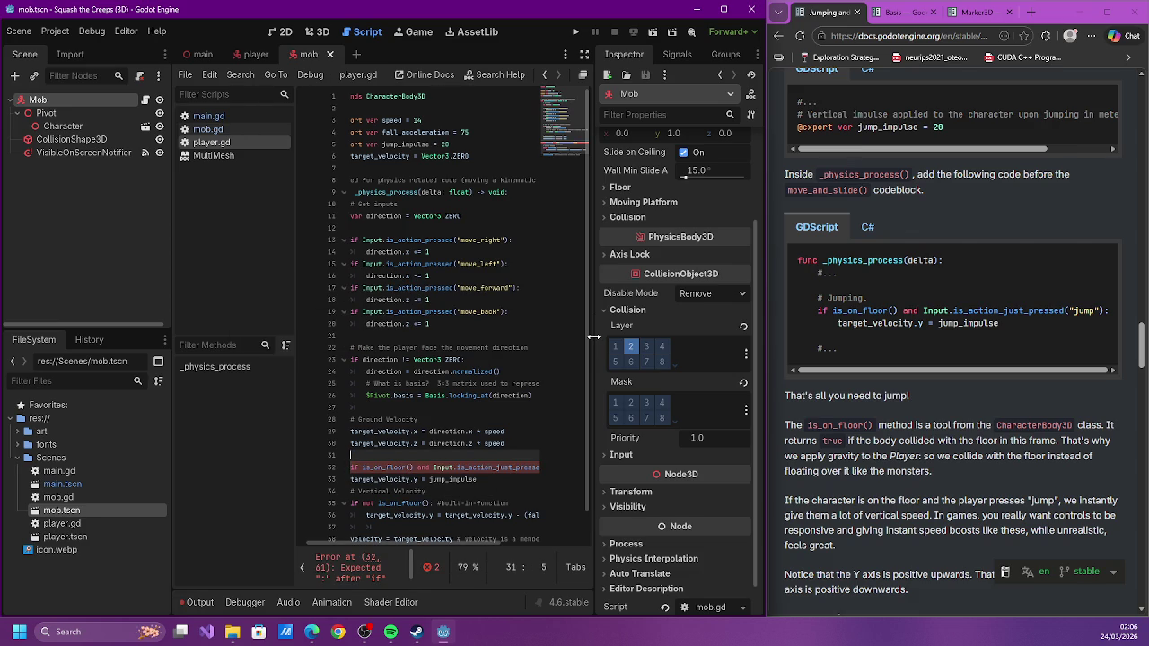
# Add the missing colon to the jump condition, indent the jump_impulse assignment, and save player.gd
pyautogui.click(461, 494)
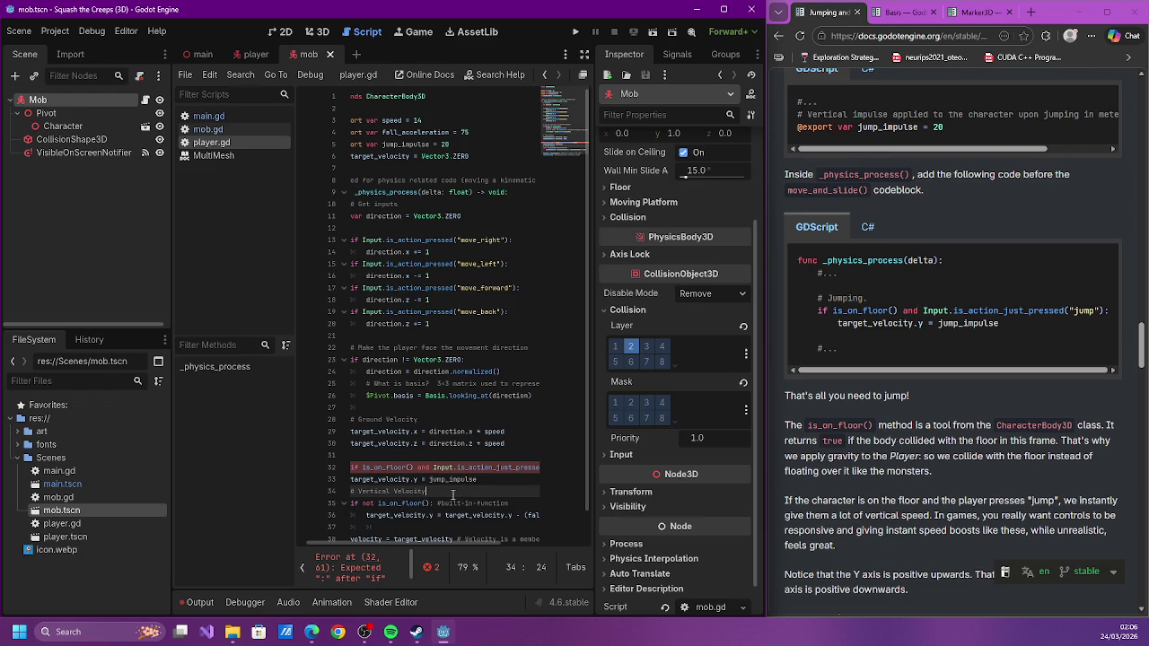
pyautogui.click(539, 468)
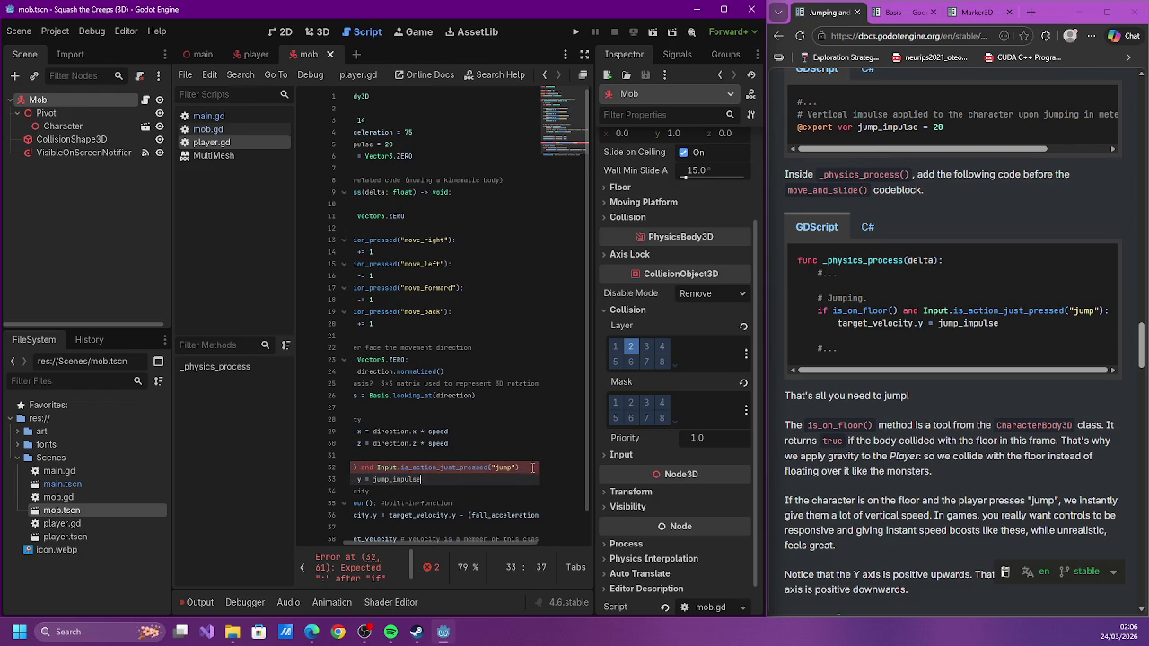
pyautogui.write(':')
pyautogui.press('Down')
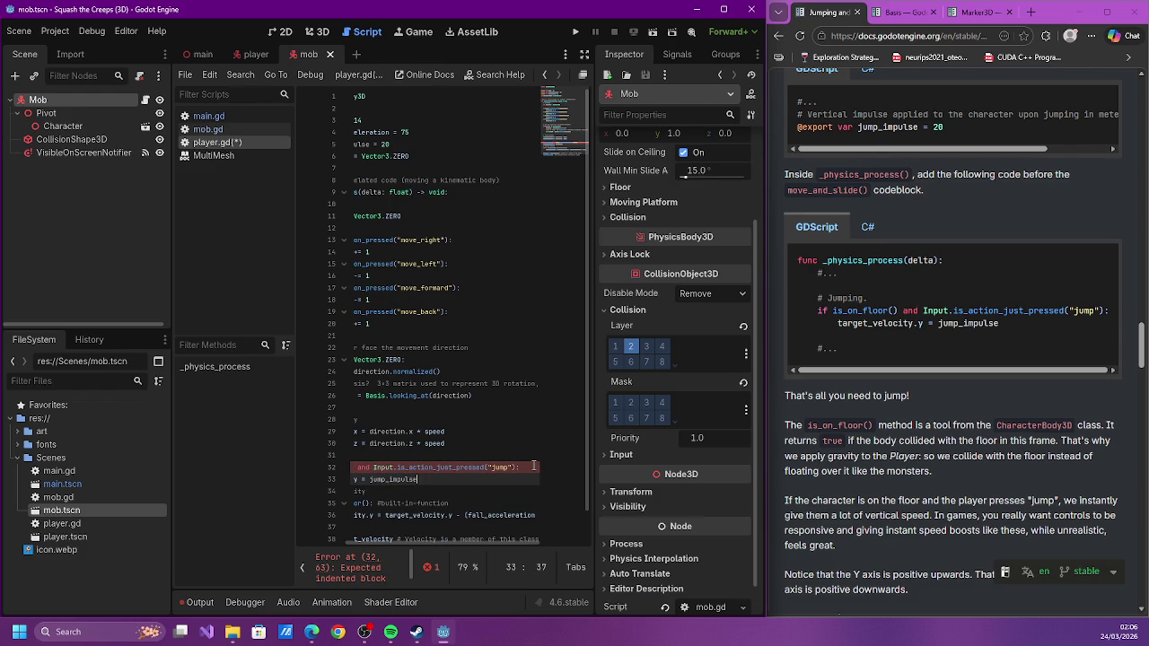
pyautogui.press('Home')
pyautogui.press('Tab')
pyautogui.hotkey('ctrl', 's')
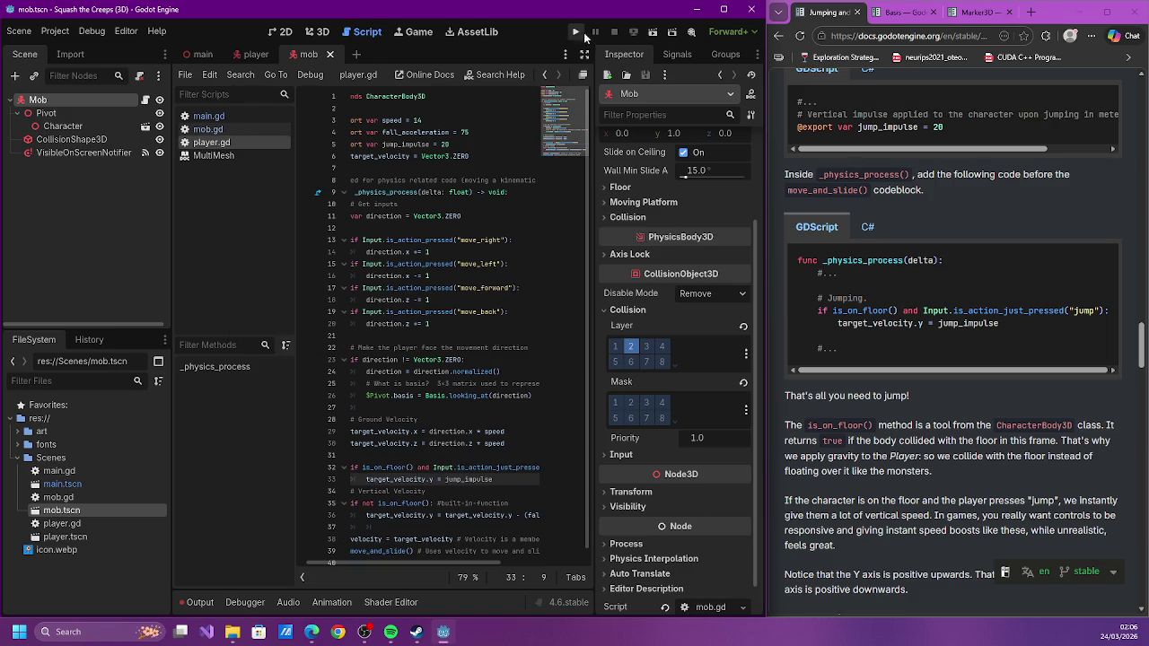
pyautogui.click(576, 33)
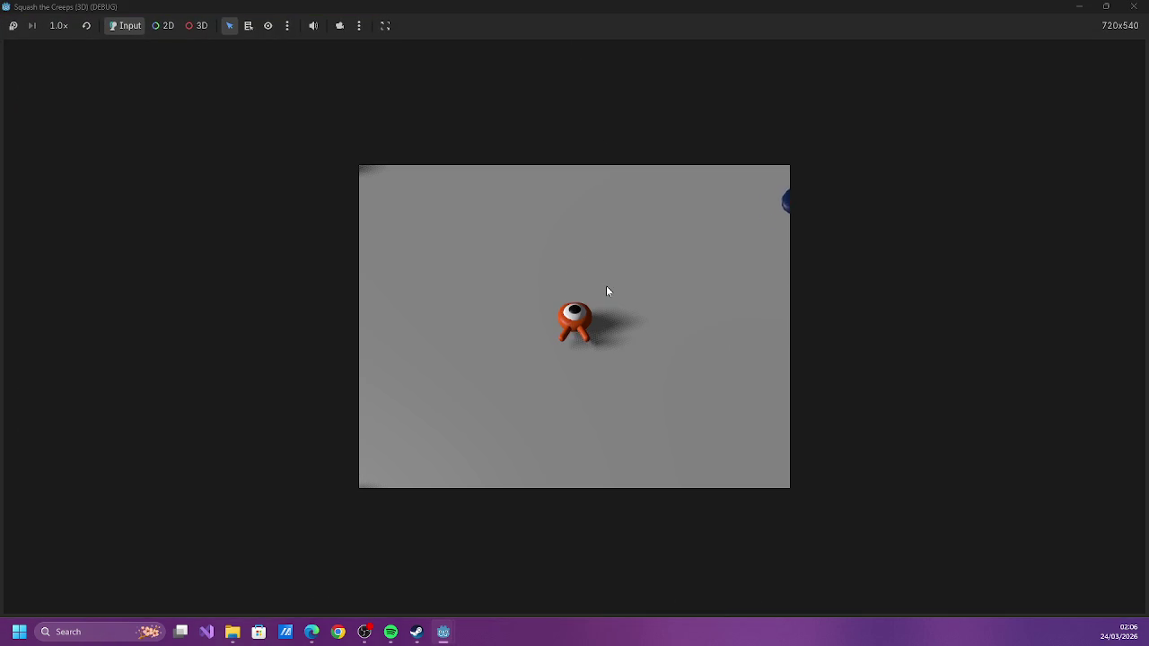
pyautogui.press('Down')
pyautogui.press('Left')
pyautogui.press('Right')
pyautogui.press('Up')
pyautogui.press('Left')
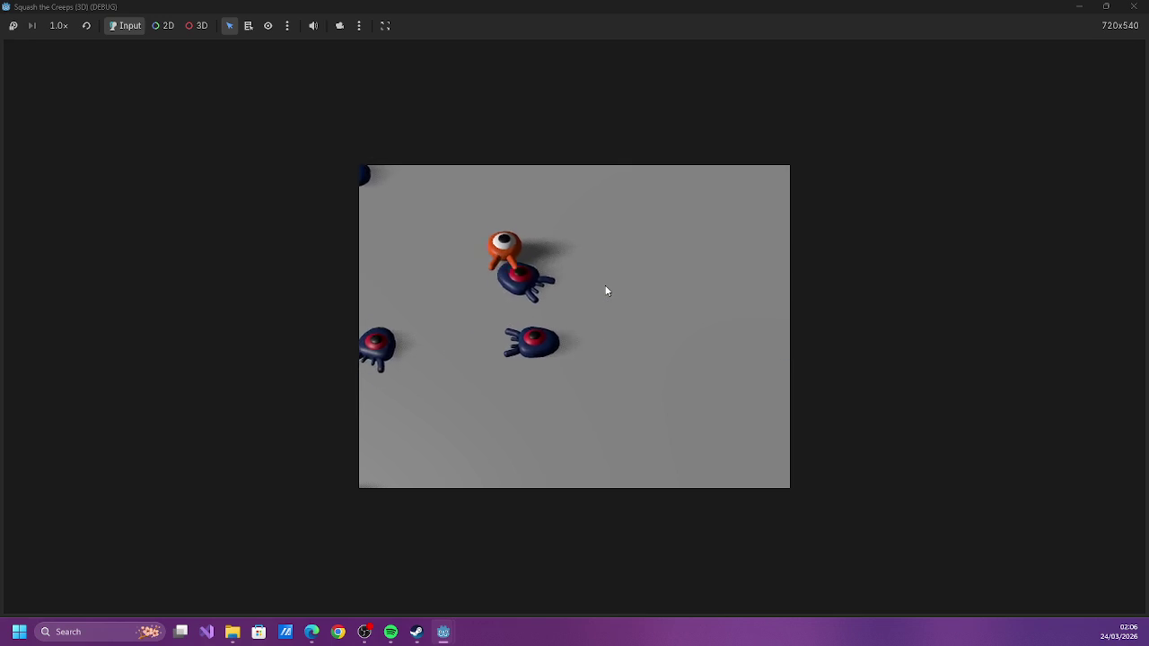
pyautogui.press('Right')
pyautogui.press('Down')
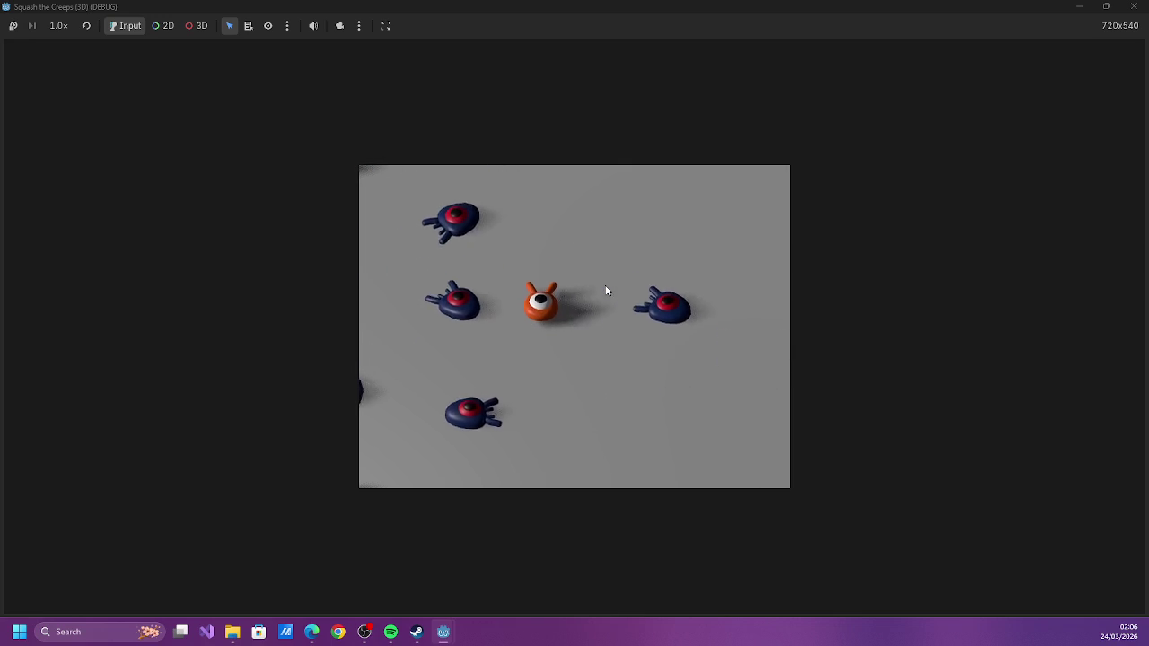
pyautogui.press('Right')
pyautogui.press('Left')
pyautogui.press('Up')
pyautogui.press('Up')
pyautogui.press('Left')
pyautogui.press('Up')
pyautogui.press('Down')
pyautogui.press('Left')
pyautogui.press('Down')
pyautogui.press('Right')
pyautogui.press('Up')
pyautogui.press('Left')
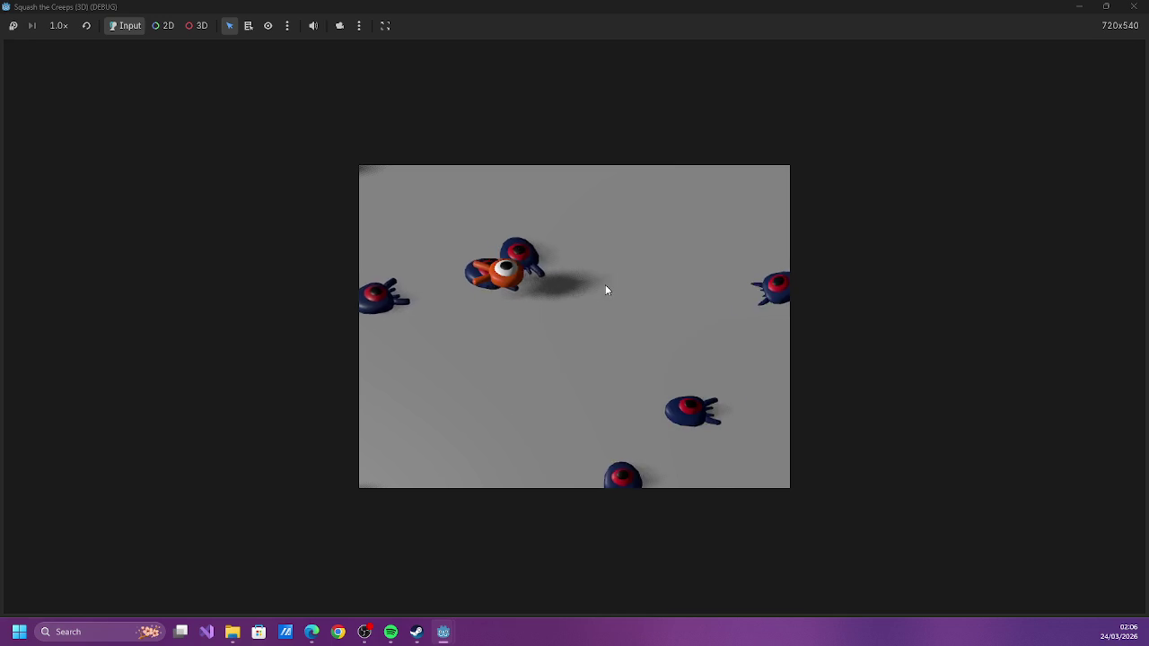
pyautogui.press('Right')
pyautogui.press('Up')
pyautogui.press('Down')
pyautogui.press('Right')
pyautogui.press('Right')
pyautogui.press('Up')
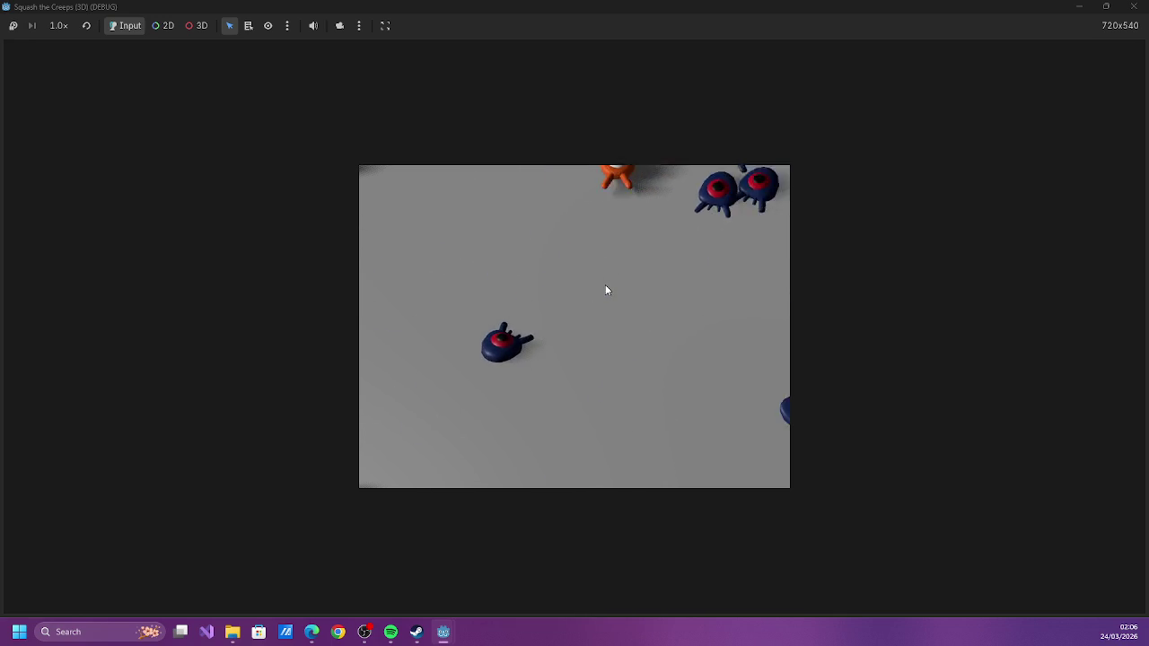
pyautogui.press('Left')
pyautogui.press('Up')
pyautogui.press('Down')
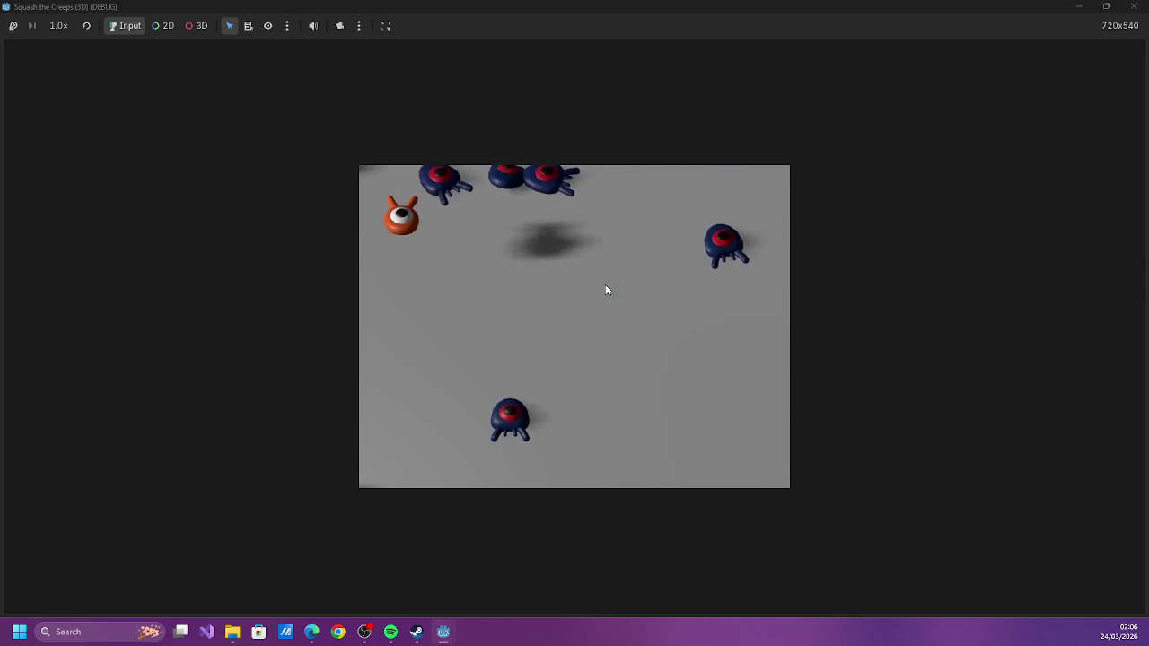
pyautogui.press('Right')
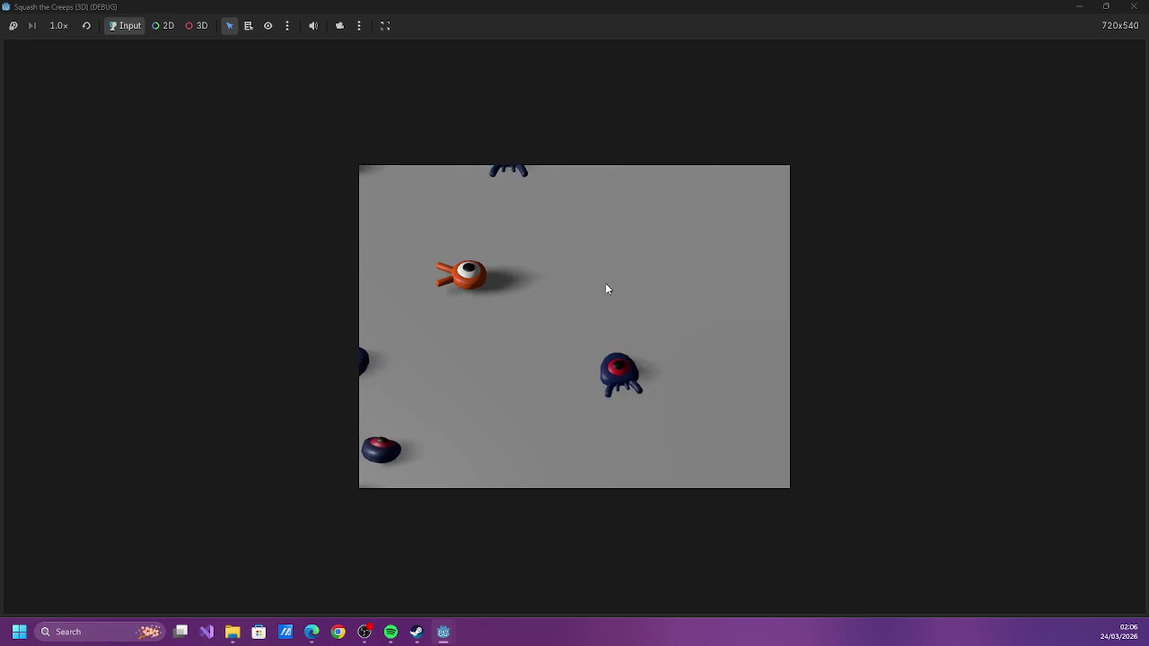
pyautogui.press('Right')
pyautogui.press('Up')
pyautogui.press('Down')
pyautogui.press('Down')
pyautogui.press('Up')
pyautogui.press('Right')
pyautogui.press('Down')
pyautogui.press('Right')
pyautogui.press('Up')
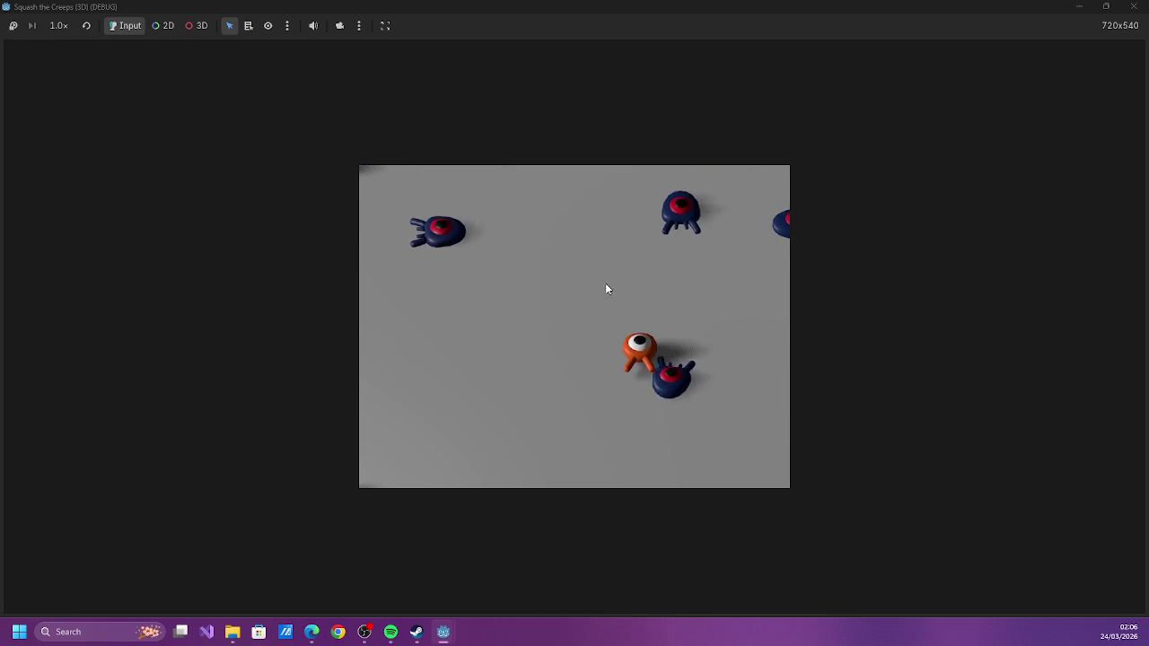
pyautogui.press('Left')
pyautogui.press('Down')
pyautogui.press('Right')
pyautogui.press('Left')
pyautogui.press('Up')
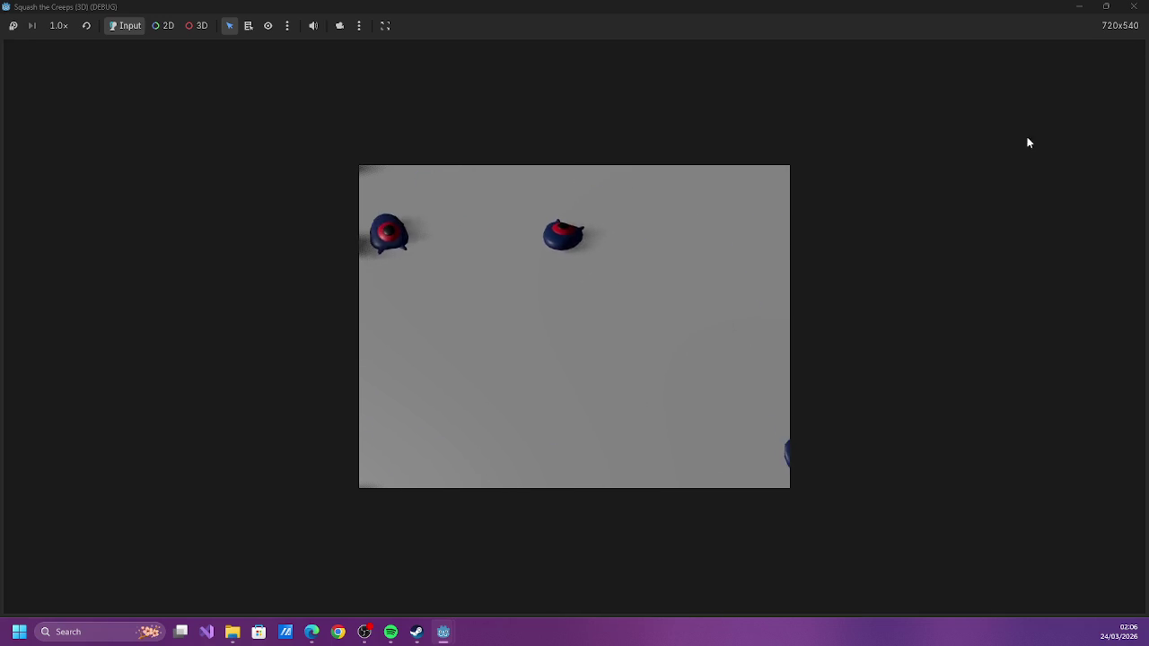
pyautogui.click(1135, 6)
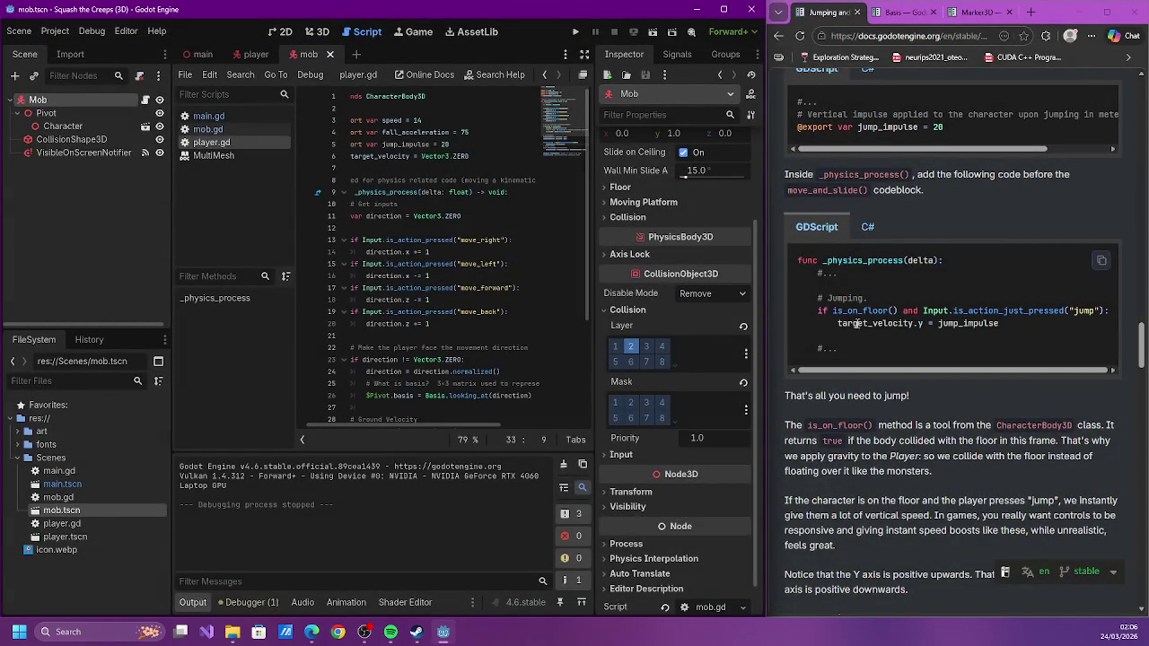
# Switch the script editor from main.gd to mob.gd
pyautogui.scroll(-4, 857, 322)
pyautogui.scroll(-5, 855, 319)
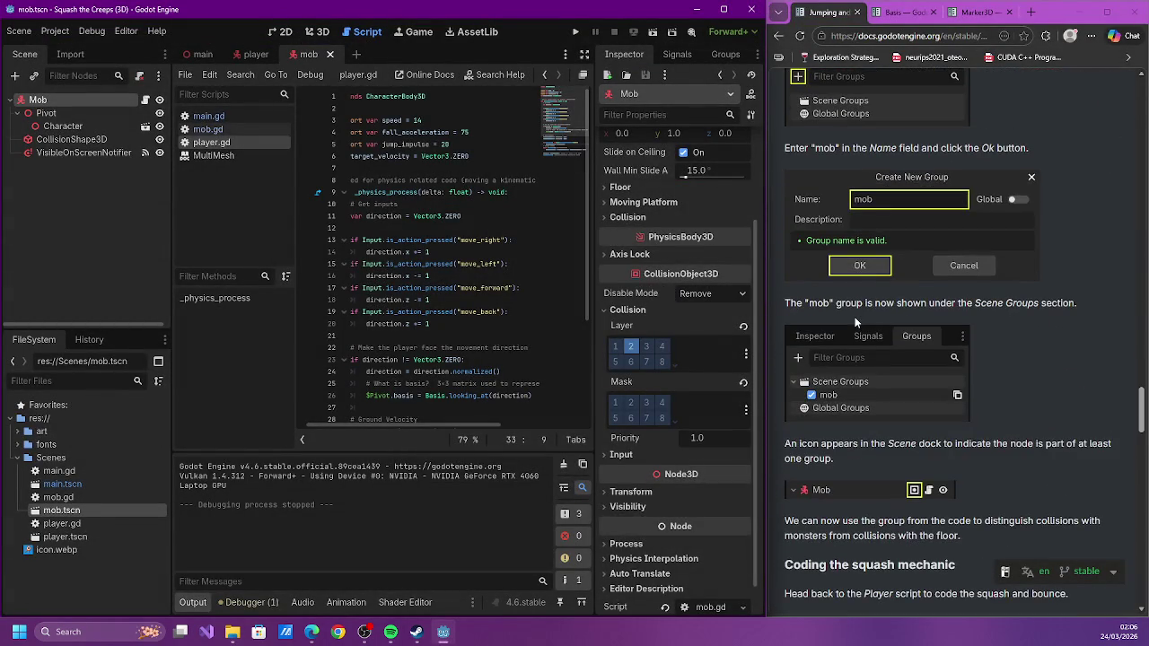
pyautogui.scroll(3, 855, 320)
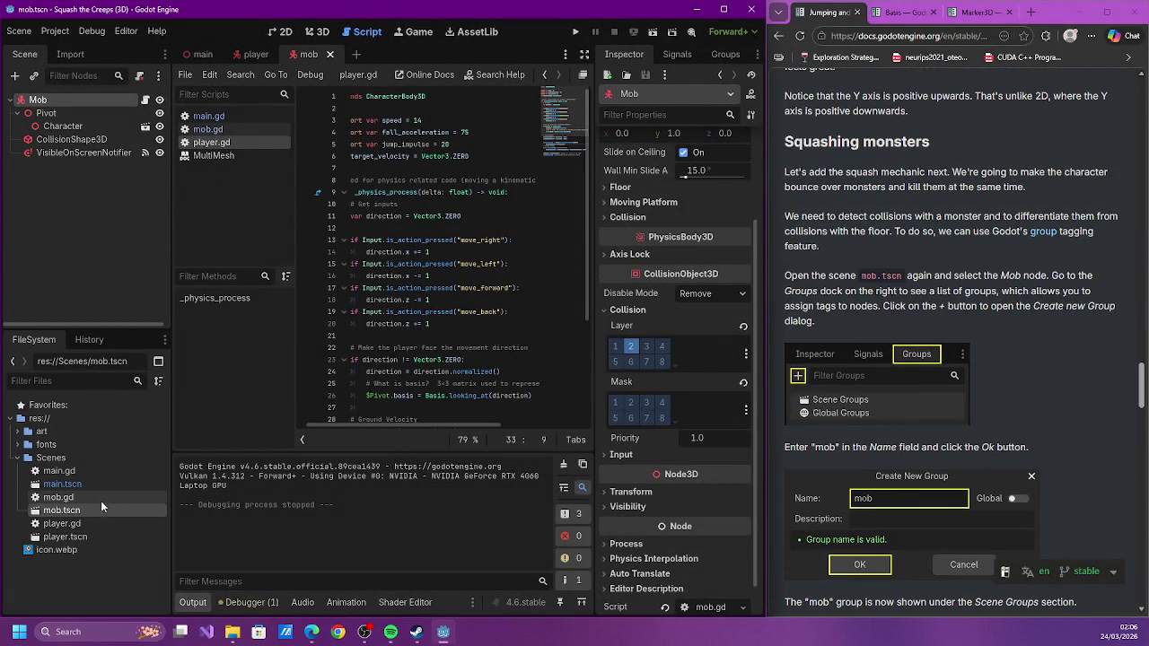
pyautogui.click(228, 120)
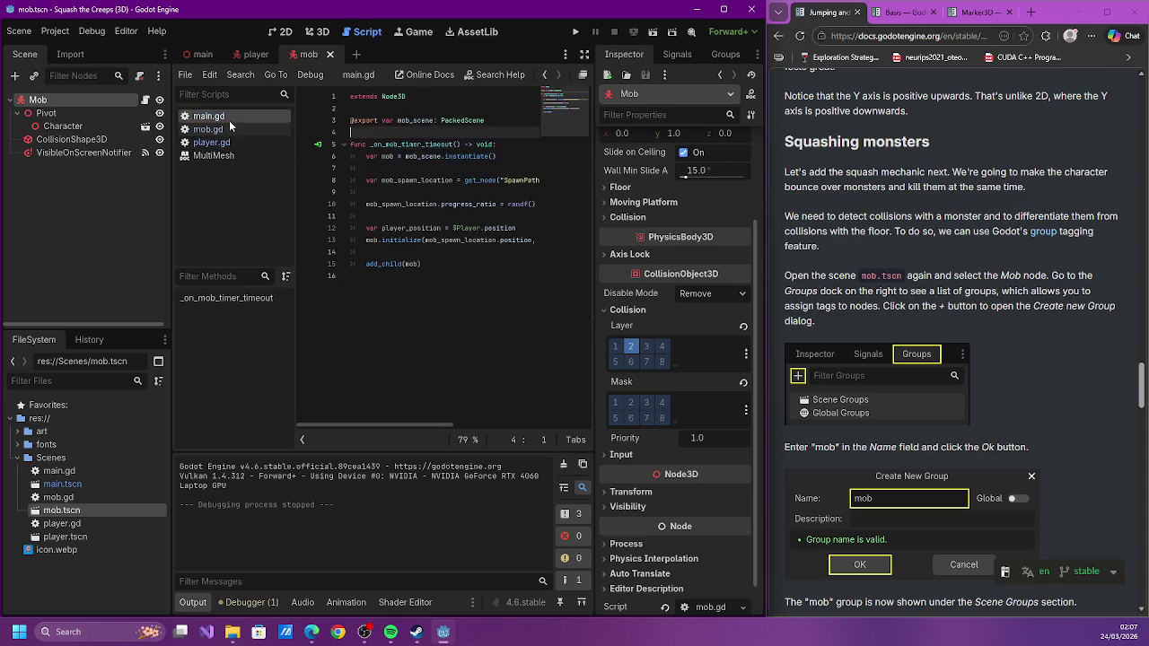
pyautogui.click(208, 129)
pyautogui.moveTo(469, 417)
pyautogui.mouseDown()
pyautogui.moveTo(408, 404)
pyautogui.moveTo(535, 391)
pyautogui.moveTo(424, 382)
pyautogui.mouseUp()
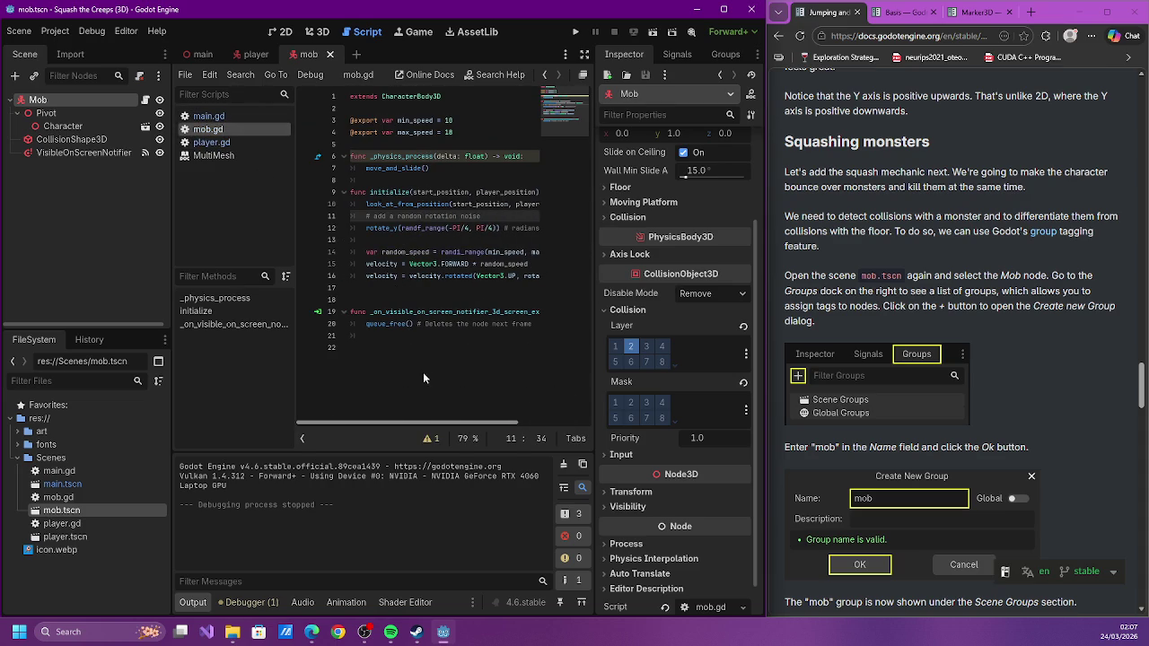
# Put 'rotation.z = 0' on line 13 of initialize, save mob.gd, and run the project
pyautogui.click(429, 241)
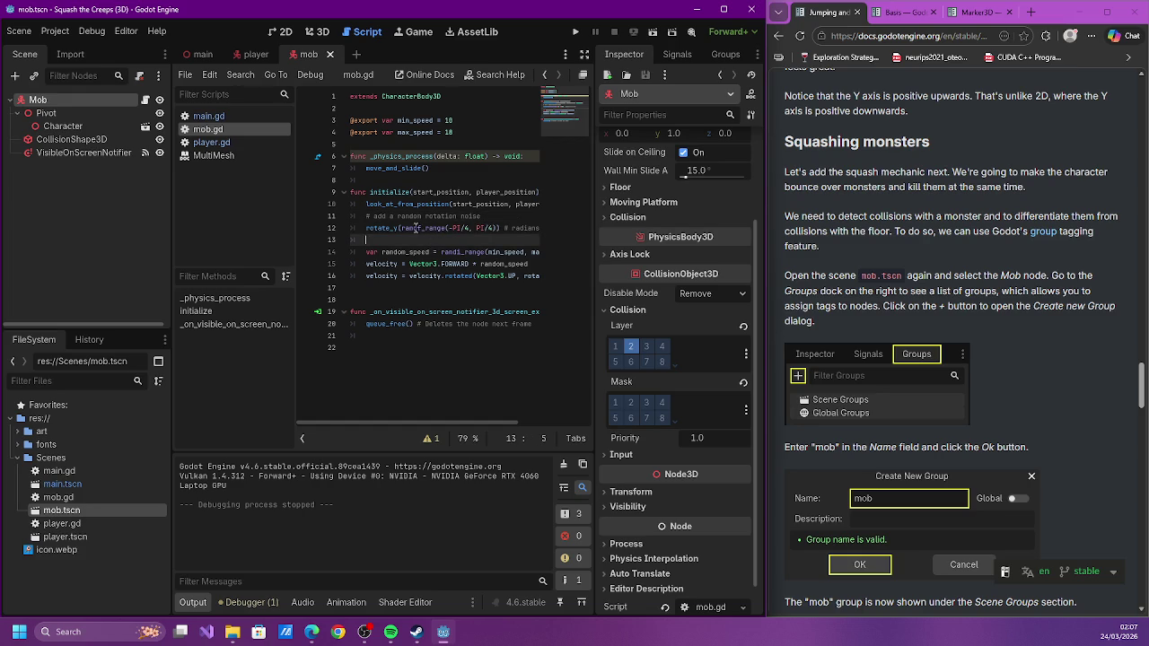
pyautogui.moveTo(378, 228)
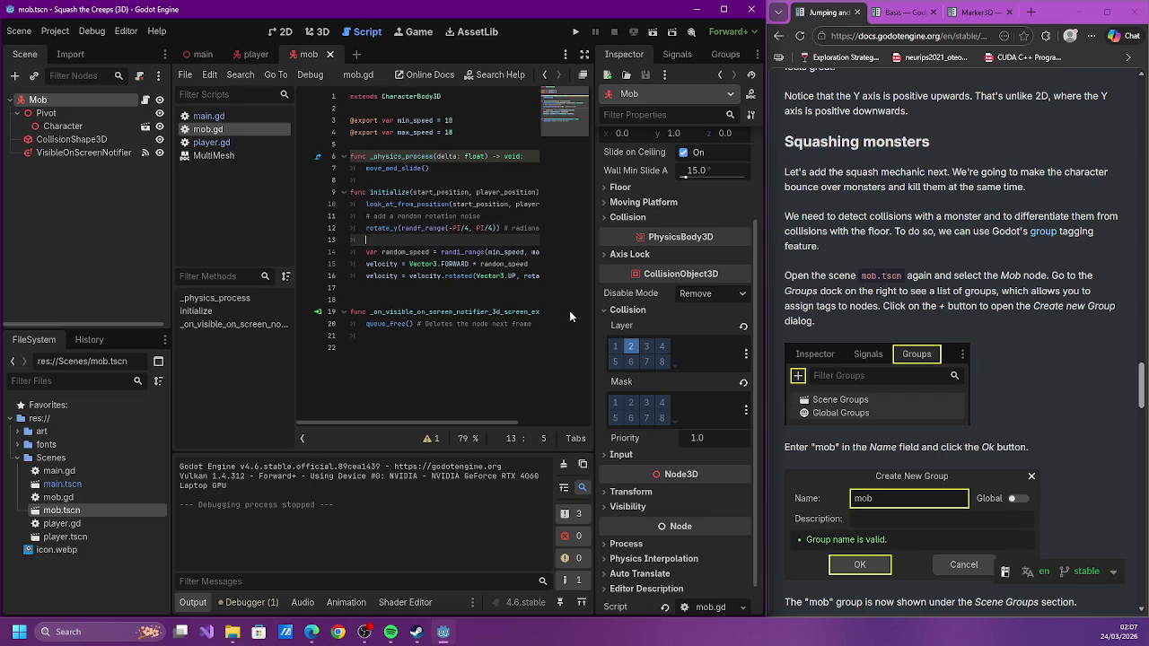
pyautogui.write('rot')
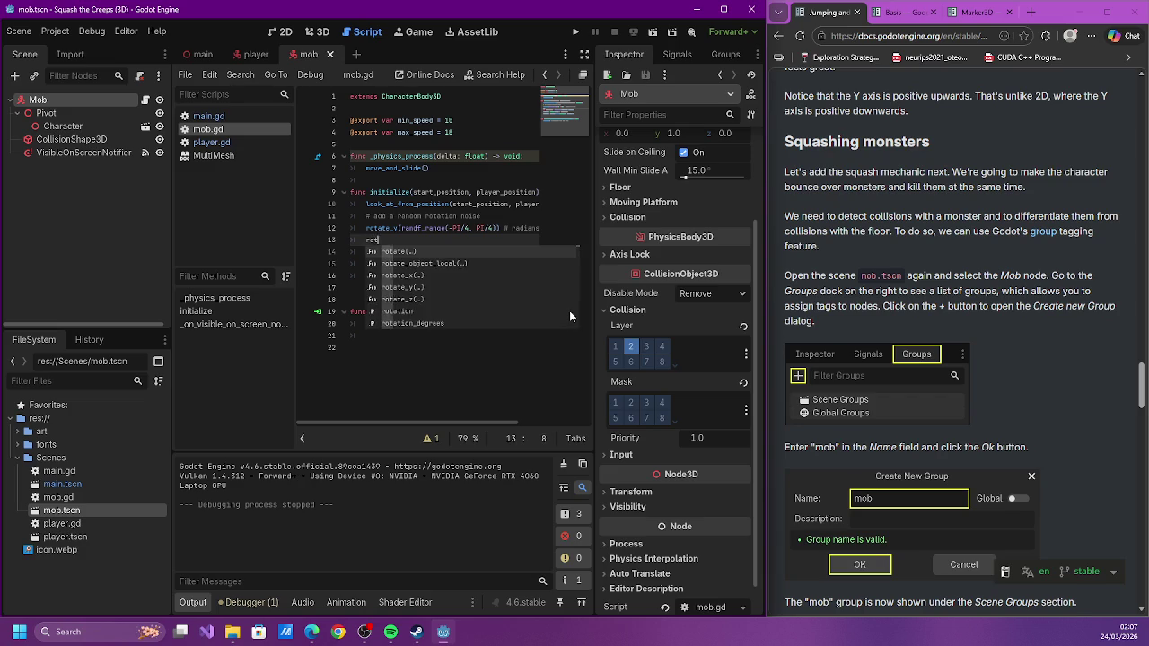
pyautogui.write('ation.y')
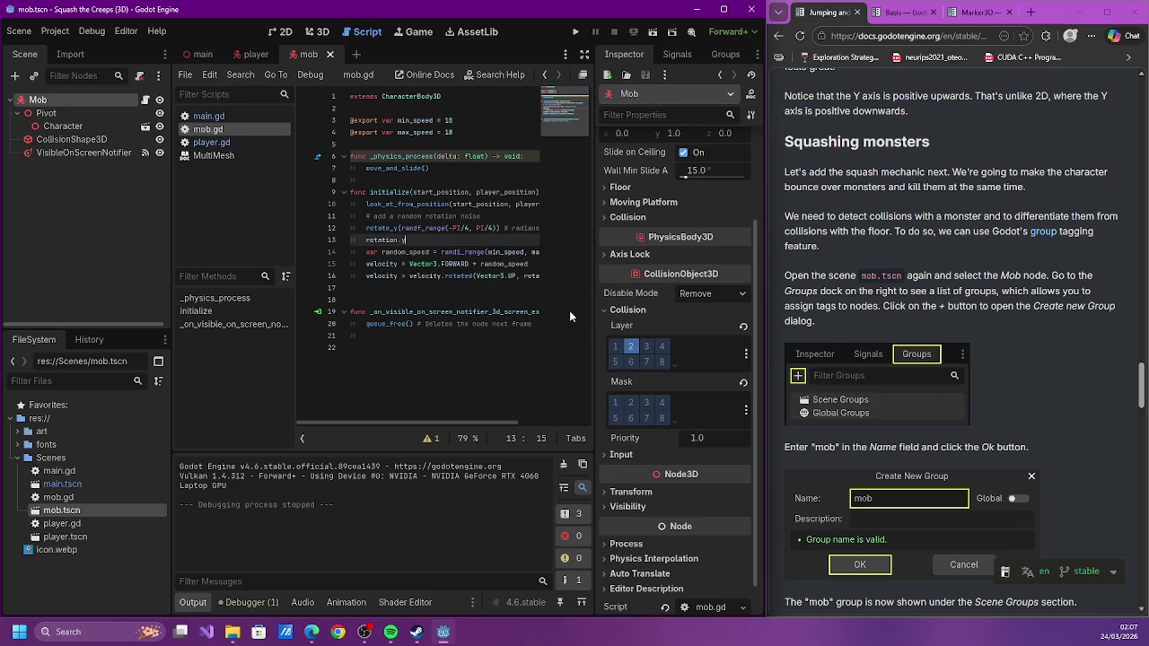
pyautogui.write(' = 0')
pyautogui.hotkey('ctrl', 's')
pyautogui.hotkey('ctrl', 'z')
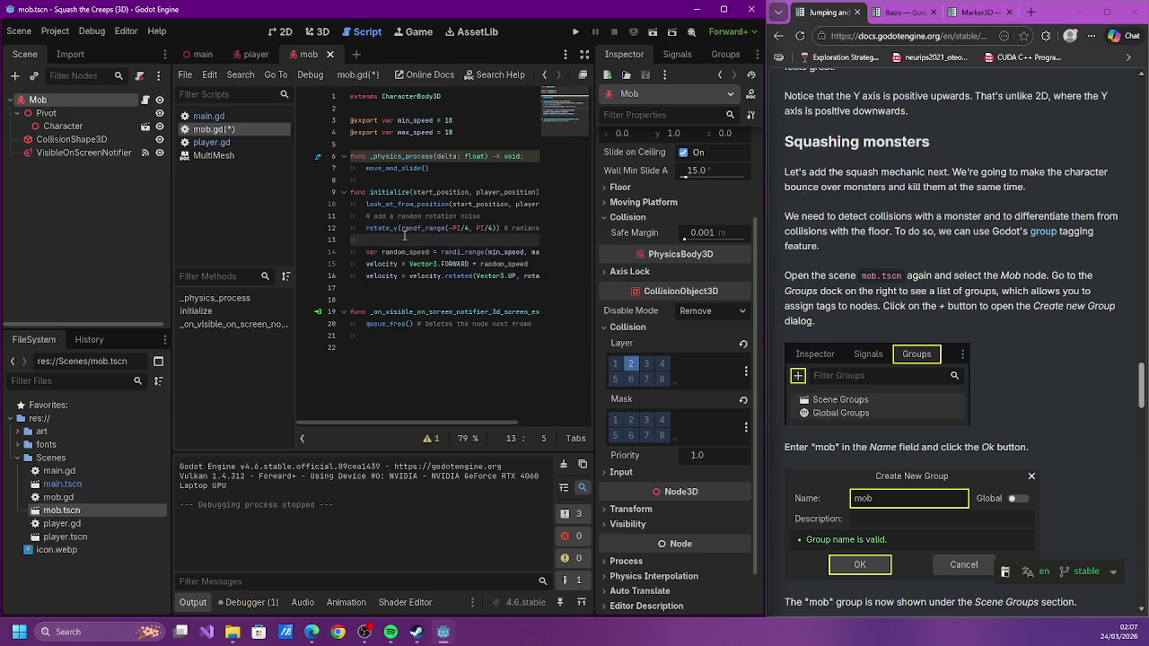
pyautogui.write('otation.y')
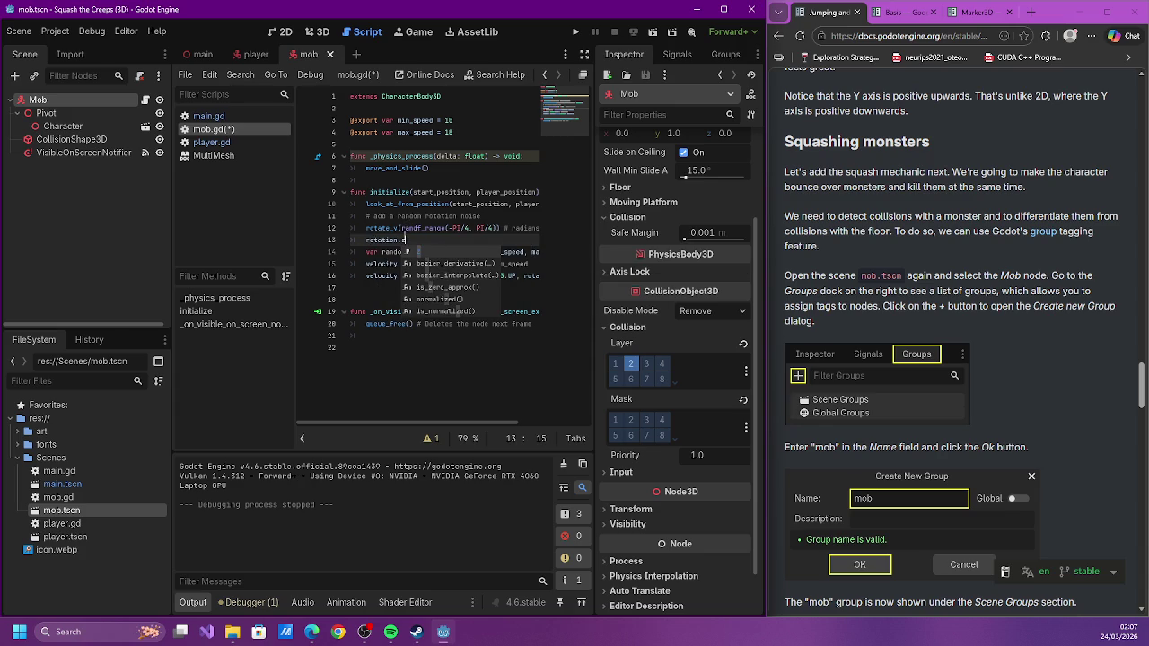
pyautogui.write(' =')
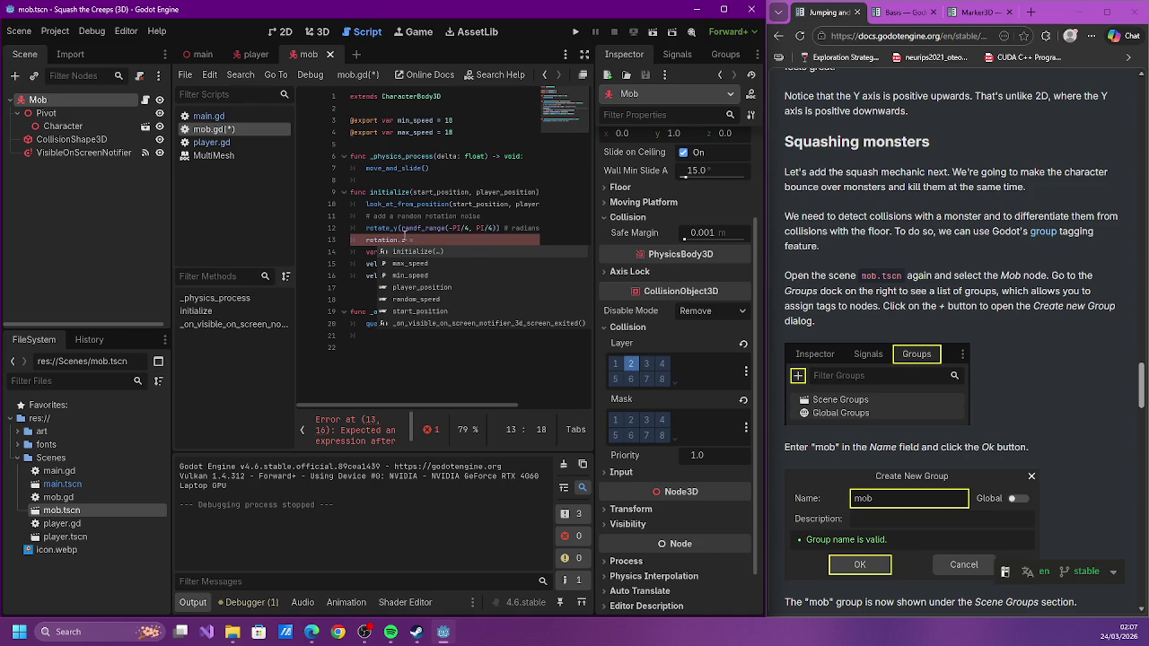
pyautogui.write('0')
pyautogui.hotkey('ctrl', 's')
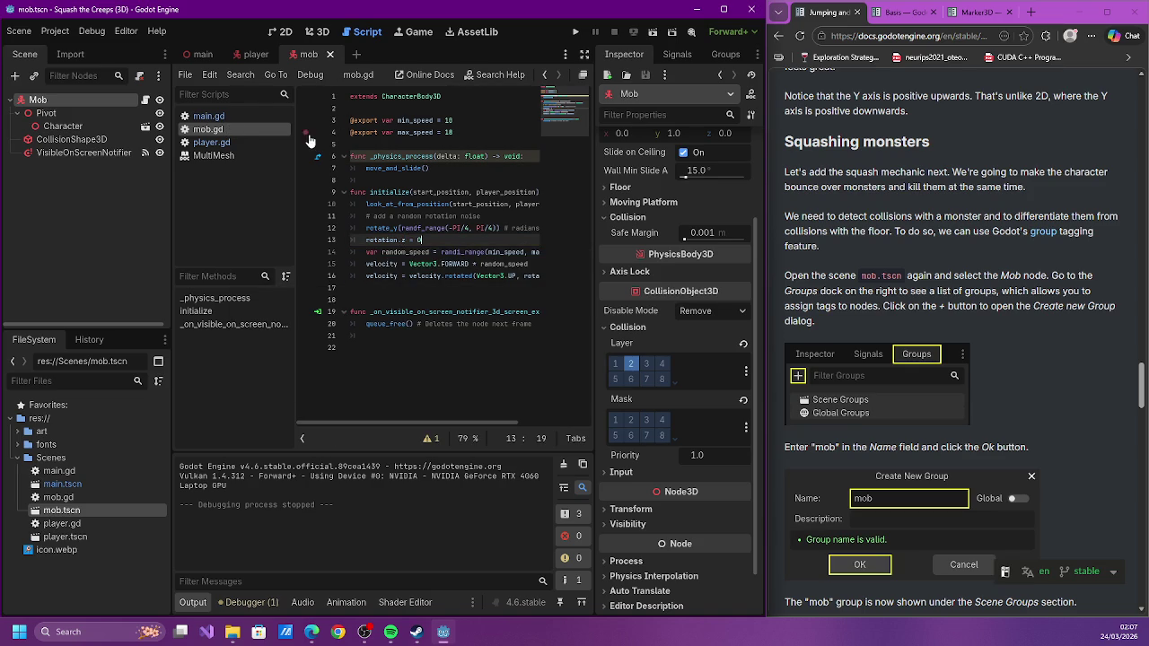
pyautogui.click(576, 32)
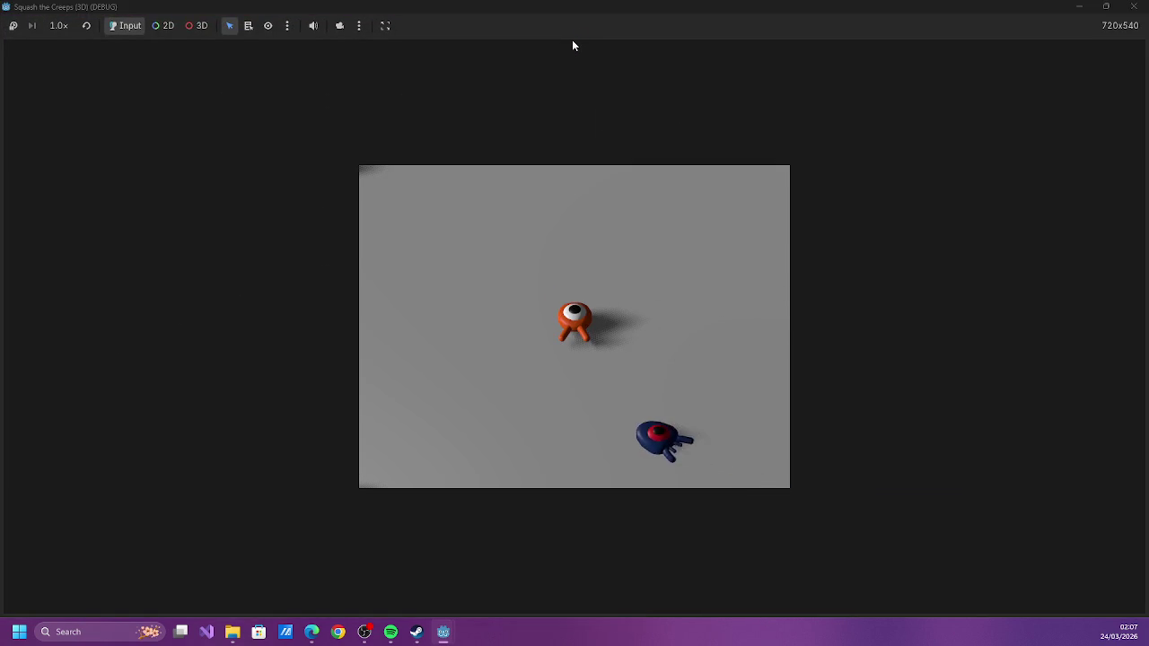
# Move and jump the player among the mobs with the arrow keys and space, then close the game
pyautogui.press('Left')
pyautogui.press('Right')
pyautogui.press('space')
pyautogui.press('Left')
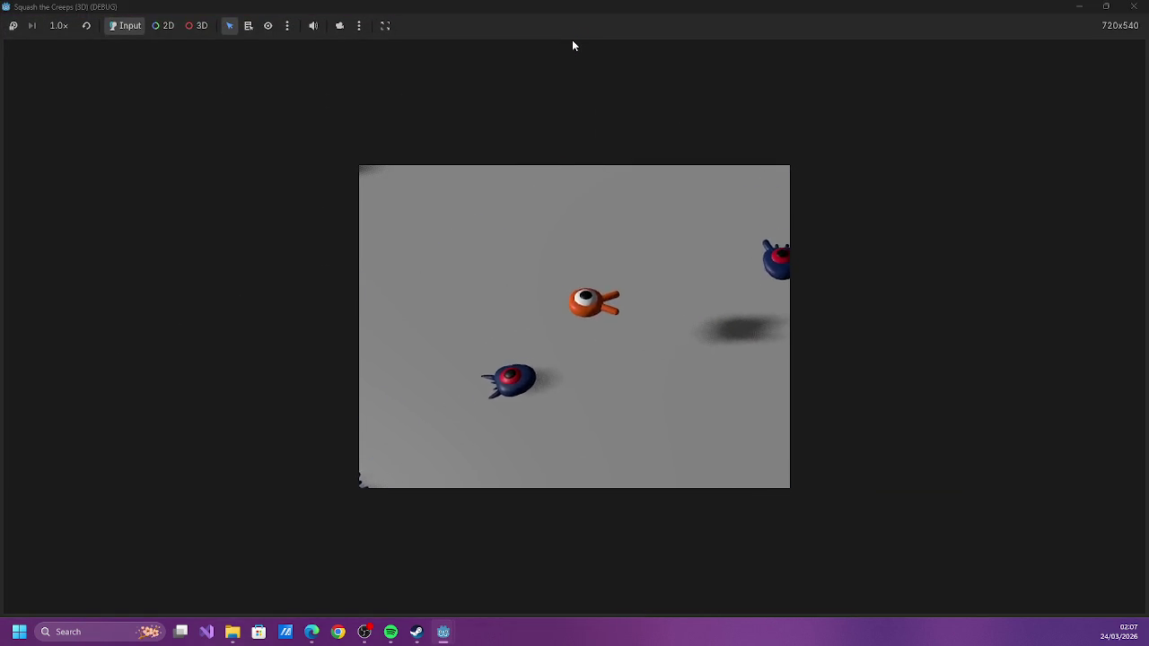
pyautogui.press('Right')
pyautogui.press('Left')
pyautogui.press('space')
pyautogui.press('Right')
pyautogui.press('Down')
pyautogui.press('Up')
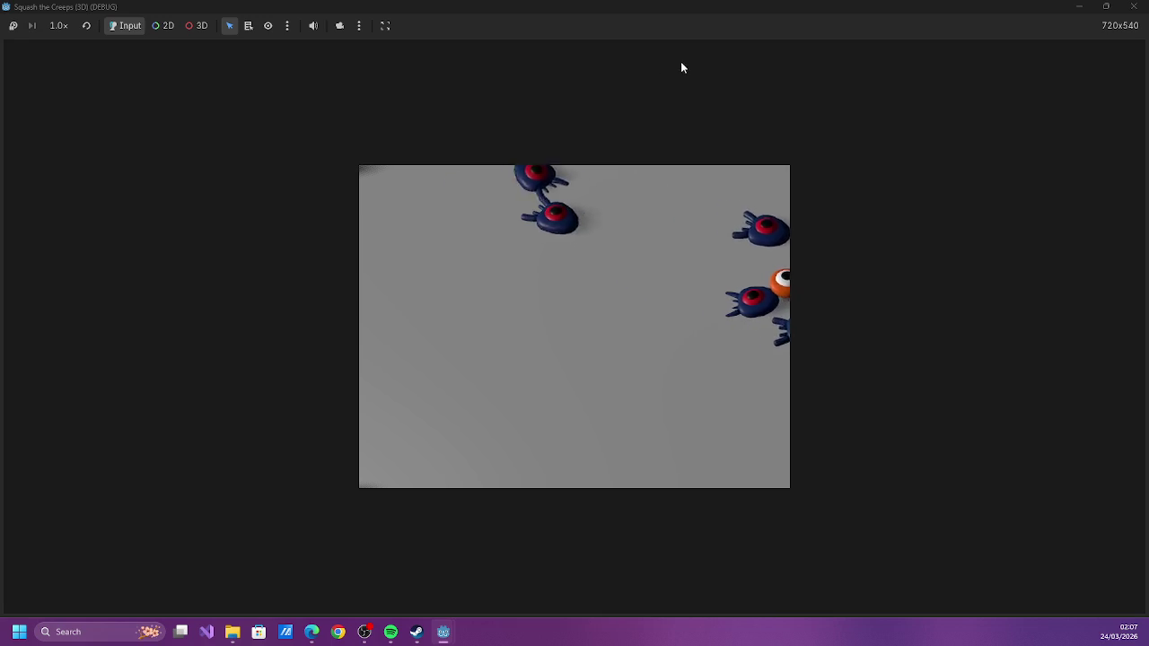
pyautogui.click(1134, 7)
# Delete the rotation.z = 0 statement, leaving line 13 of initialize blank
pyautogui.press('Down')
pyautogui.hotkey('shift', 'Home')
pyautogui.press('BackSpace')
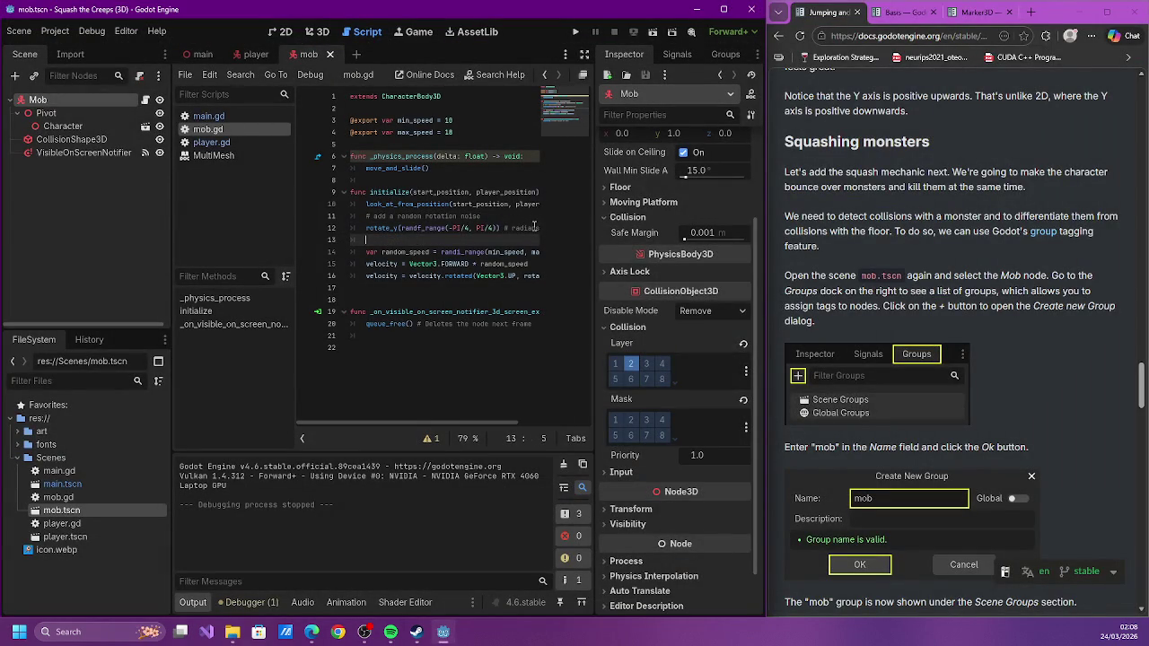
# Look over the velocity, random_speed and screen-exit code in mob.gd
pyautogui.click(496, 288)
pyautogui.click(443, 252)
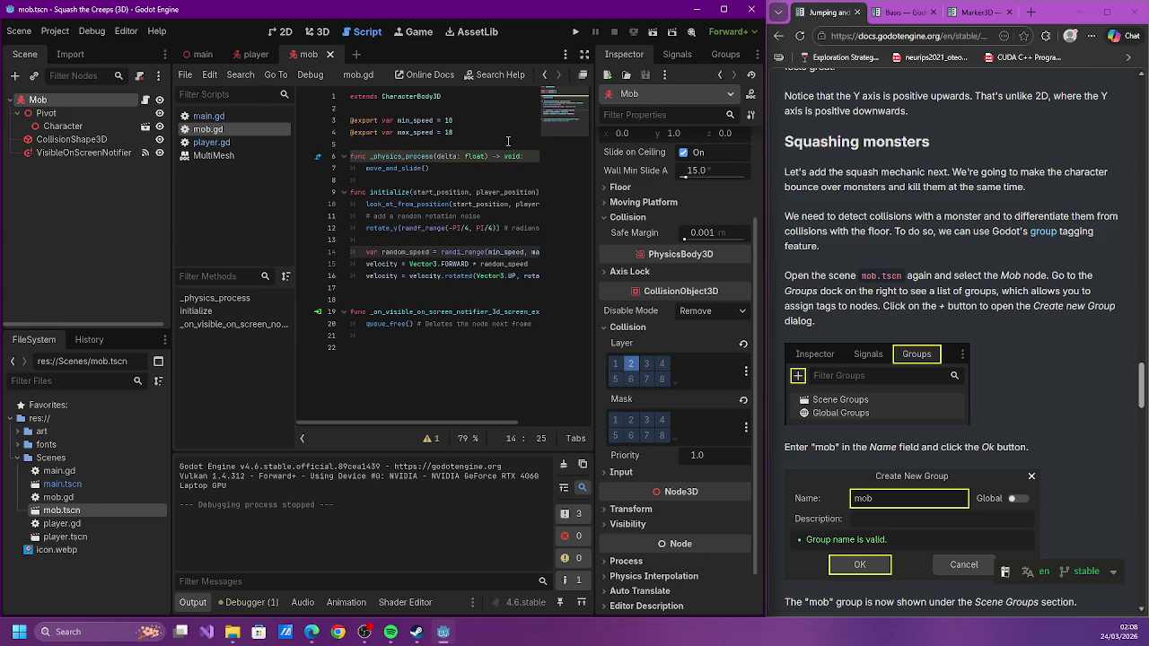
pyautogui.doubleClick(487, 267)
pyautogui.click(467, 311)
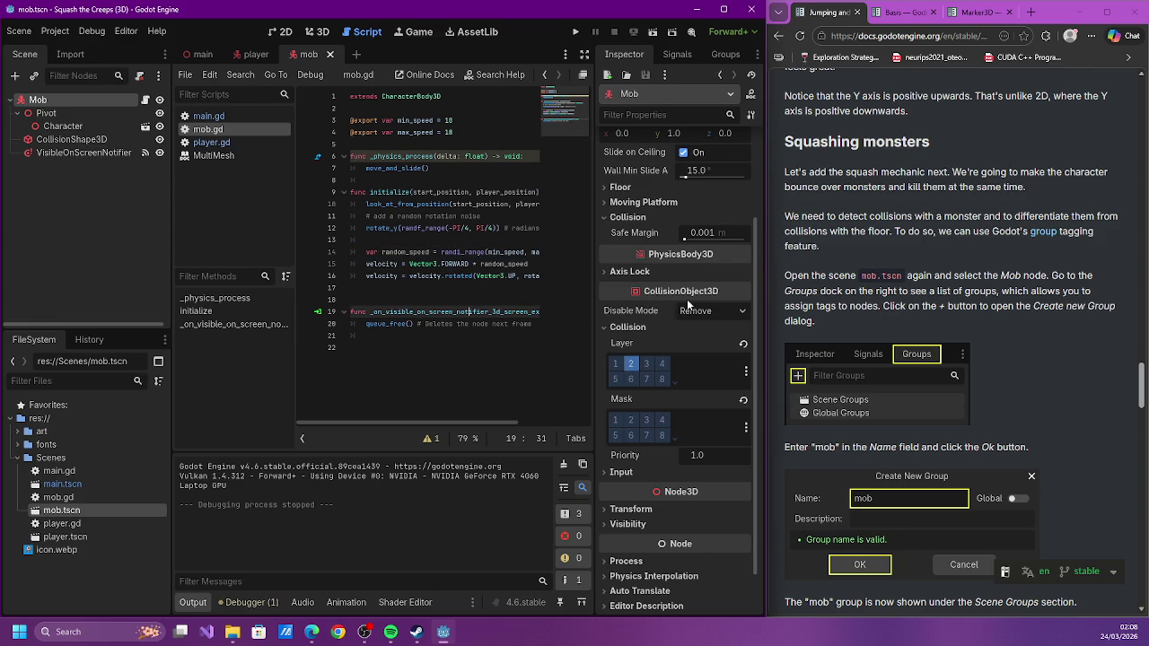
pyautogui.moveTo(482, 264)
pyautogui.mouseDown()
pyautogui.moveTo(491, 273)
pyautogui.moveTo(558, 265)
pyautogui.moveTo(440, 255)
pyautogui.mouseUp()
pyautogui.click(437, 248)
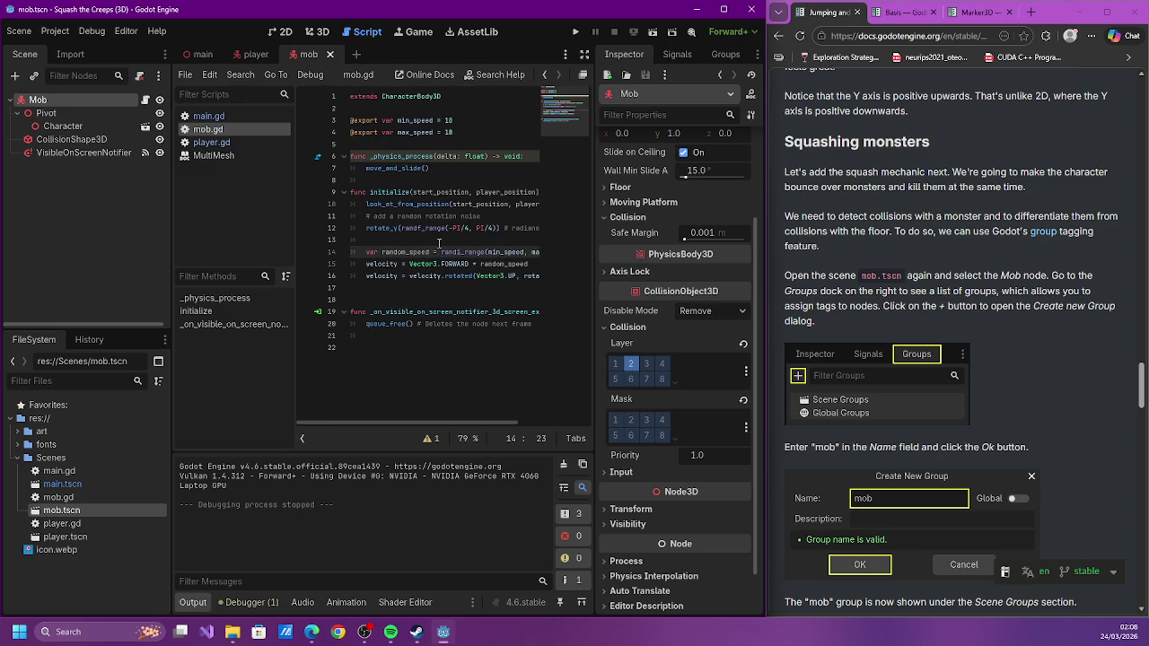
# Add a line at the top of initialize multiplying player_position by (1, 0, 1), with a comment about not looking upwards
pyautogui.moveTo(505, 204)
pyautogui.mouseDown()
pyautogui.moveTo(471, 217)
pyautogui.moveTo(517, 213)
pyautogui.moveTo(467, 205)
pyautogui.mouseUp()
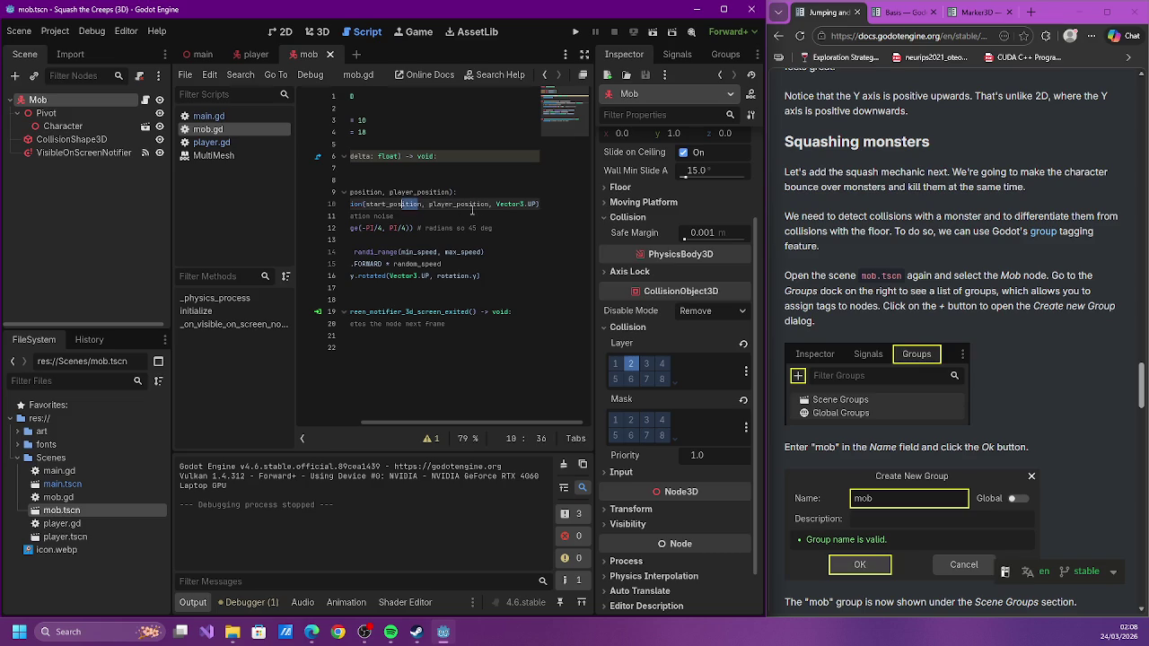
pyautogui.click(476, 192)
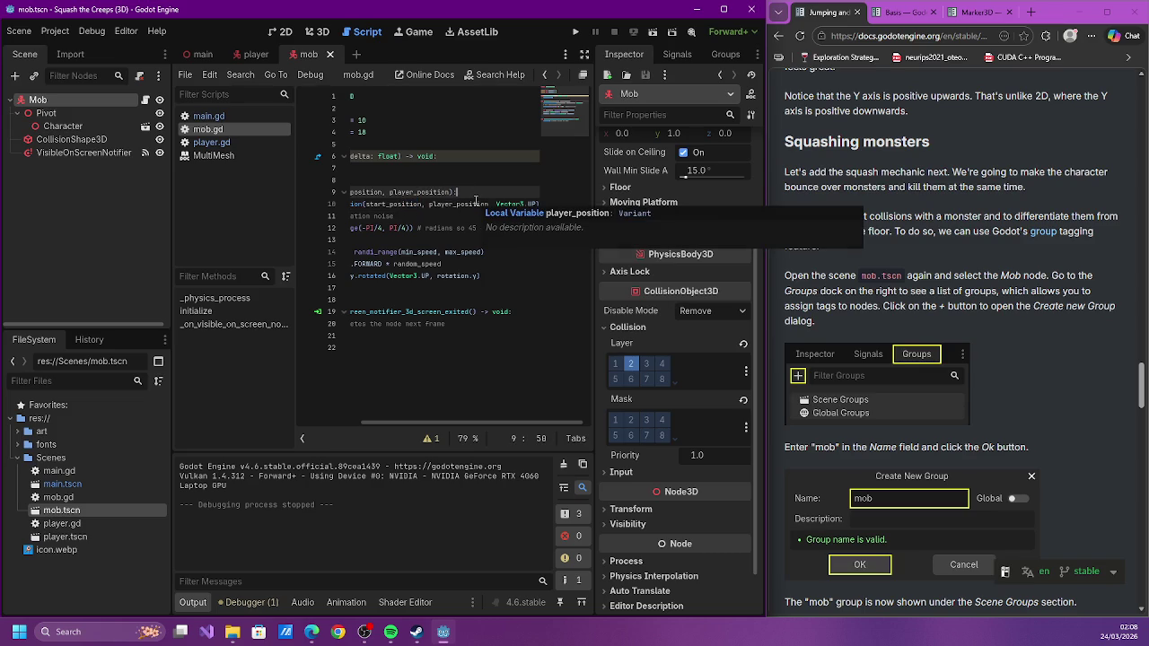
pyautogui.click(476, 200)
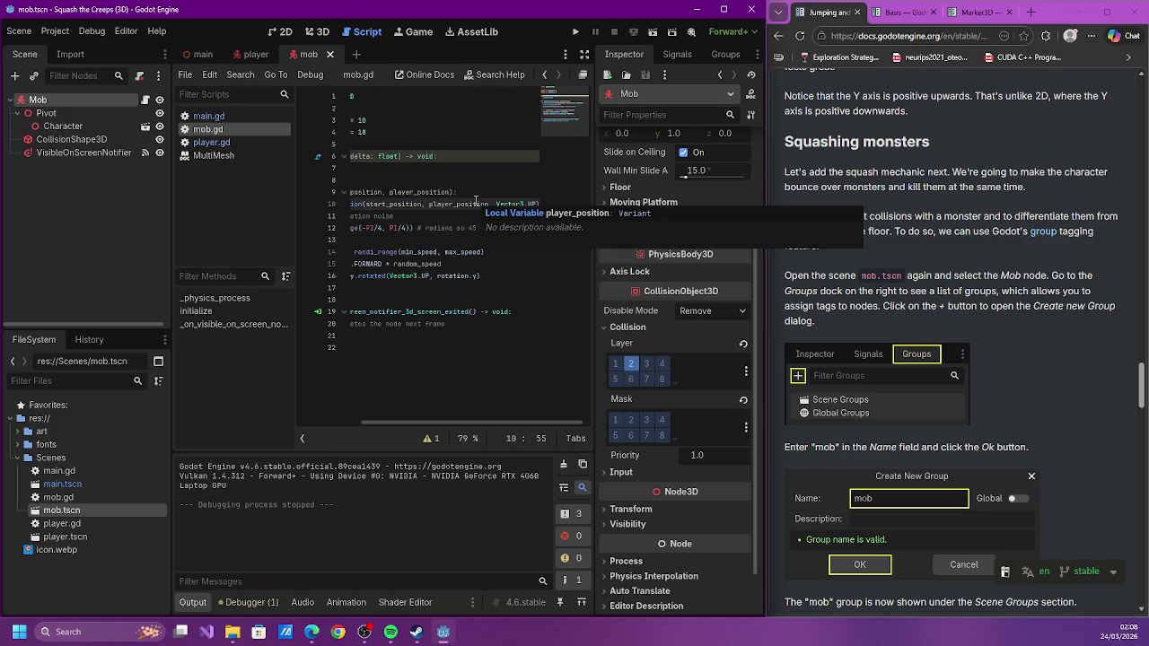
pyautogui.click(484, 194)
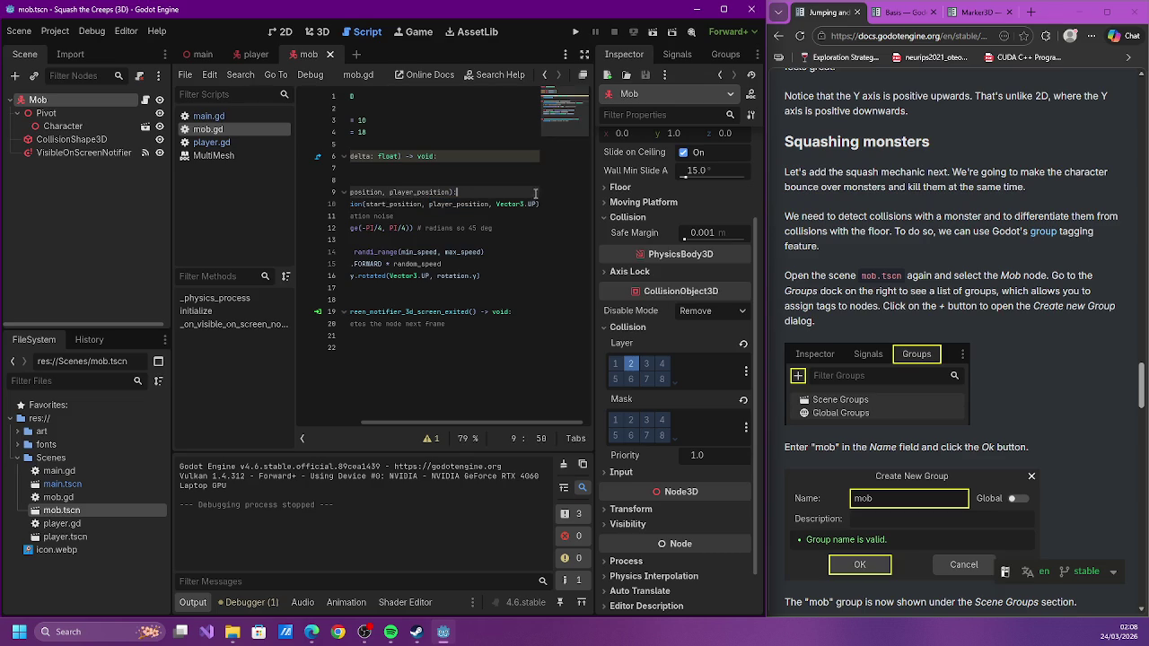
pyautogui.press('Return')
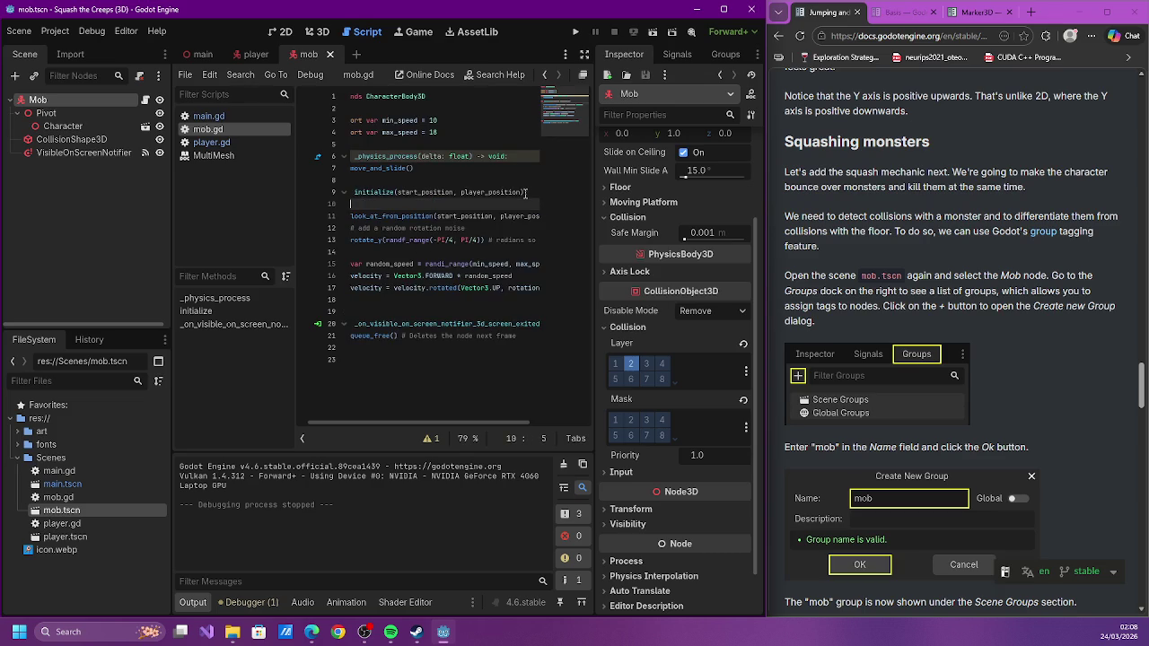
pyautogui.write('player_position =')
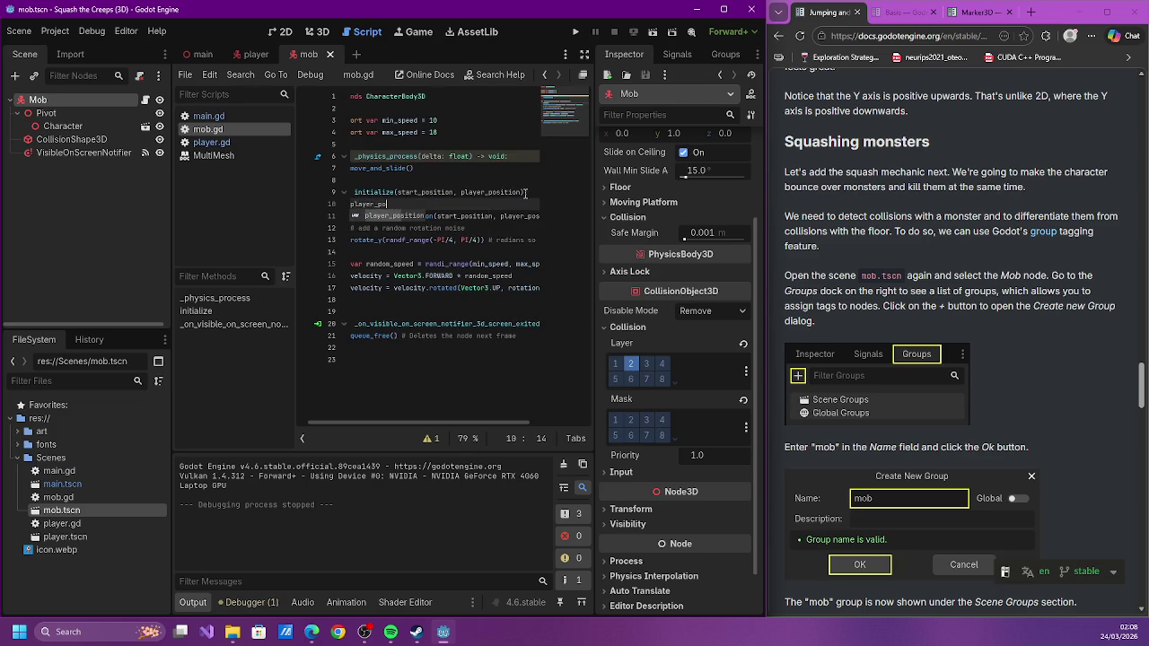
pyautogui.write(' player_po')
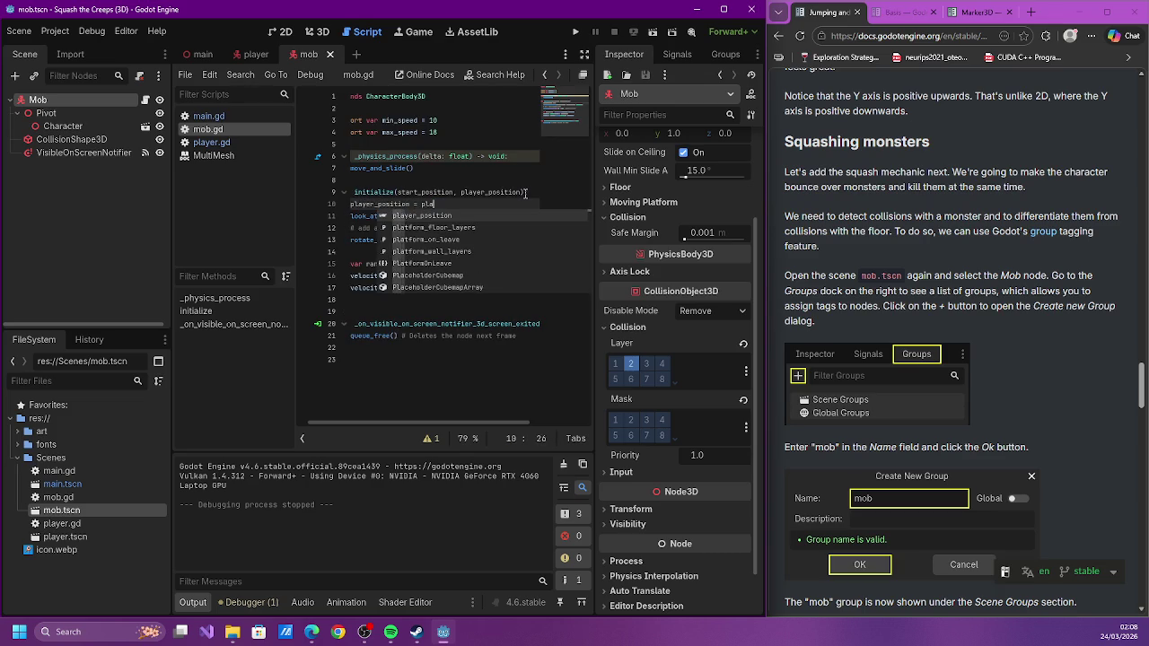
pyautogui.press('Return')
pyautogui.write('* ')
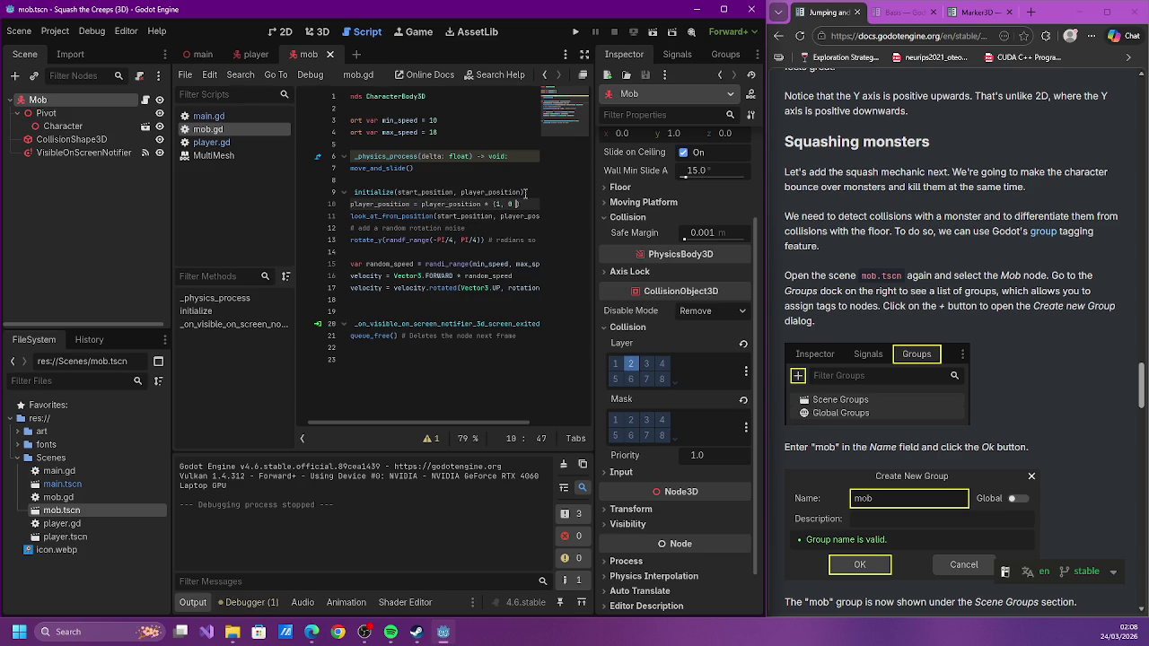
pyautogui.write(') # ')
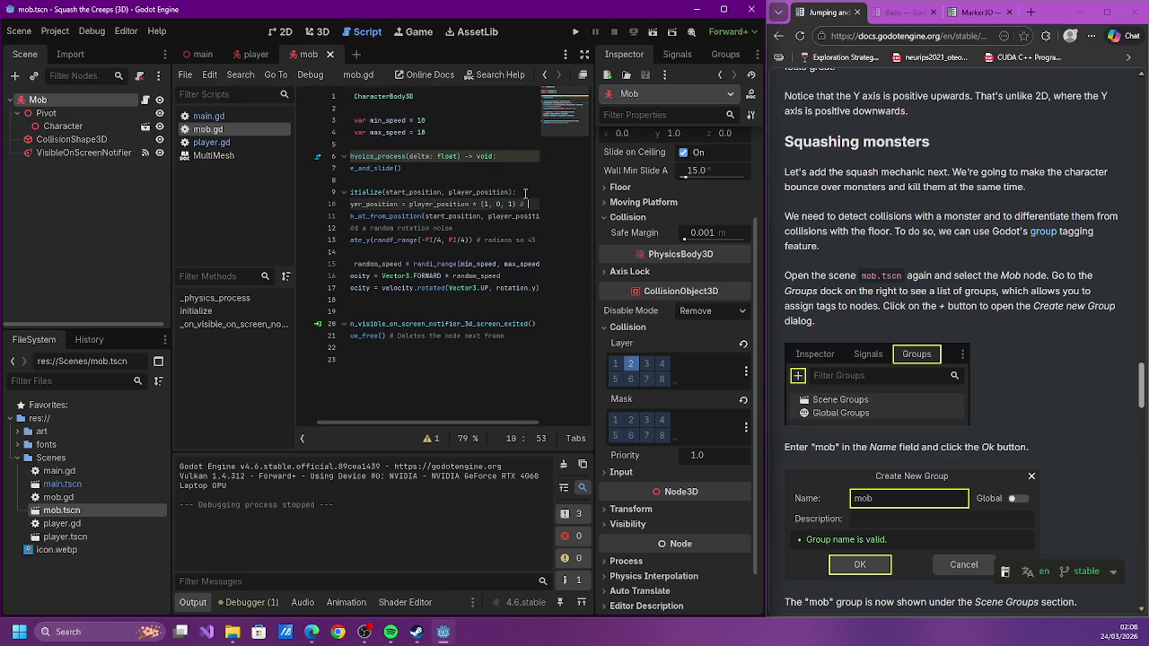
pyautogui.write('make iure they')
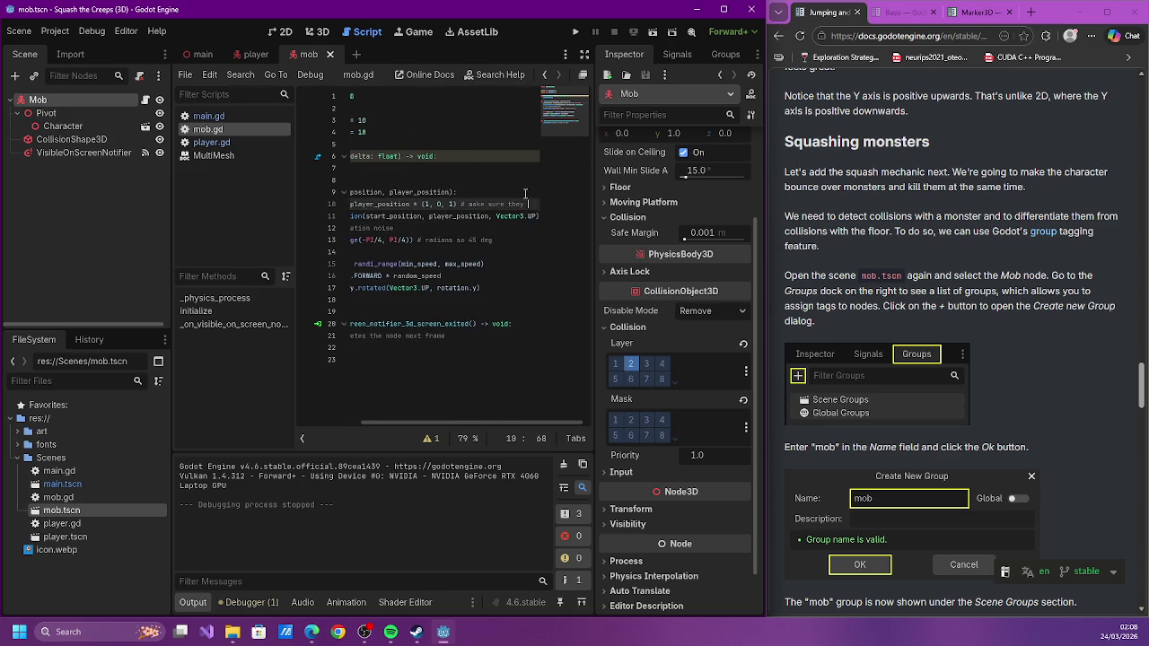
pyautogui.write(' are not looking ')
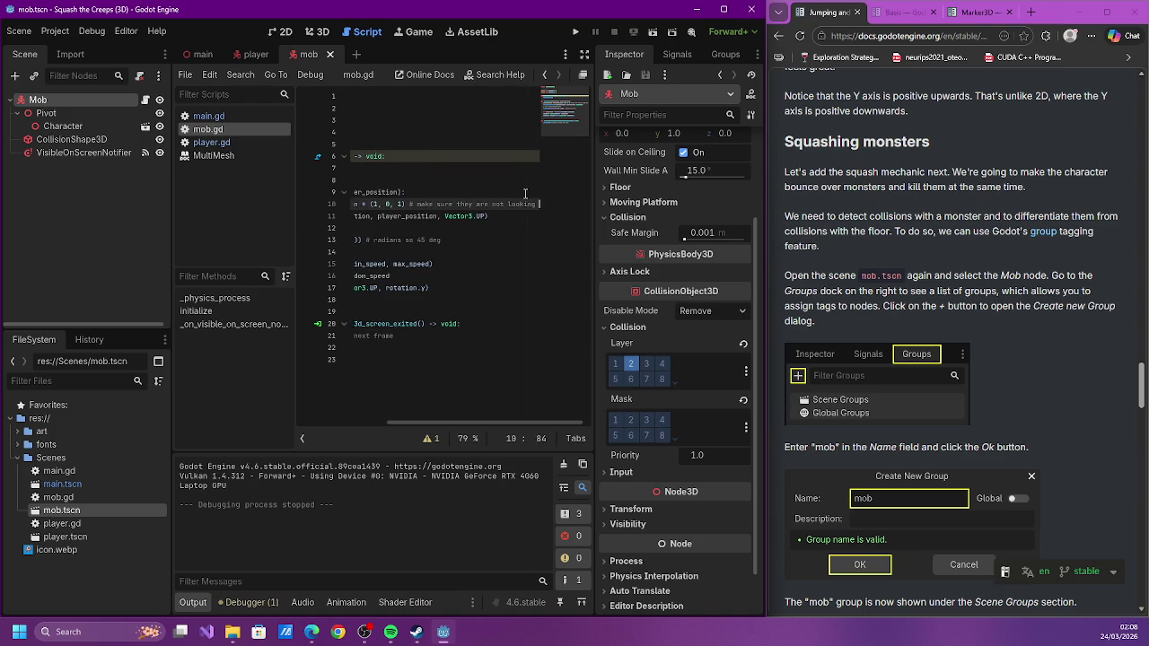
pyautogui.write('upwards when the ')
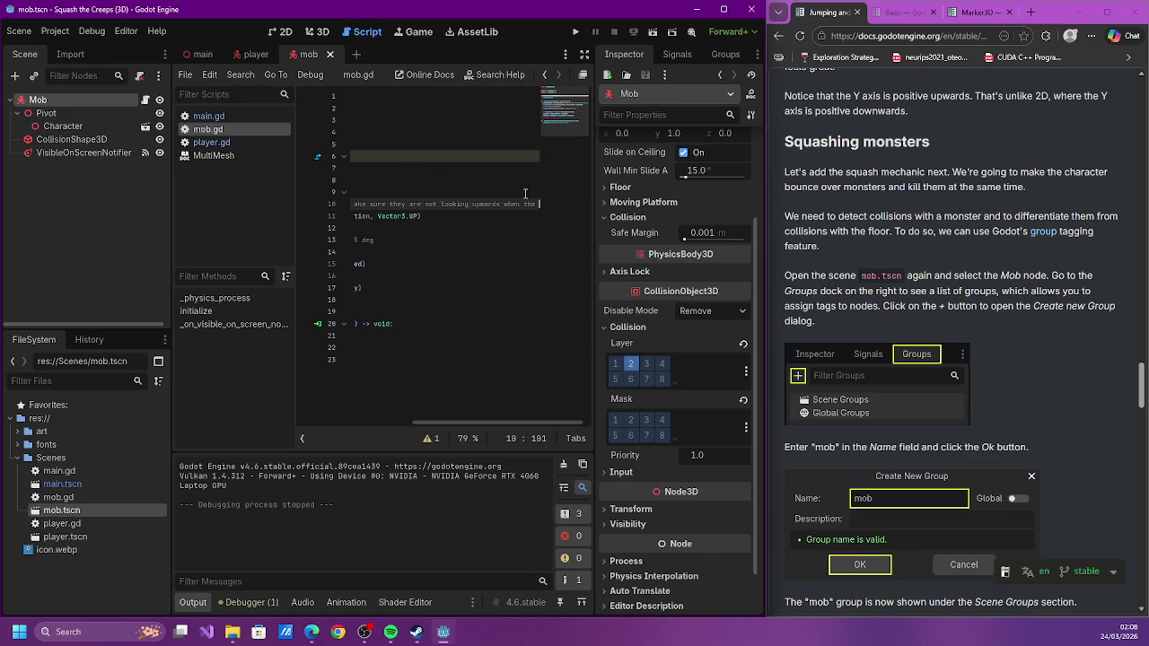
pyautogui.write('player is jumping')
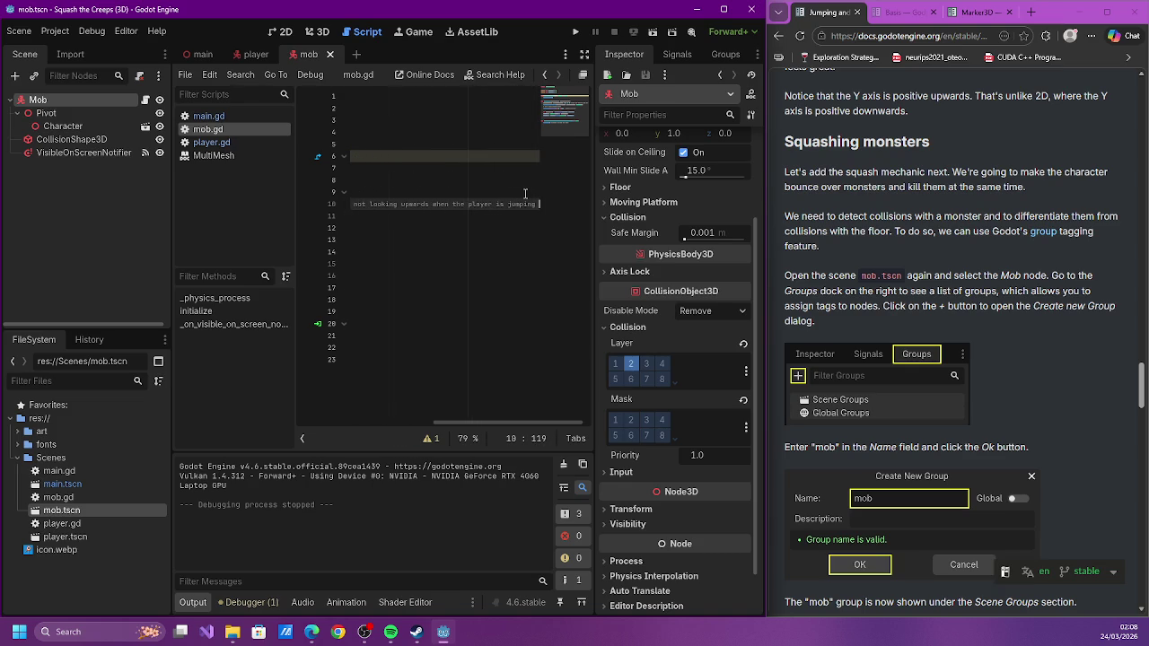
pyautogui.press('BackSpace')
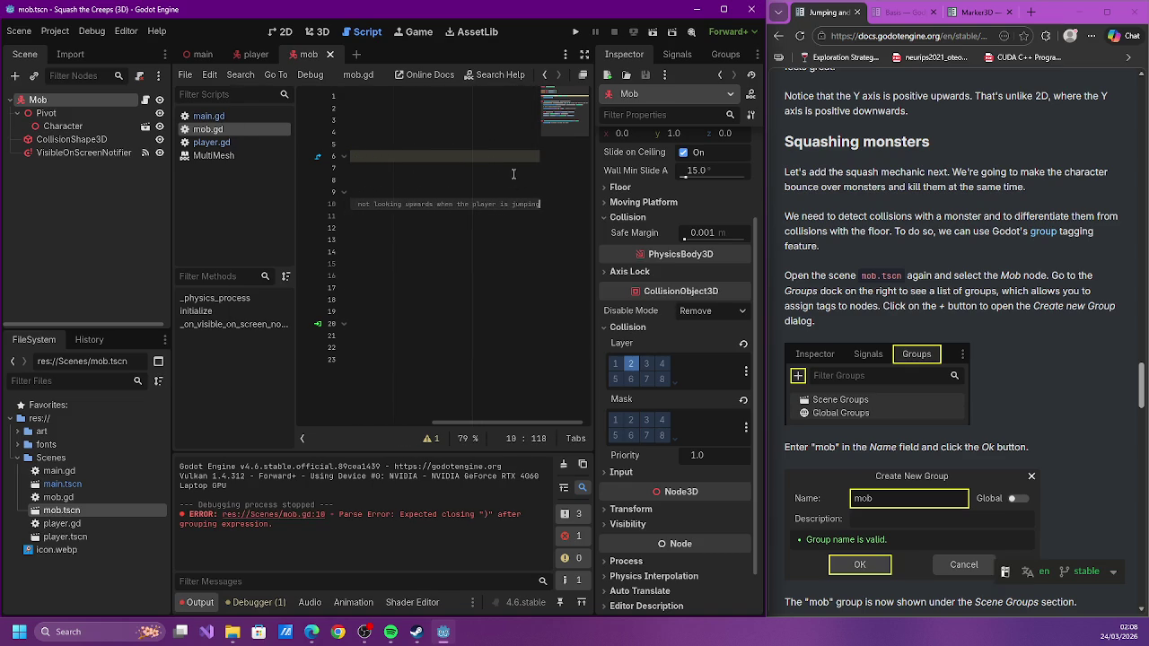
# Insert Vector3 before (1, 0, 1) on line 10, save mob.gd, and run the game
pyautogui.moveTo(474, 404); pyautogui.dragTo(322, 381)
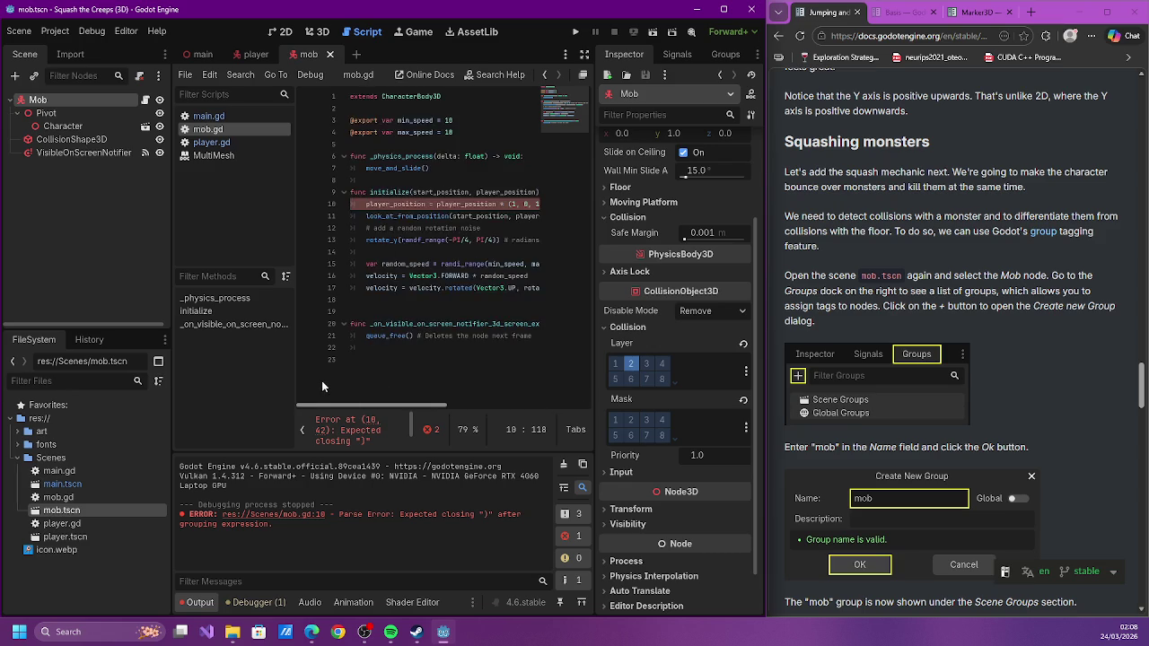
pyautogui.hscroll(2, 363, 377)
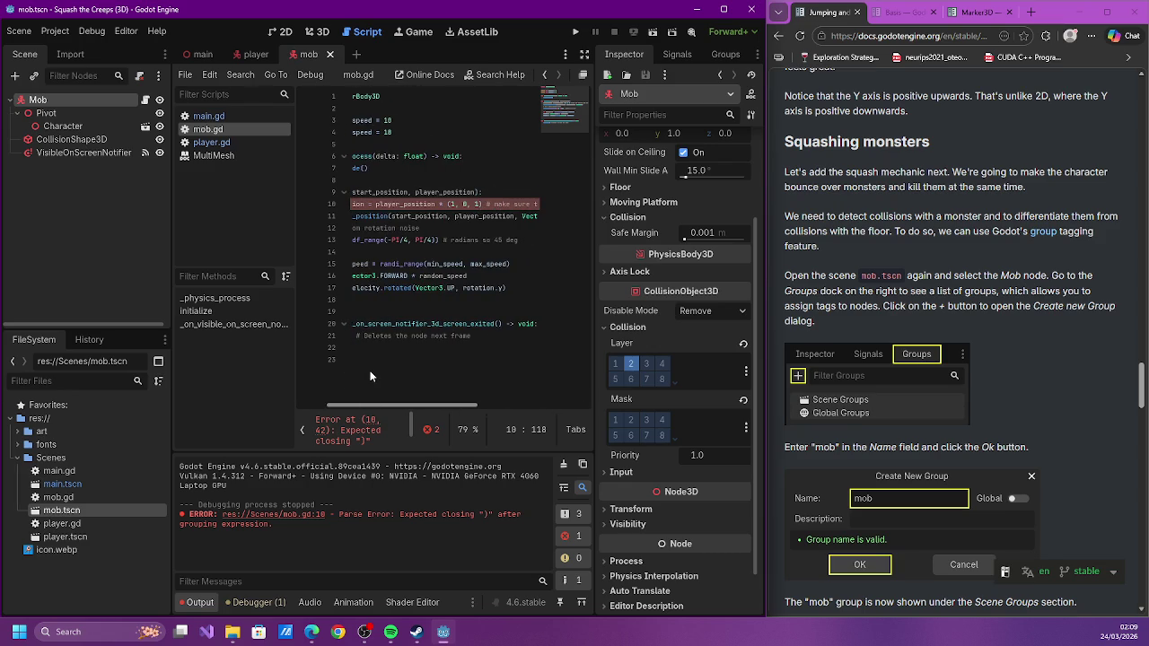
pyautogui.click(446, 204)
pyautogui.write('Vector3')
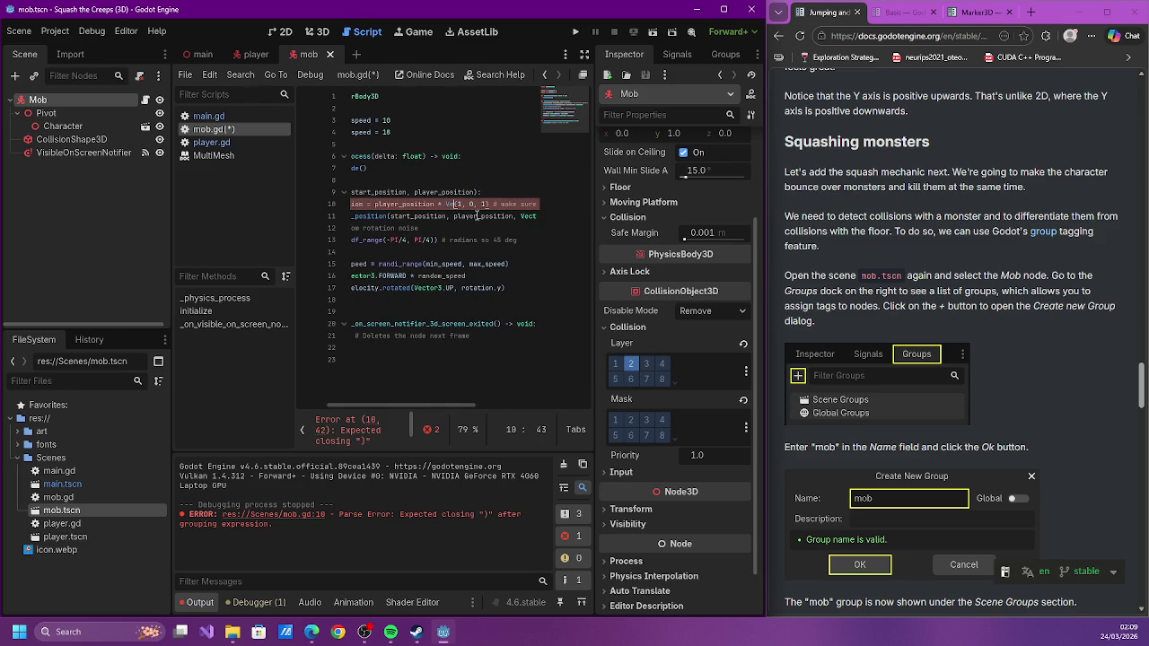
pyautogui.hotkey('ctrl', 's')
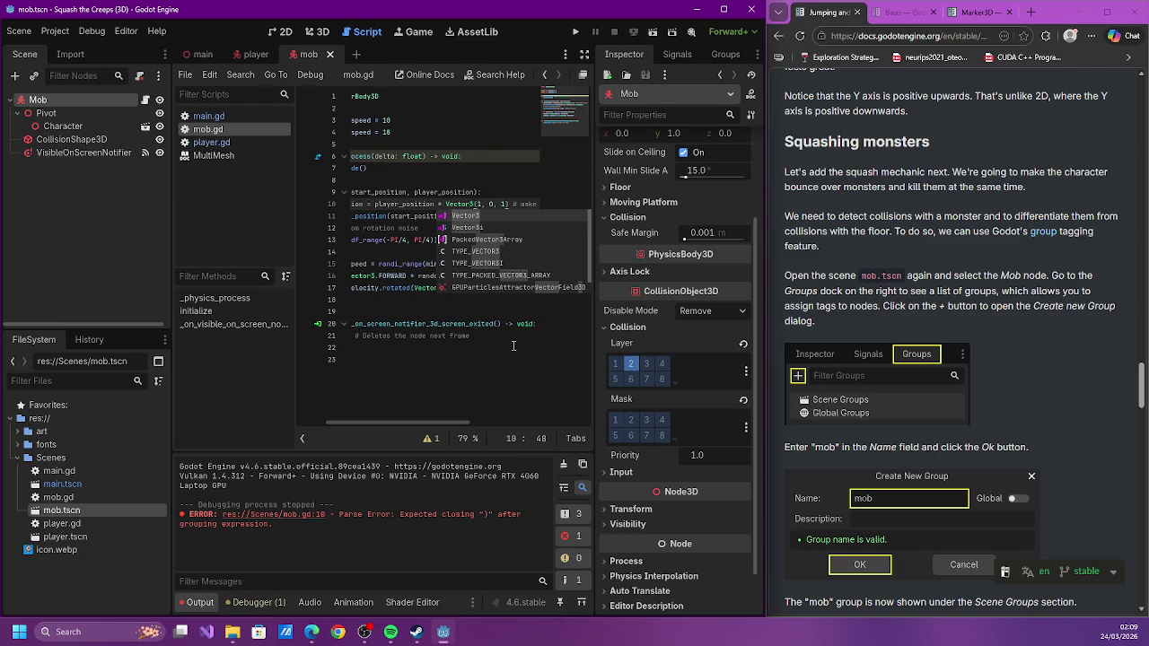
pyautogui.click(513, 345)
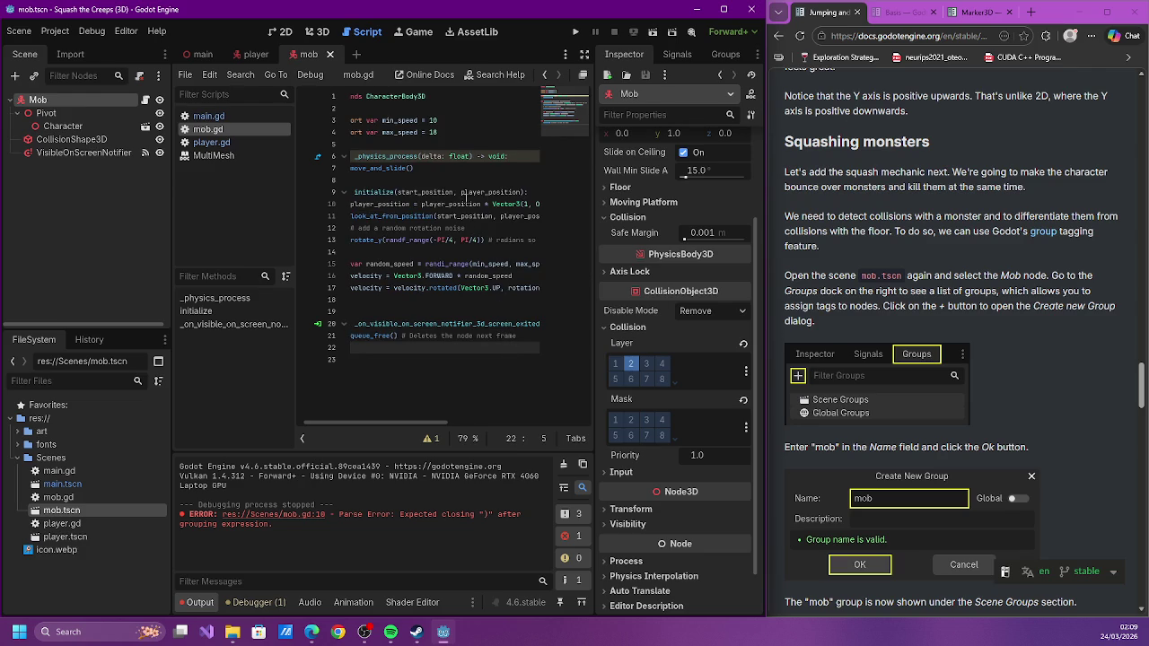
pyautogui.click(577, 32)
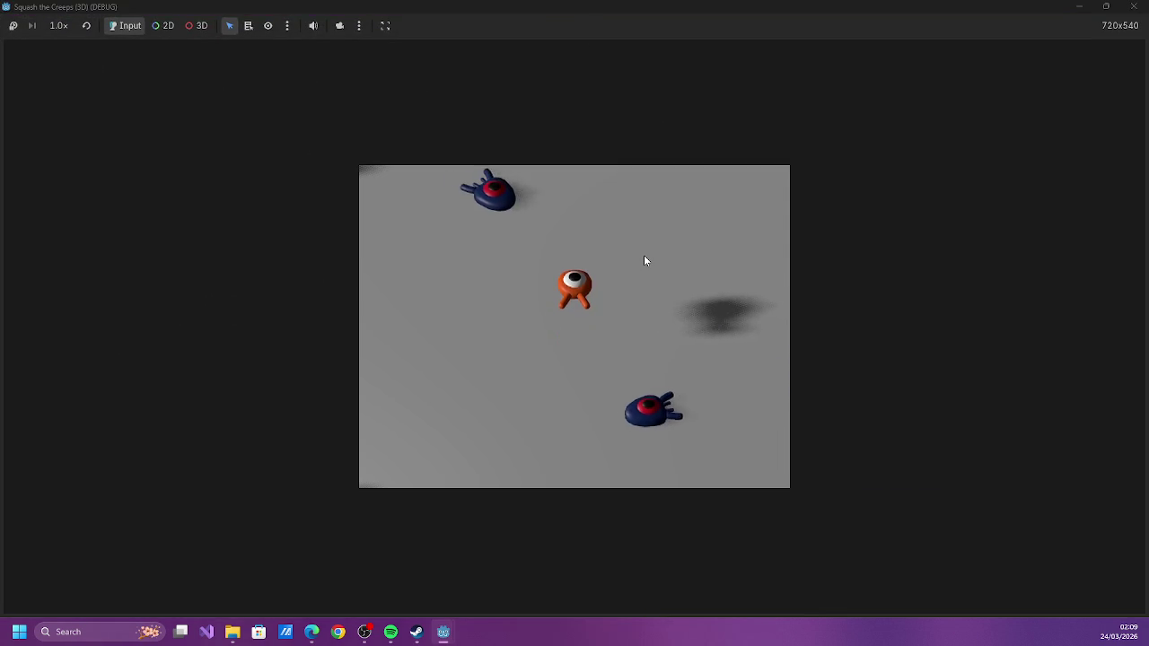
# Steer the player around the field with arrow keys, jumping onto mobs with space, then stop the game
pyautogui.press('Right')
pyautogui.press('Up')
pyautogui.press('space')
pyautogui.press('Left')
pyautogui.press('Right')
pyautogui.press('Left')
pyautogui.press('Left')
pyautogui.press('Right')
pyautogui.press('Left')
pyautogui.press('space')
pyautogui.press('Down')
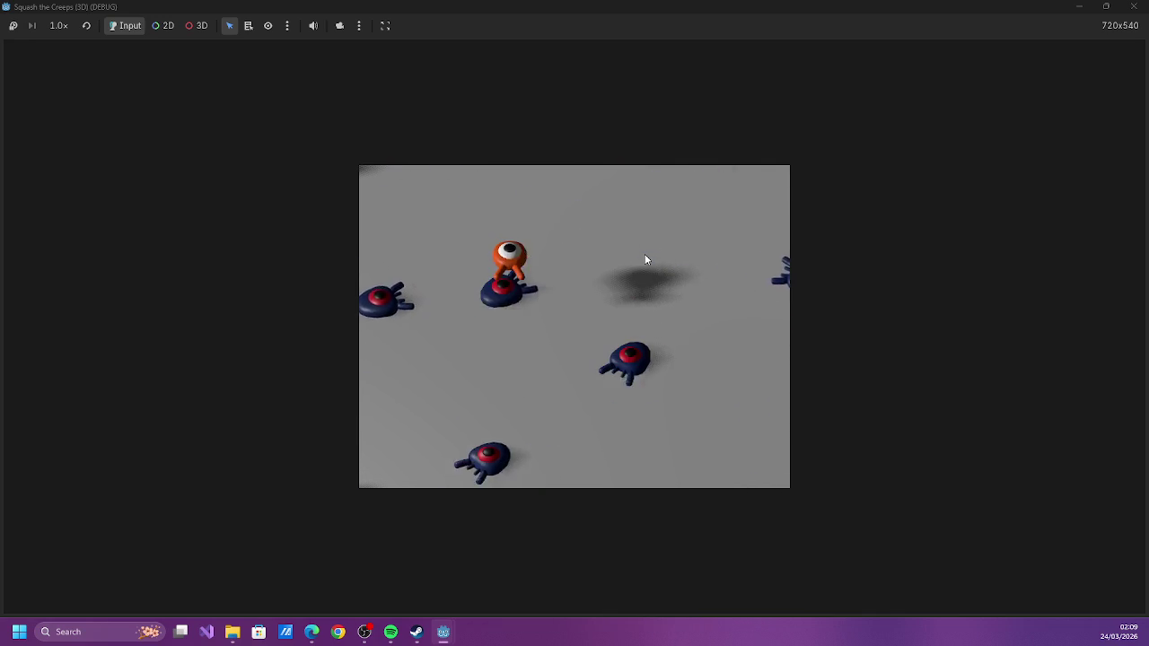
pyautogui.press('space')
pyautogui.press('space')
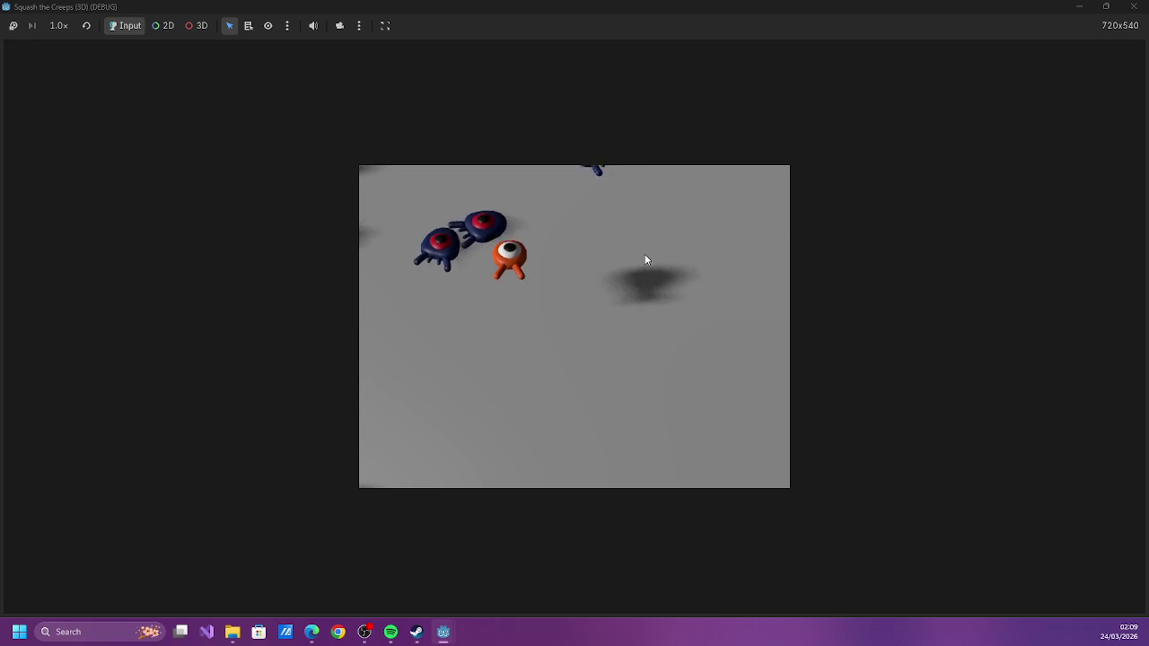
pyautogui.press('space')
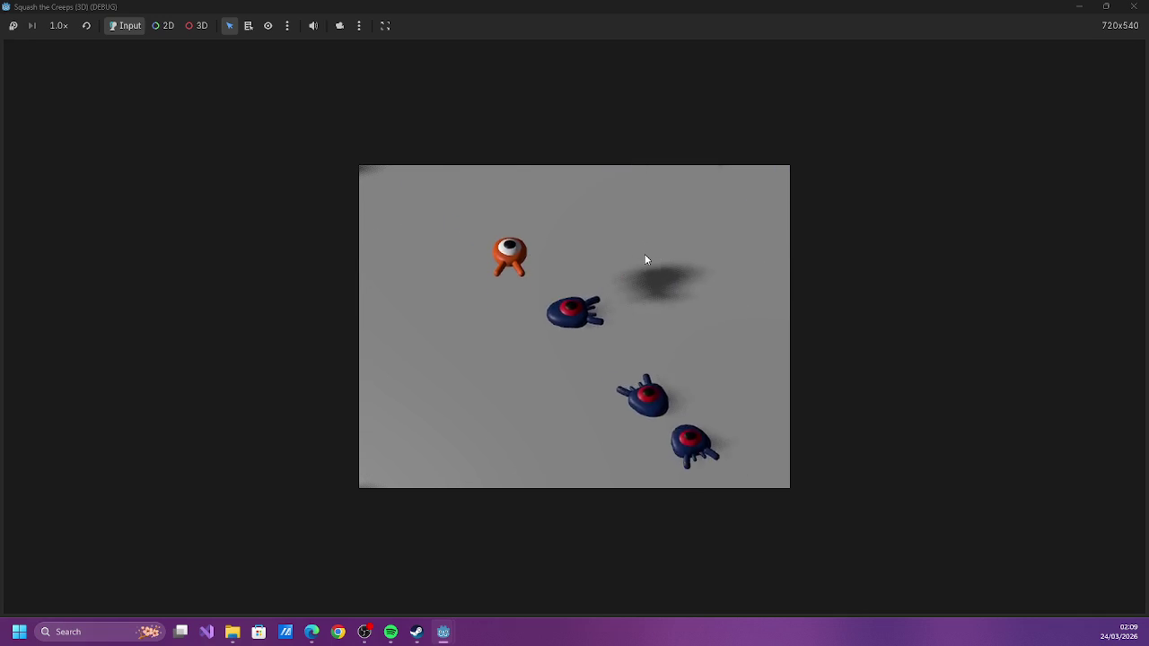
pyautogui.press('space')
pyautogui.press('space')
pyautogui.press('Left')
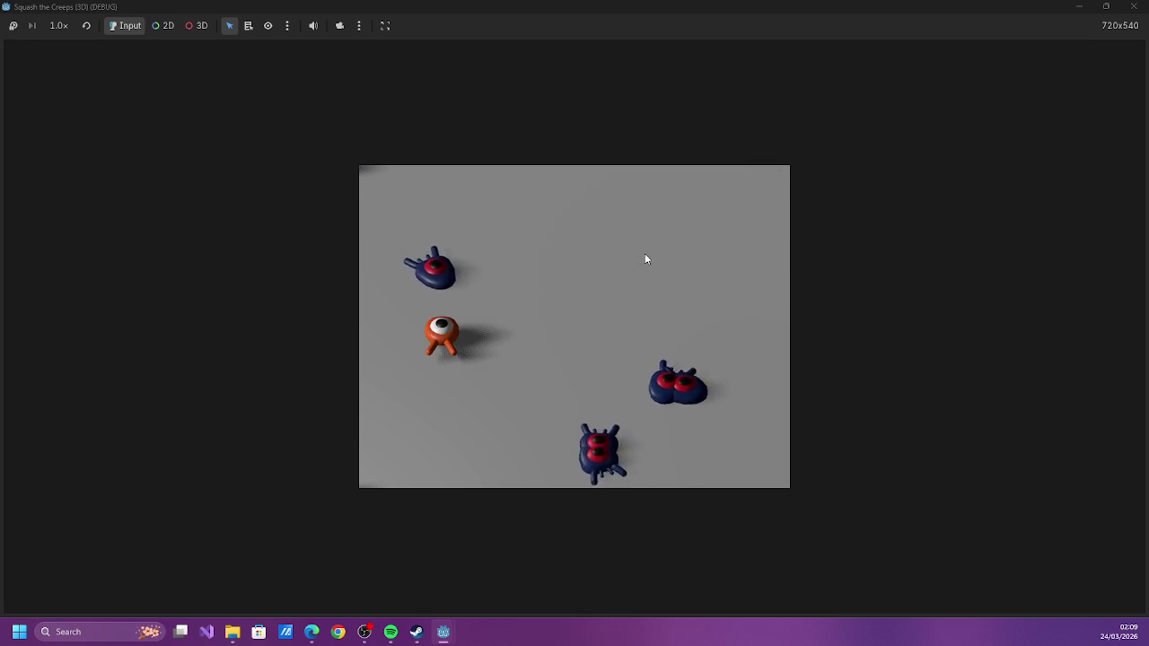
pyautogui.press('space')
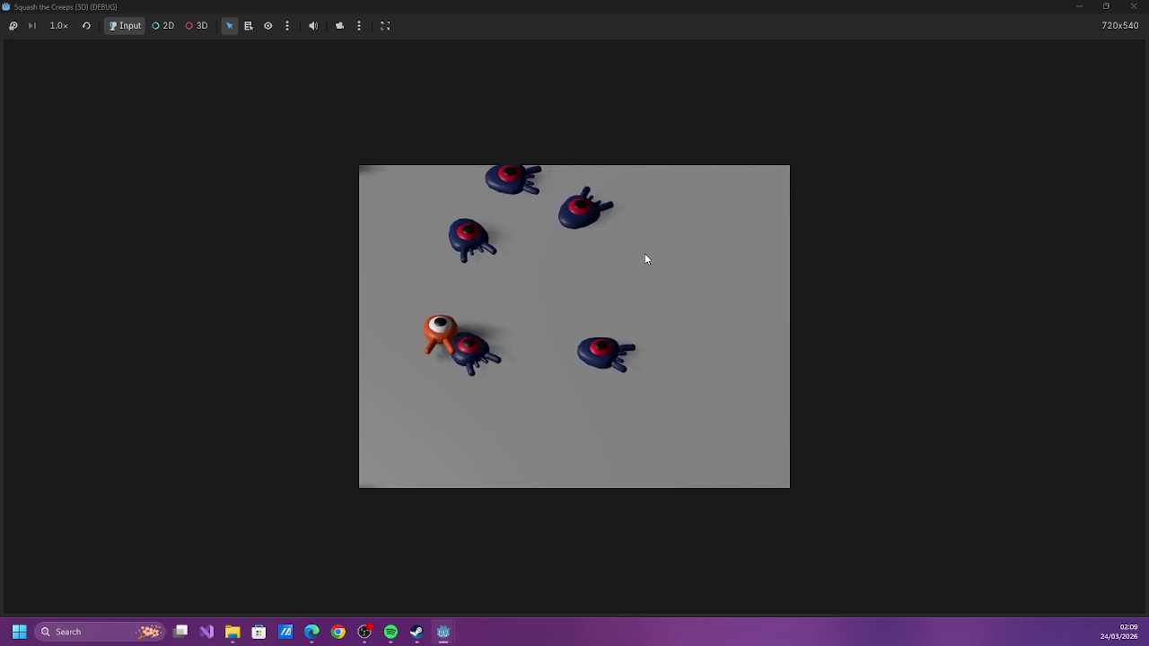
pyautogui.press('Left')
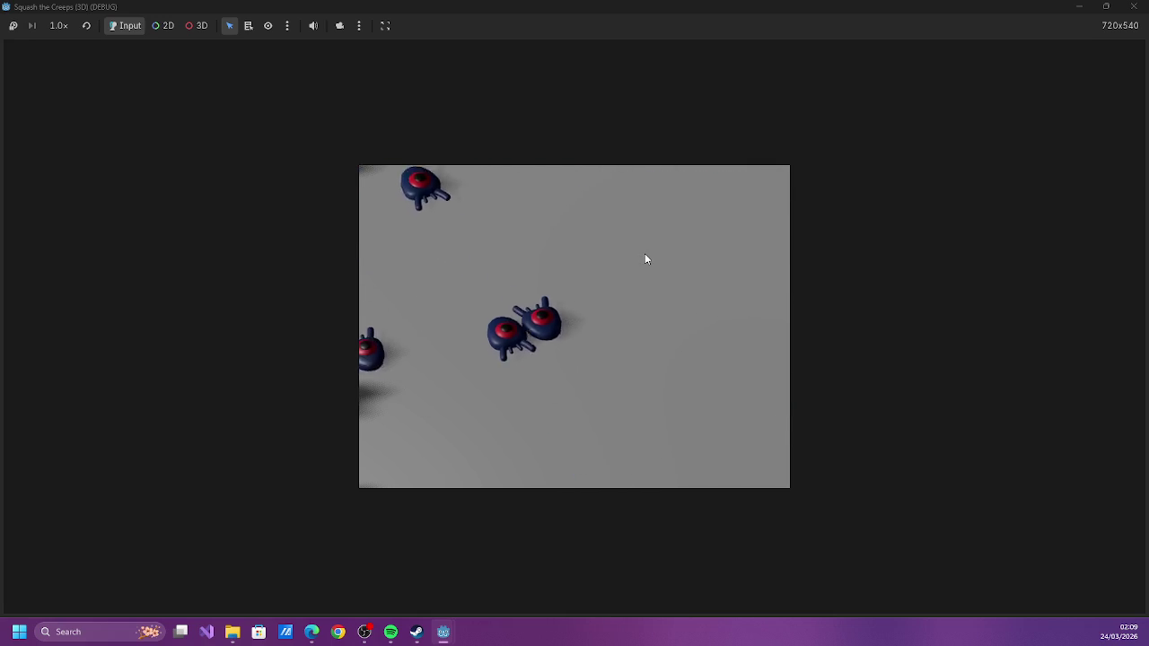
pyautogui.press('space')
pyautogui.press('Right')
pyautogui.press('Left')
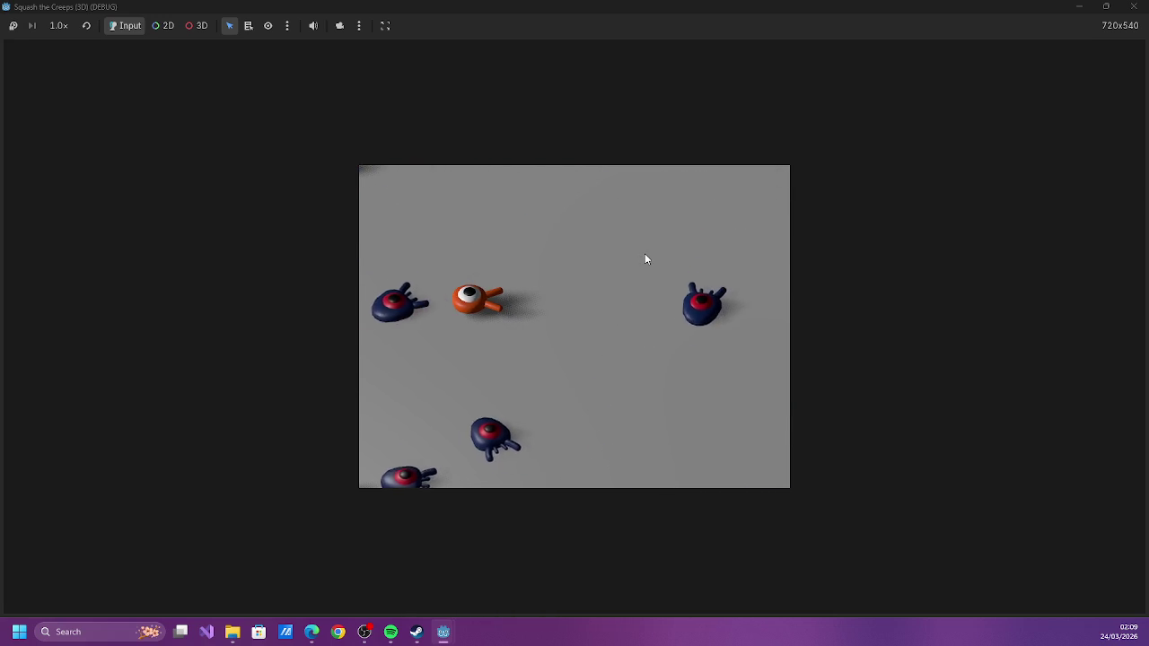
pyautogui.press('Up')
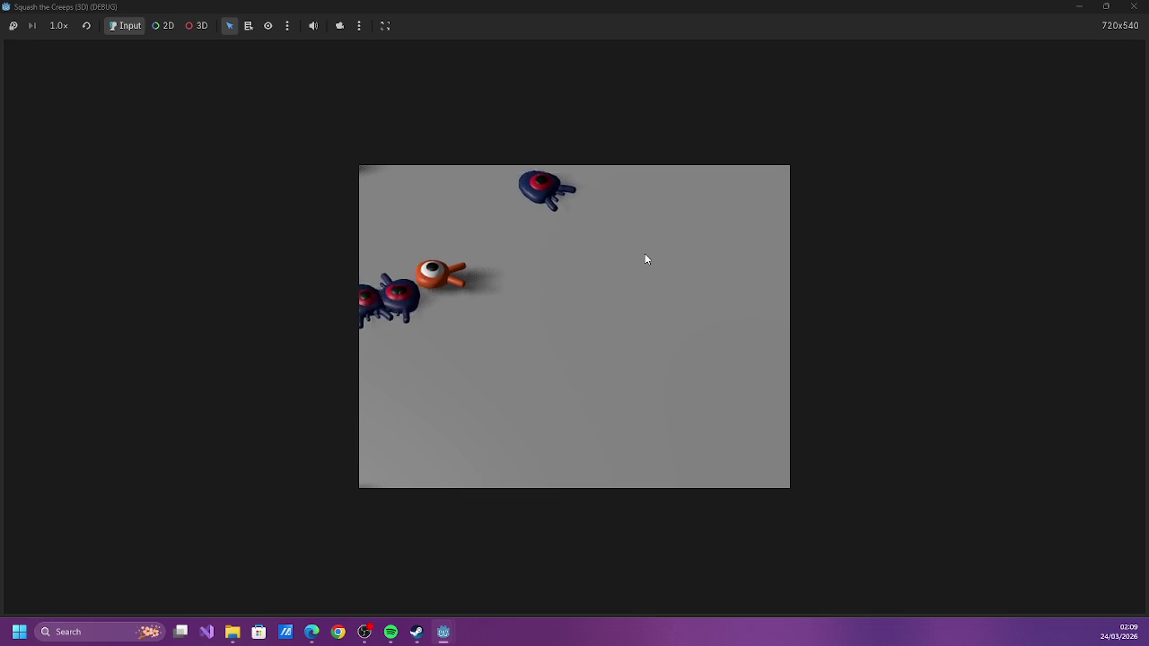
pyautogui.press('Right')
pyautogui.press('space')
pyautogui.press('Down')
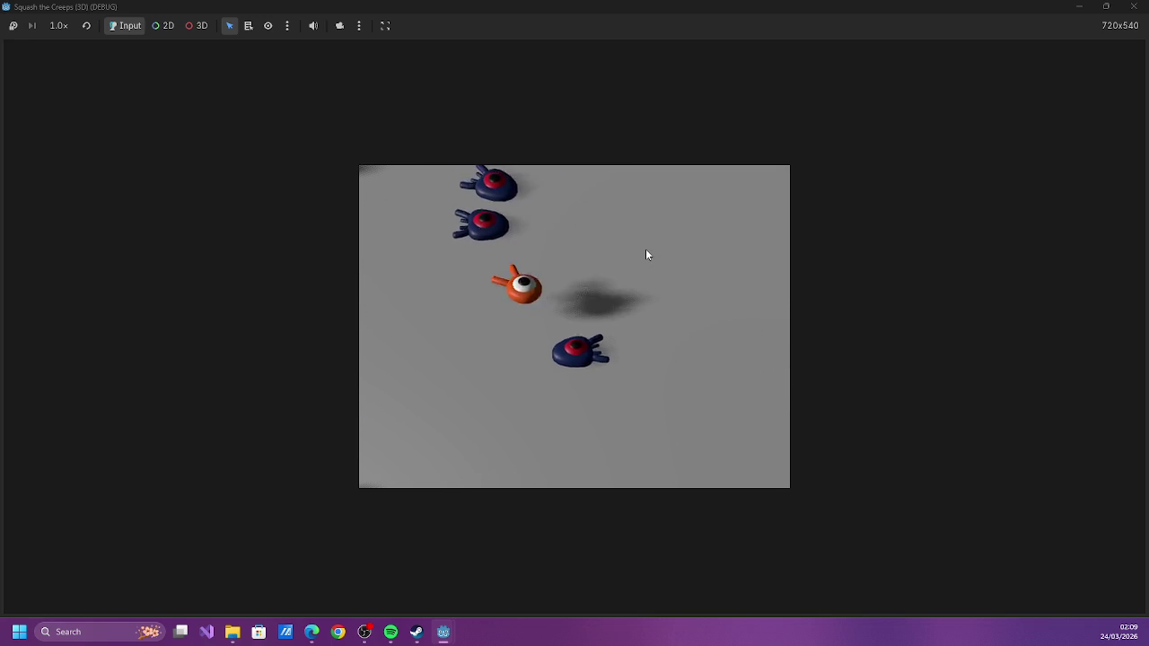
pyautogui.press('Left')
pyautogui.press('Right')
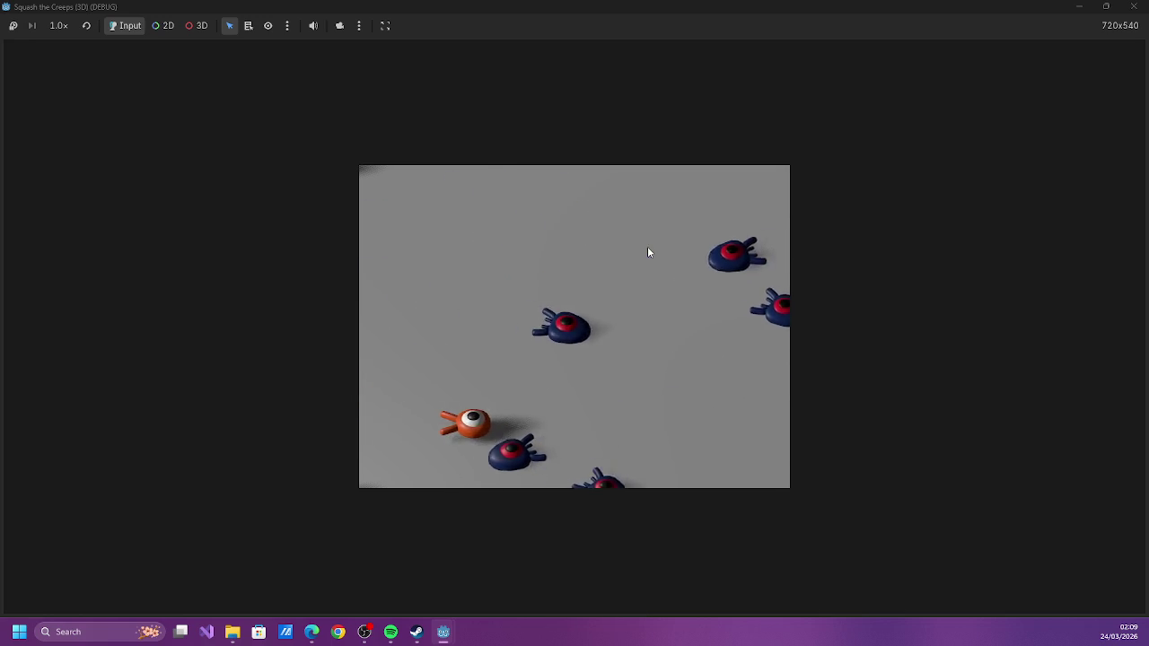
pyautogui.press('Up')
pyautogui.press('Left')
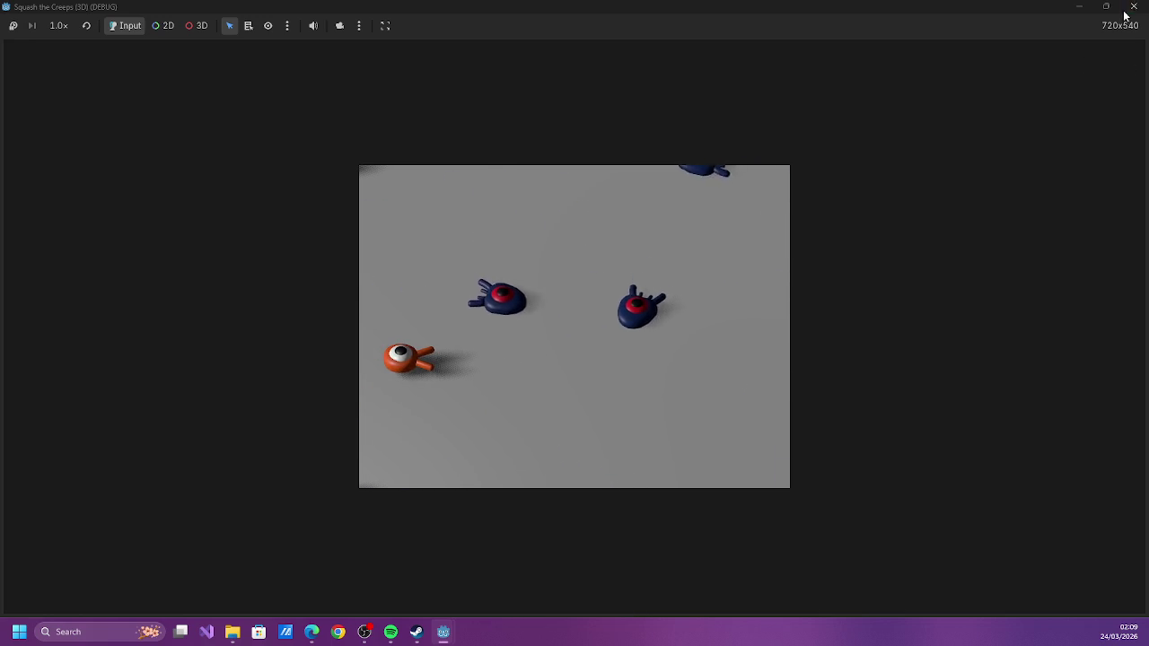
pyautogui.click(1130, 6)
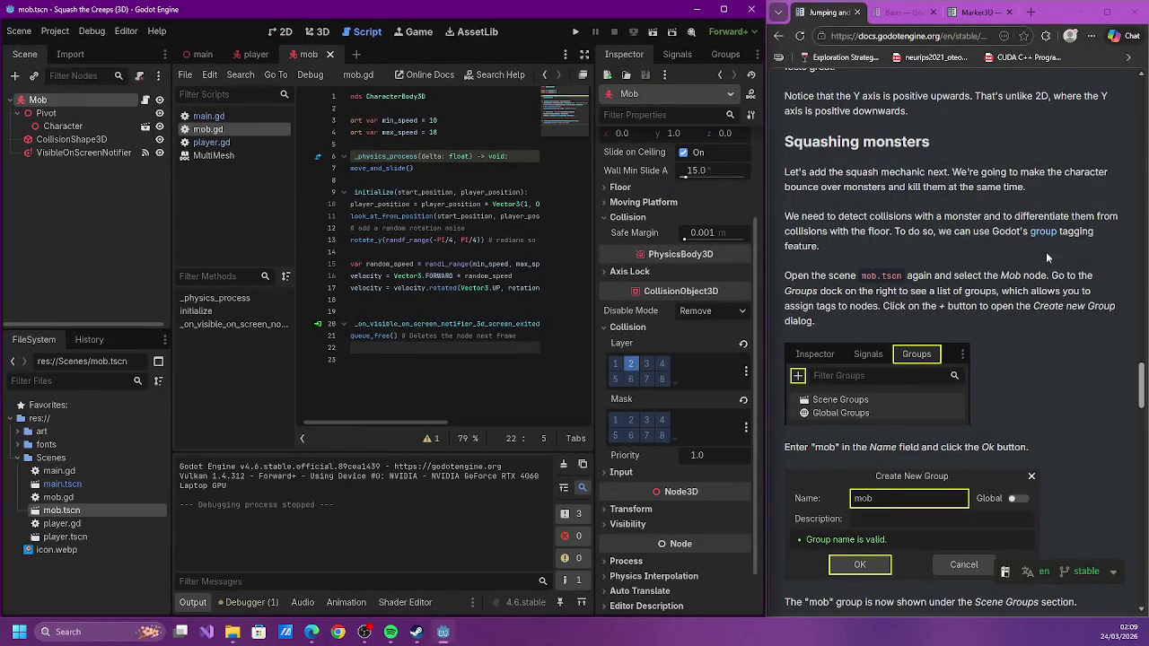
# Scroll the tutorial to Squashing monsters and switch the right dock to the Mob node's Groups tab
pyautogui.scroll(4, 875, 290)
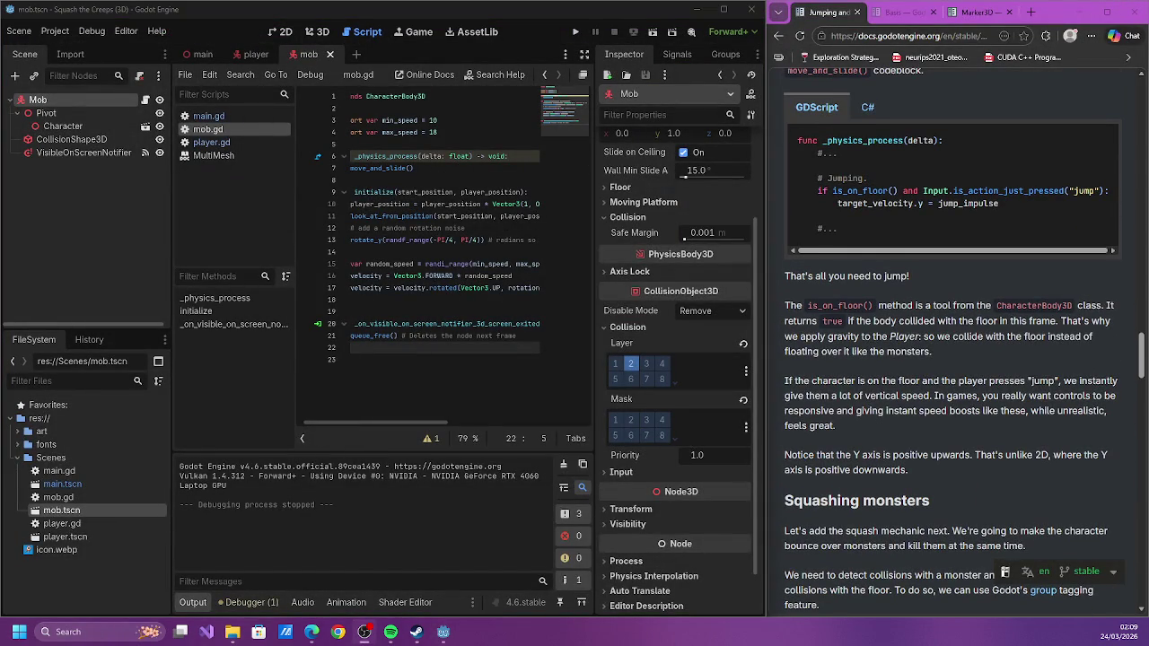
pyautogui.scroll(-3, 1050, 164)
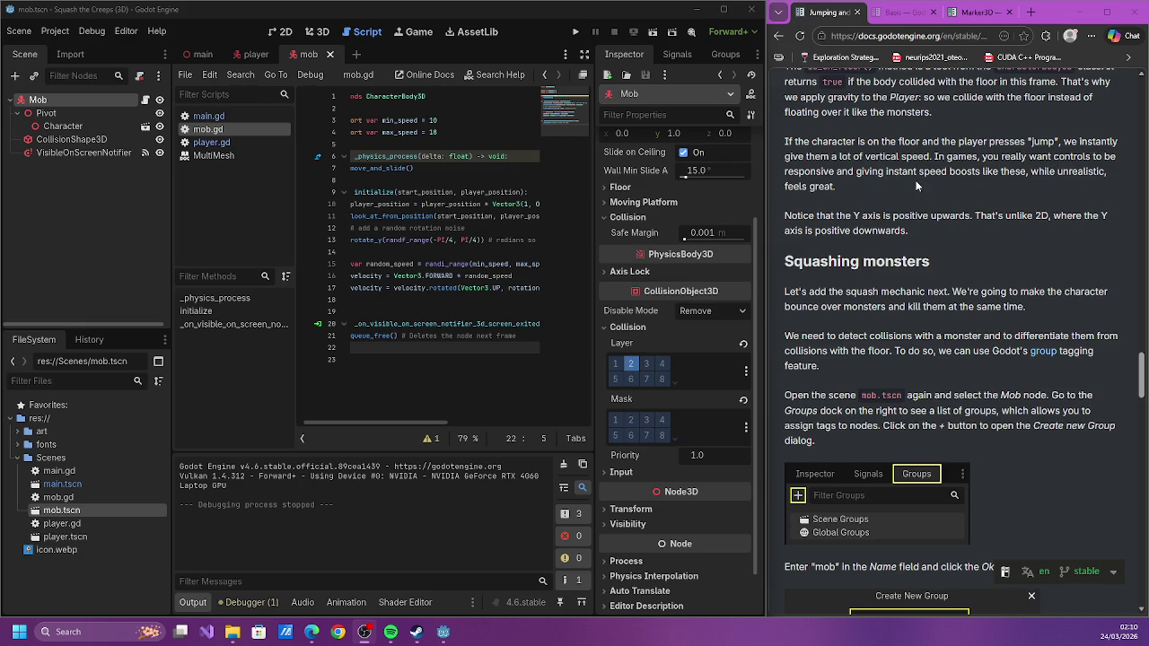
pyautogui.scroll(-2, 916, 178)
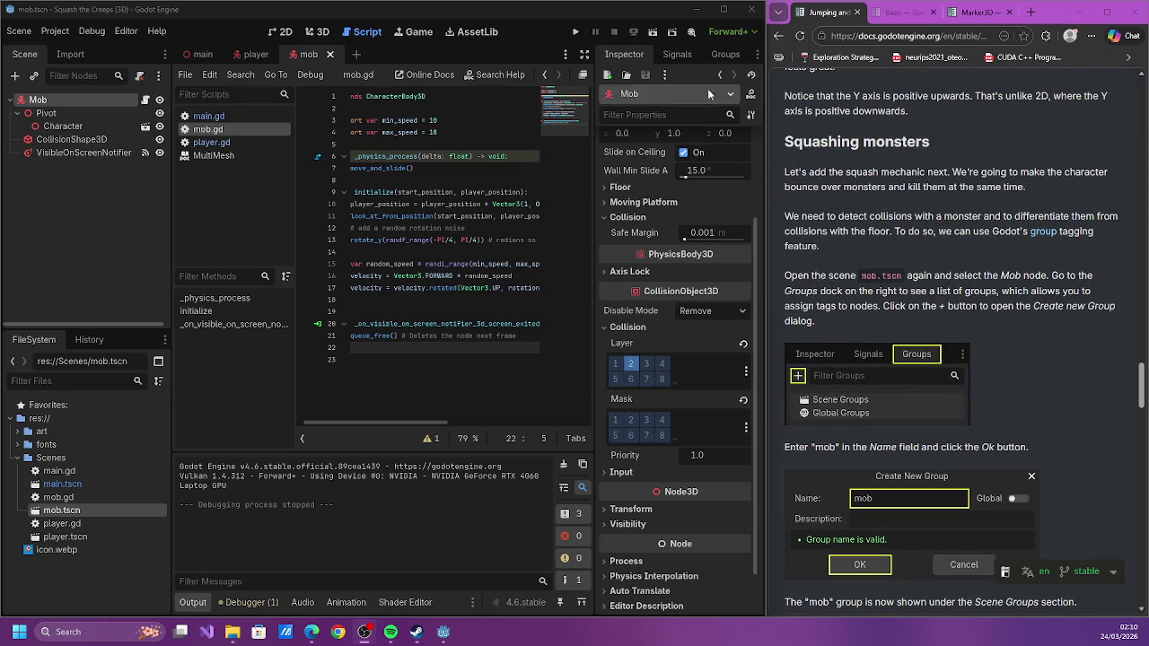
pyautogui.click(716, 52)
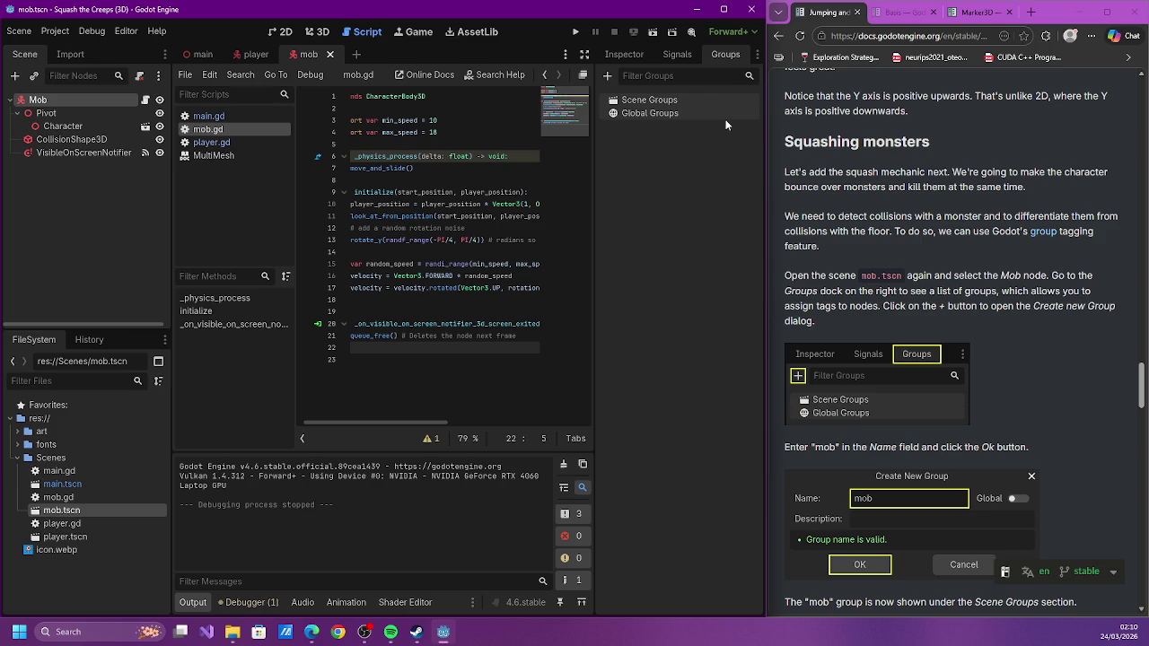
# Create a 'mob' group for the Mob node, then scroll the docs on to the squash-mechanic section
pyautogui.click(607, 75)
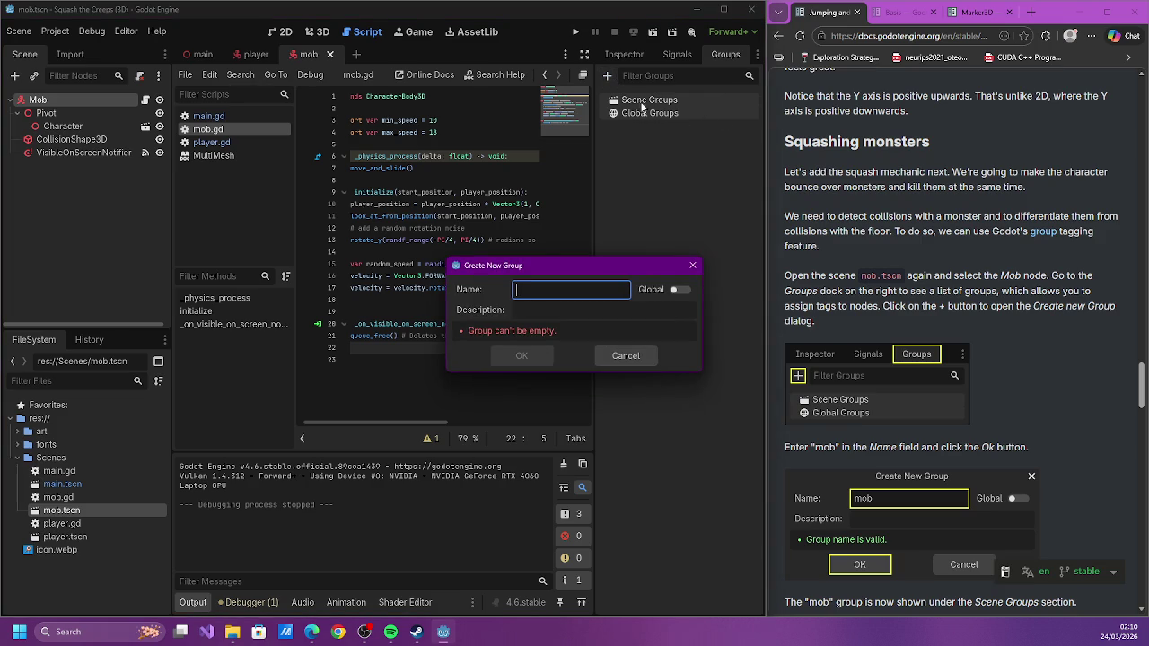
pyautogui.write('mob')
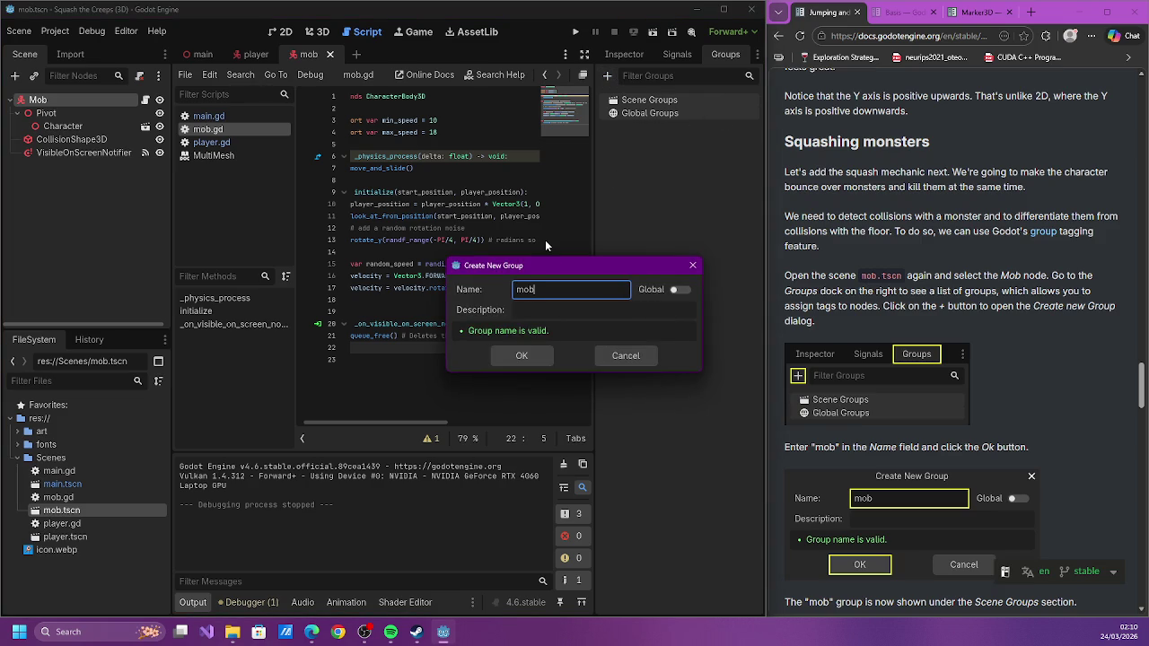
pyautogui.press('Return')
pyautogui.scroll(-3, 916, 185)
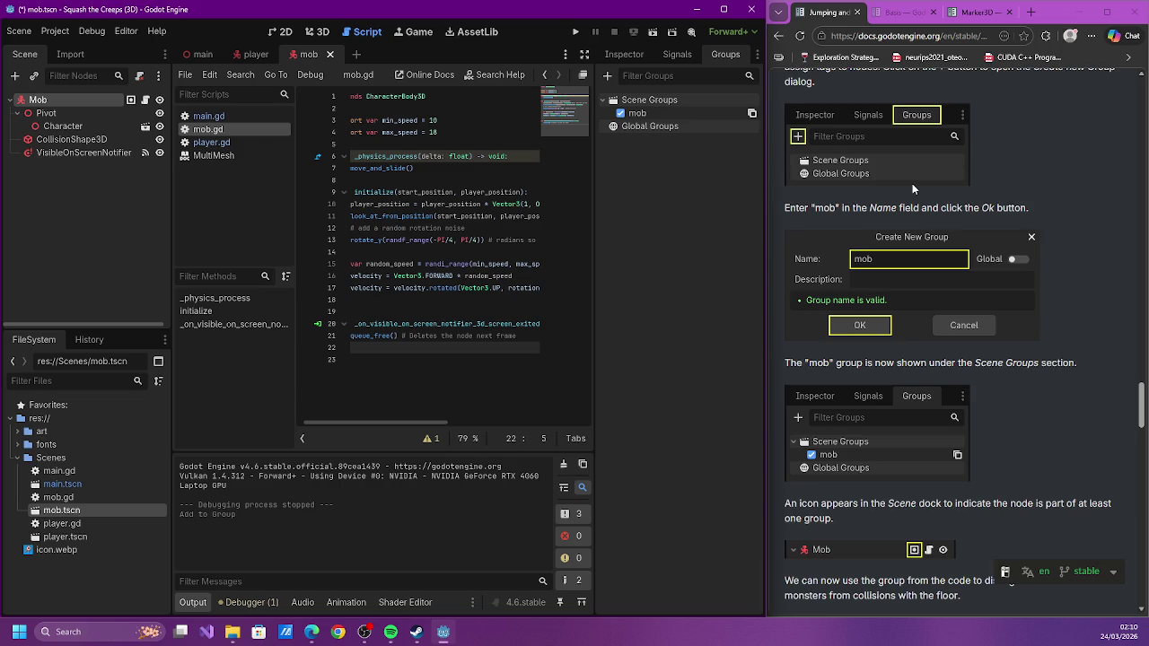
pyautogui.scroll(-1, 912, 183)
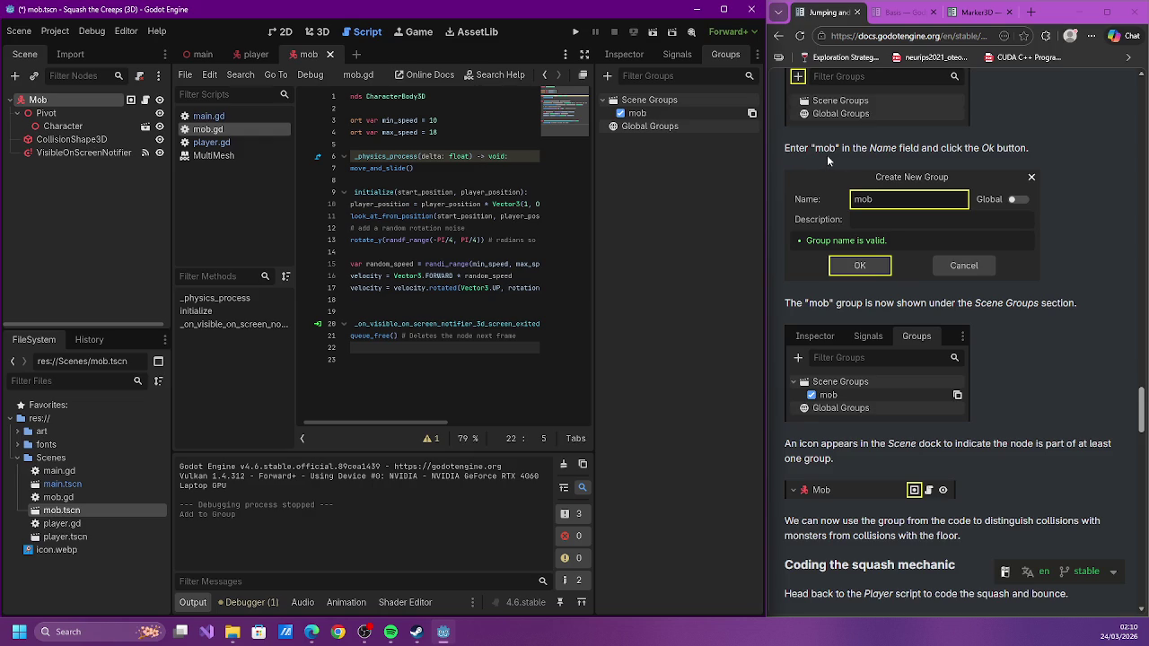
pyautogui.scroll(-3, 826, 154)
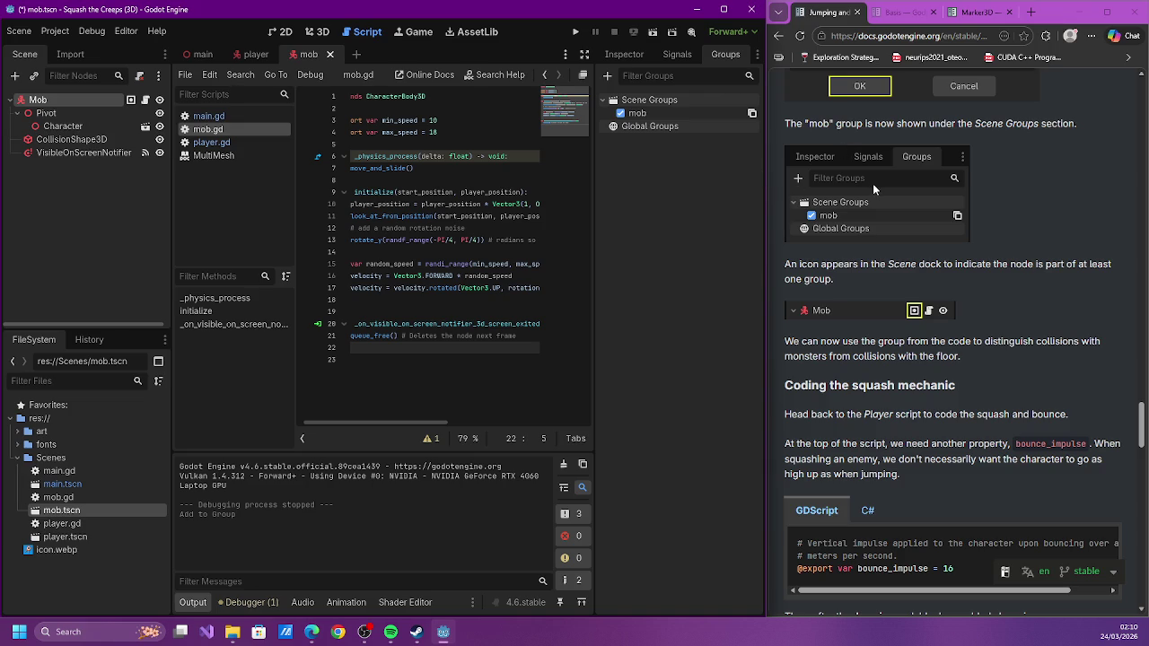
pyautogui.scroll(-2, 879, 189)
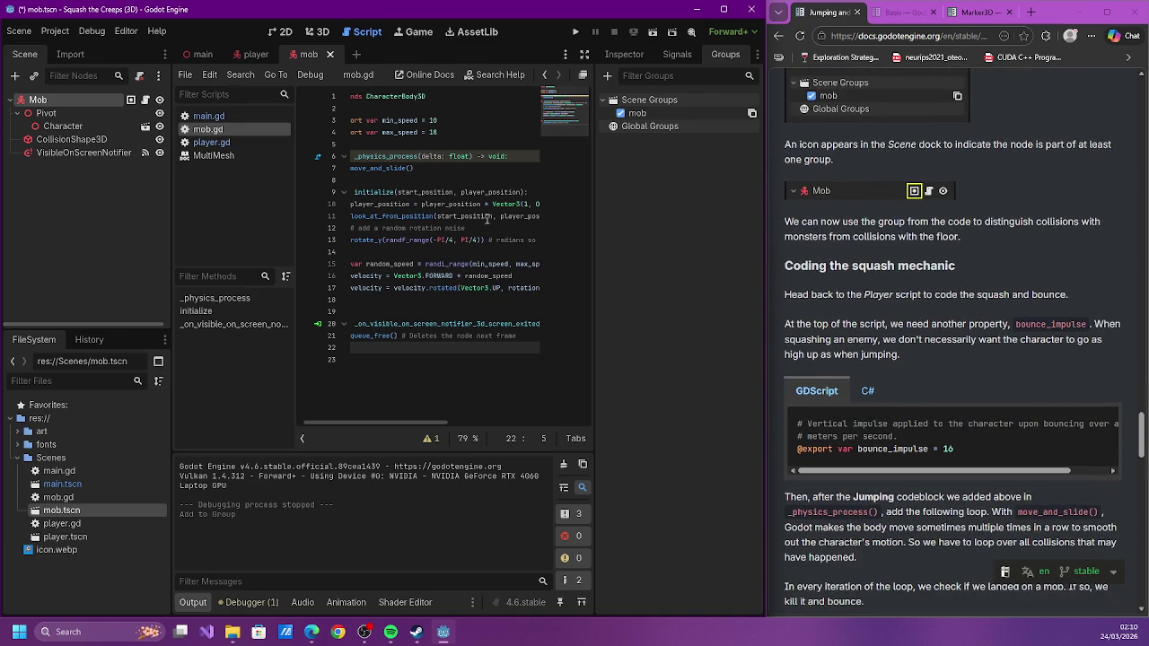
# Bring player.gd up in the script editor and save it
pyautogui.click(210, 155)
pyautogui.click(211, 142)
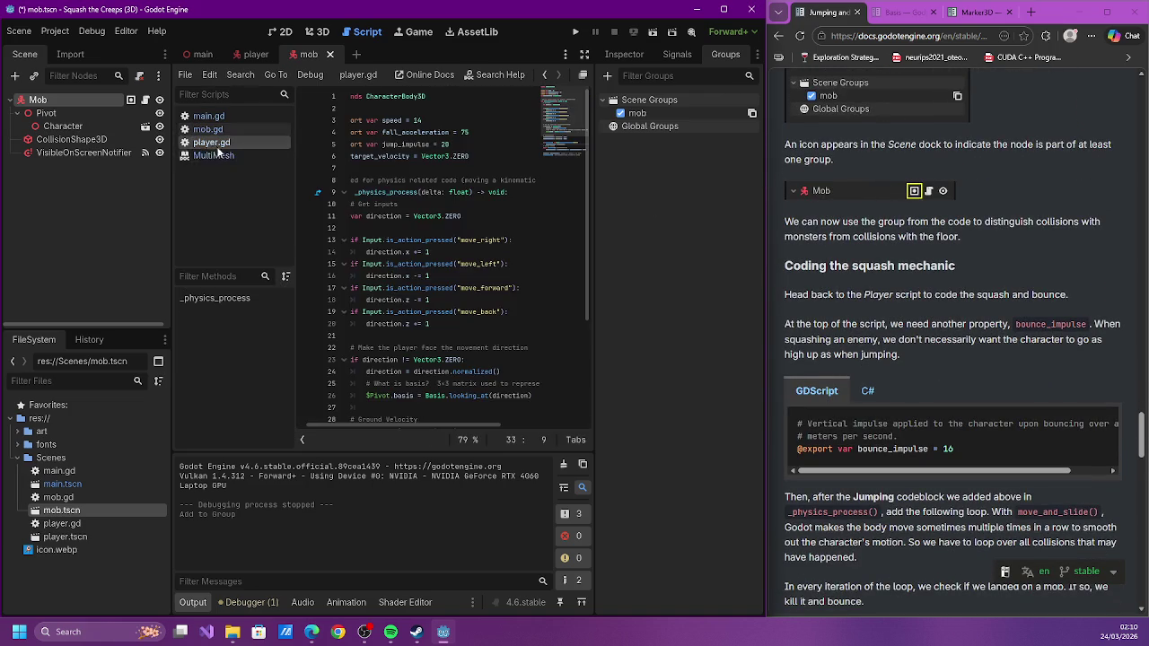
pyautogui.hotkey('ctrl', 's')
pyautogui.moveTo(445, 426); pyautogui.dragTo(354, 422)
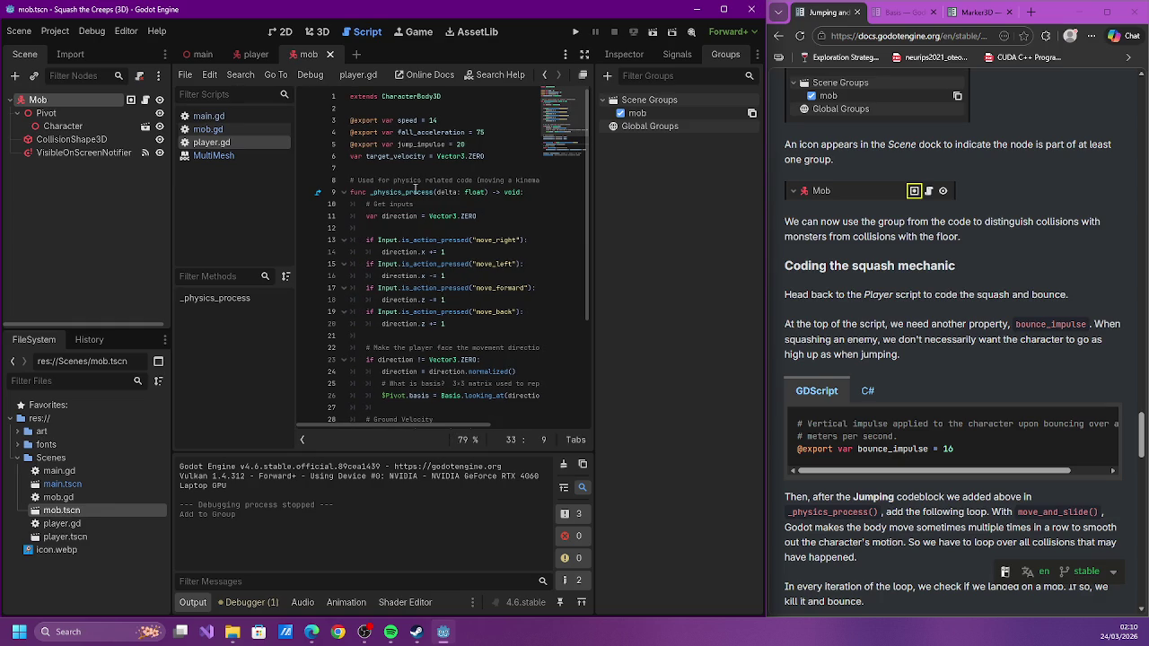
pyautogui.click(509, 147)
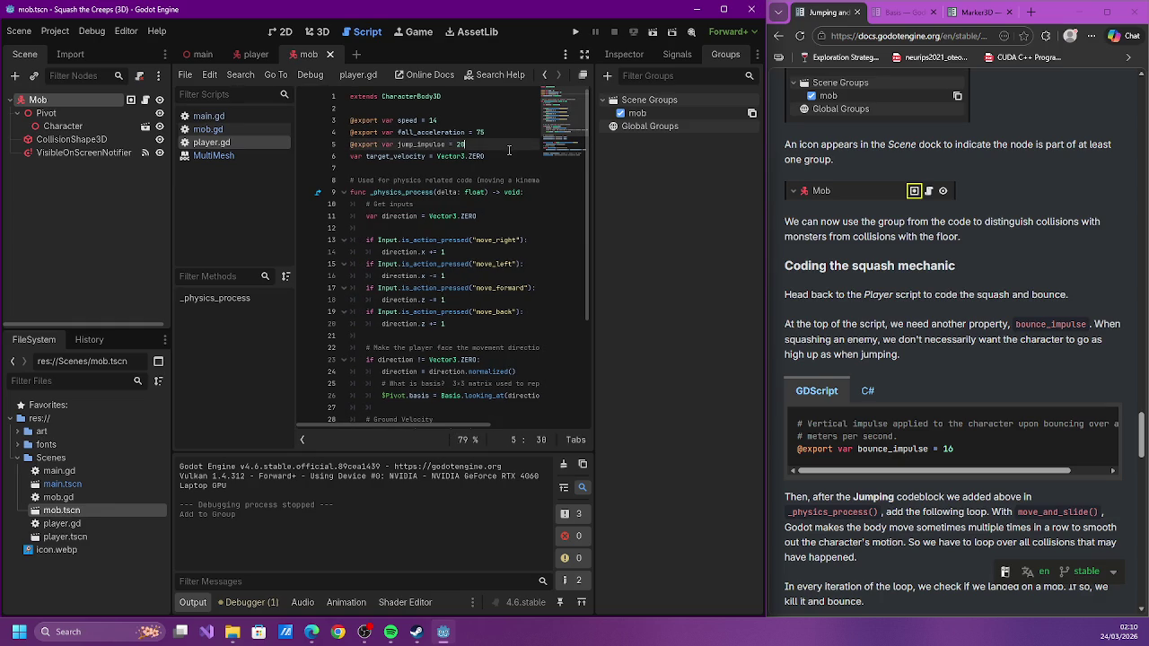
pyautogui.press('Return')
pyautogui.press('Return')
pyautogui.press('Up')
pyautogui.write('@export var ')
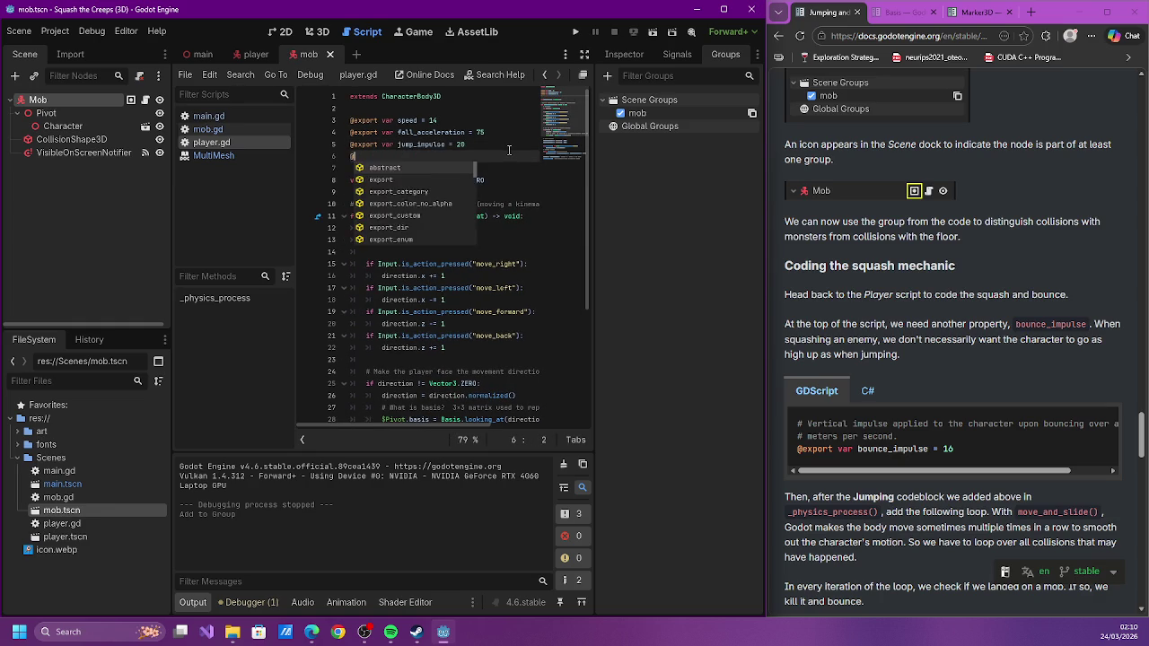
pyautogui.write('bo')
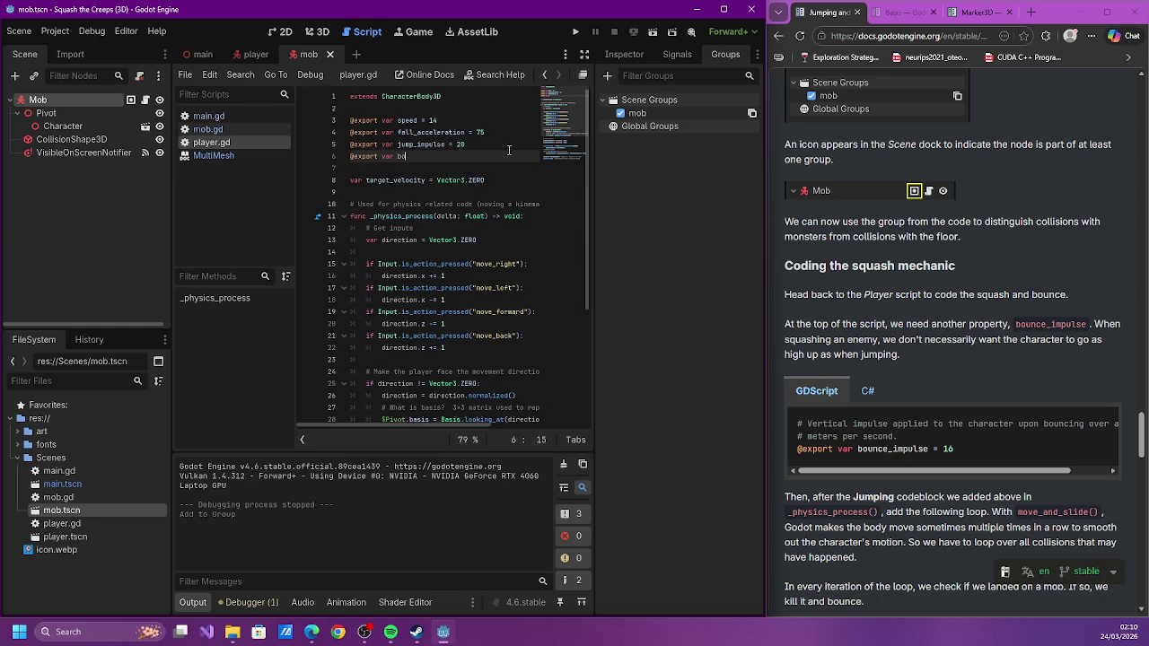
pyautogui.write('unce_impulse')
pyautogui.write(' 1')
pyautogui.write('30')
pyautogui.hotkey('ctrl', 's')
pyautogui.press('BackSpace')
pyautogui.press('BackSpace')
pyautogui.write('15')
pyautogui.press('BackSpace')
pyautogui.write('6')
pyautogui.scroll(-2, 877, 206)
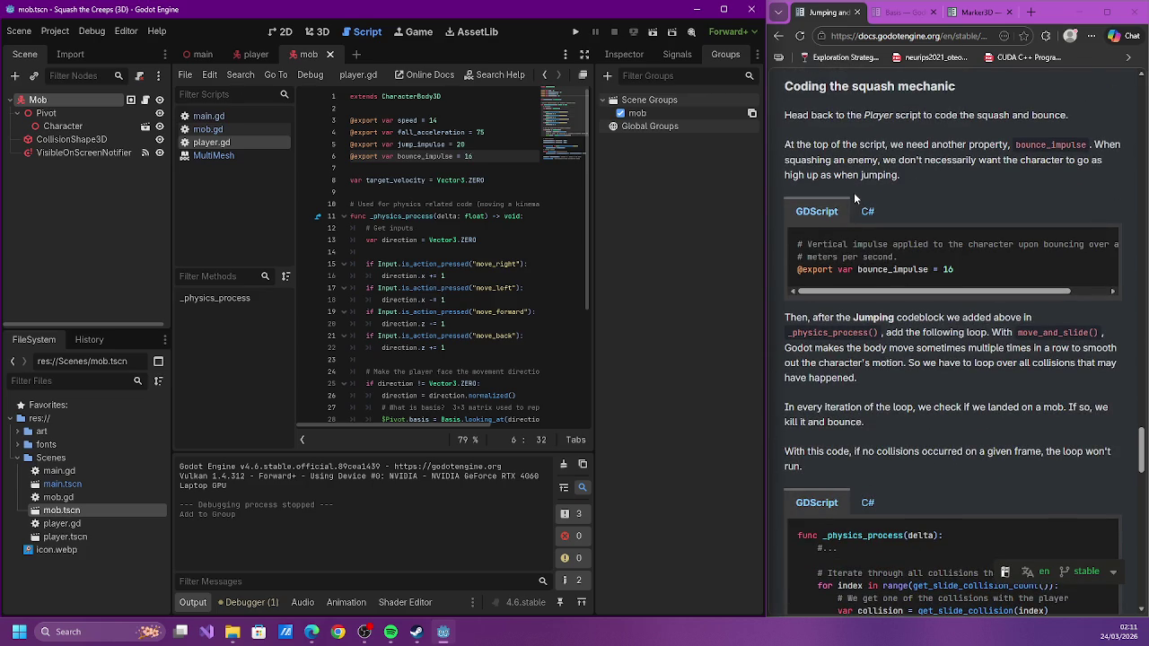
# Add a new blank line after the vertical-velocity code at line 39 of player.gd
pyautogui.scroll(-1, 853, 192)
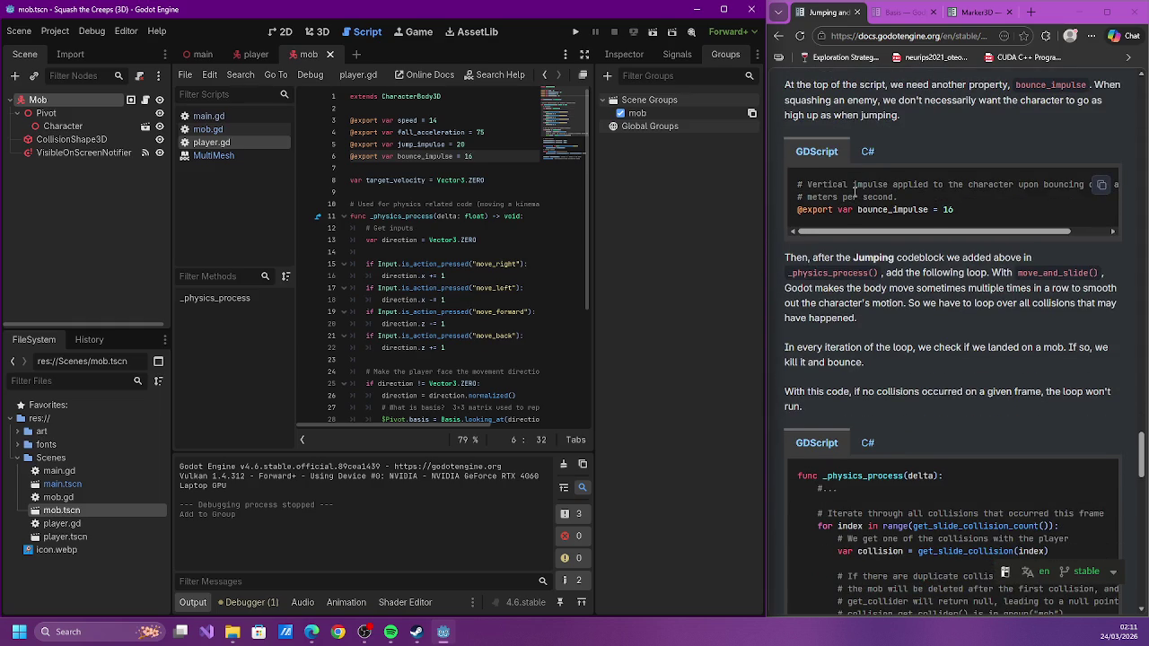
pyautogui.scroll(-2, 853, 192)
pyautogui.scroll(-2, 824, 259)
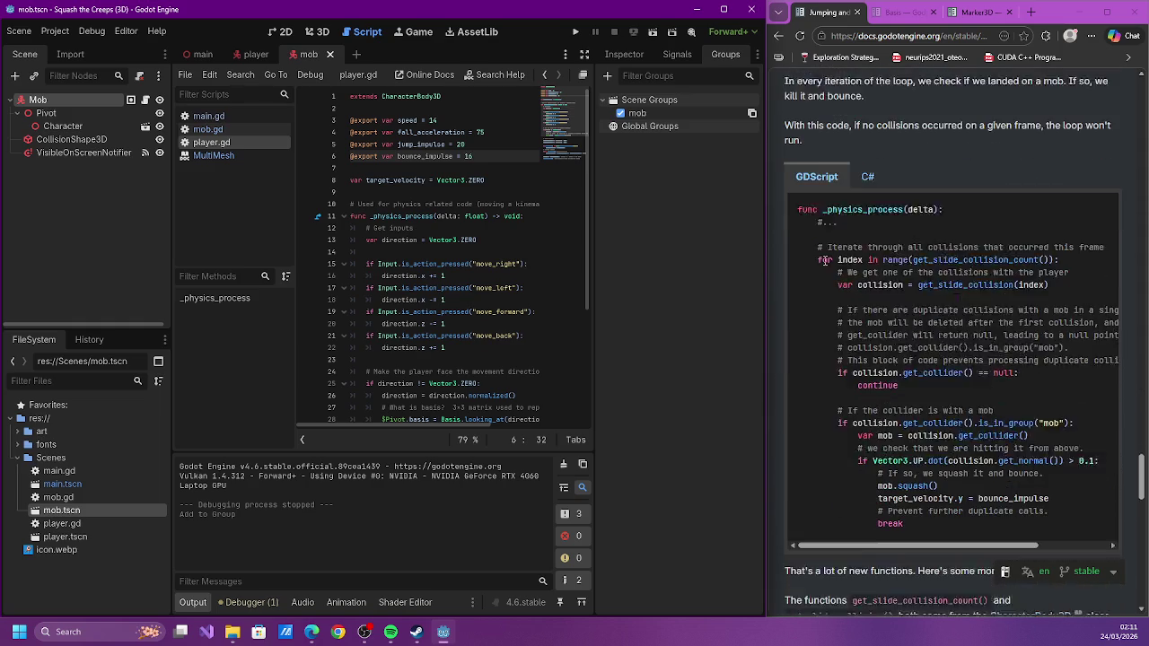
pyautogui.scroll(-5, 463, 276)
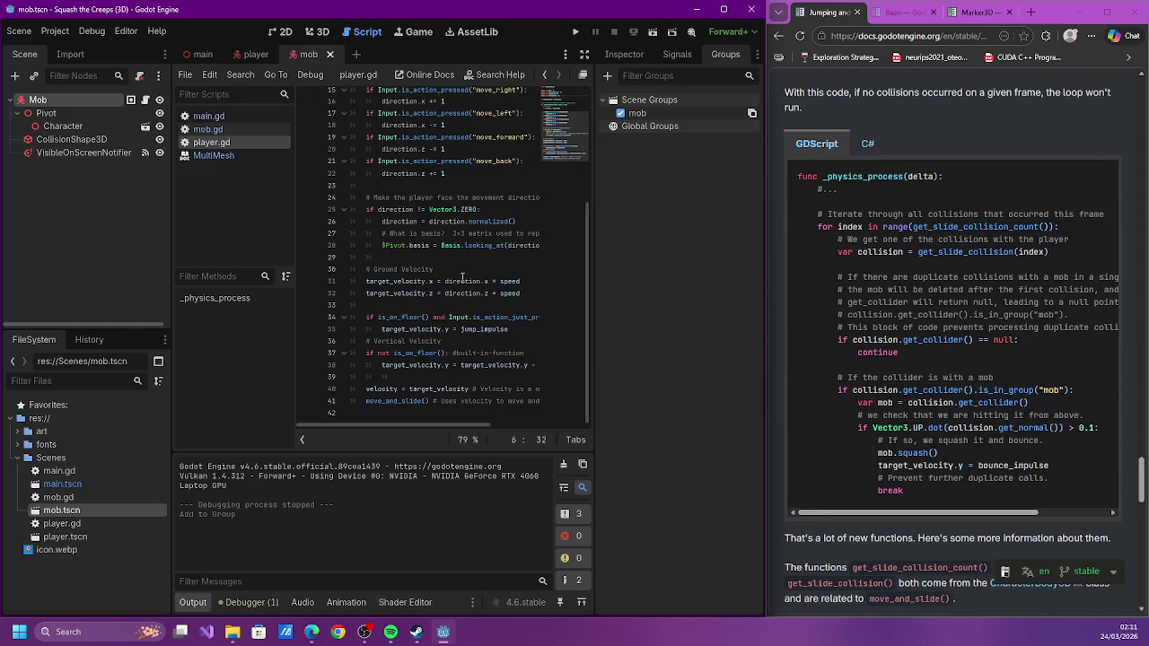
pyautogui.click(458, 388)
pyautogui.click(481, 376)
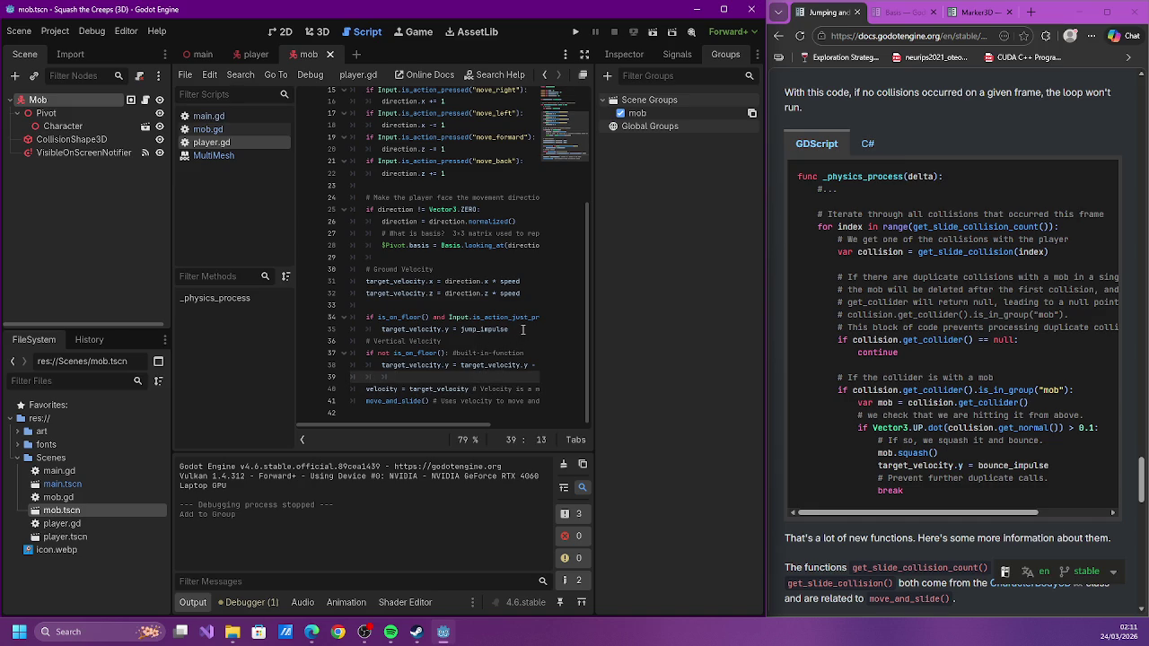
pyautogui.press('Return')
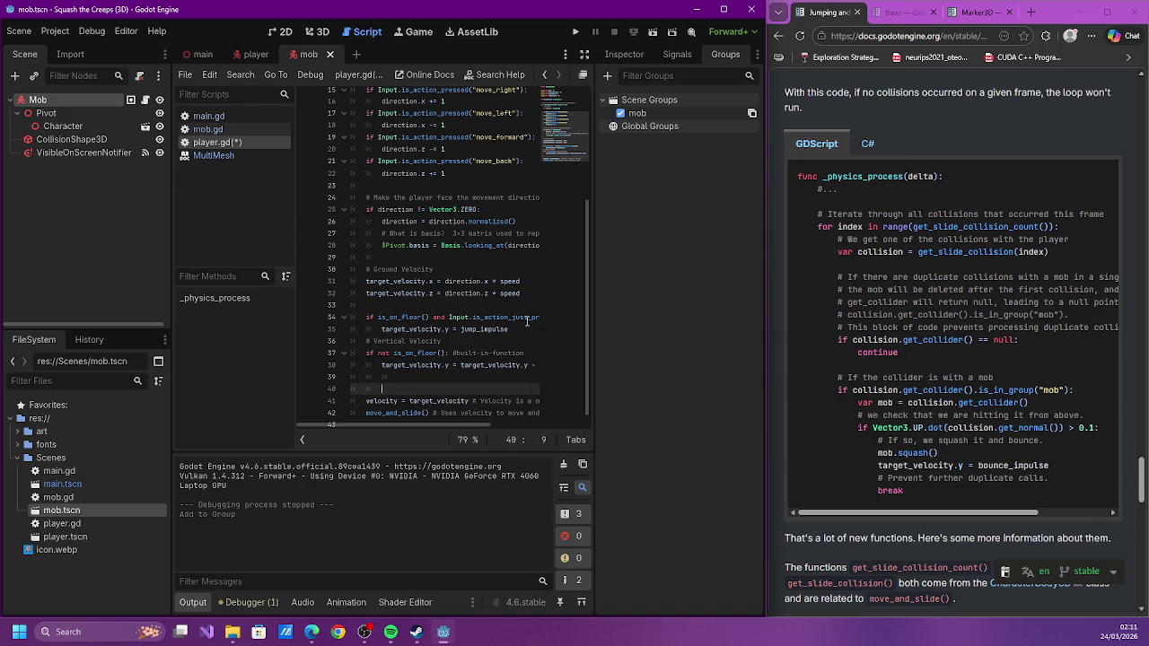
# Write a for loop over get_slide_collision_count() assigning collision = get_slide_collision(index), then start 'if collision.get_collider() == null'
pyautogui.write('for in ')
pyautogui.write('dex in range(')
pyautogui.write('get_sli')
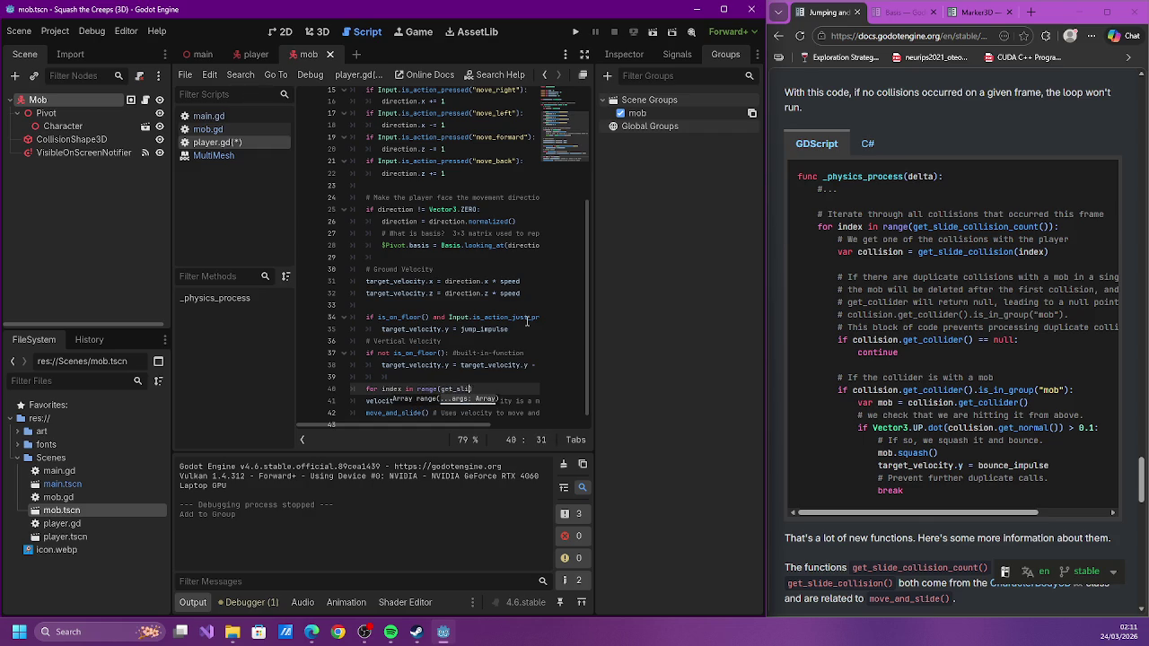
pyautogui.write('de_collision_count()')
pyautogui.write('):')
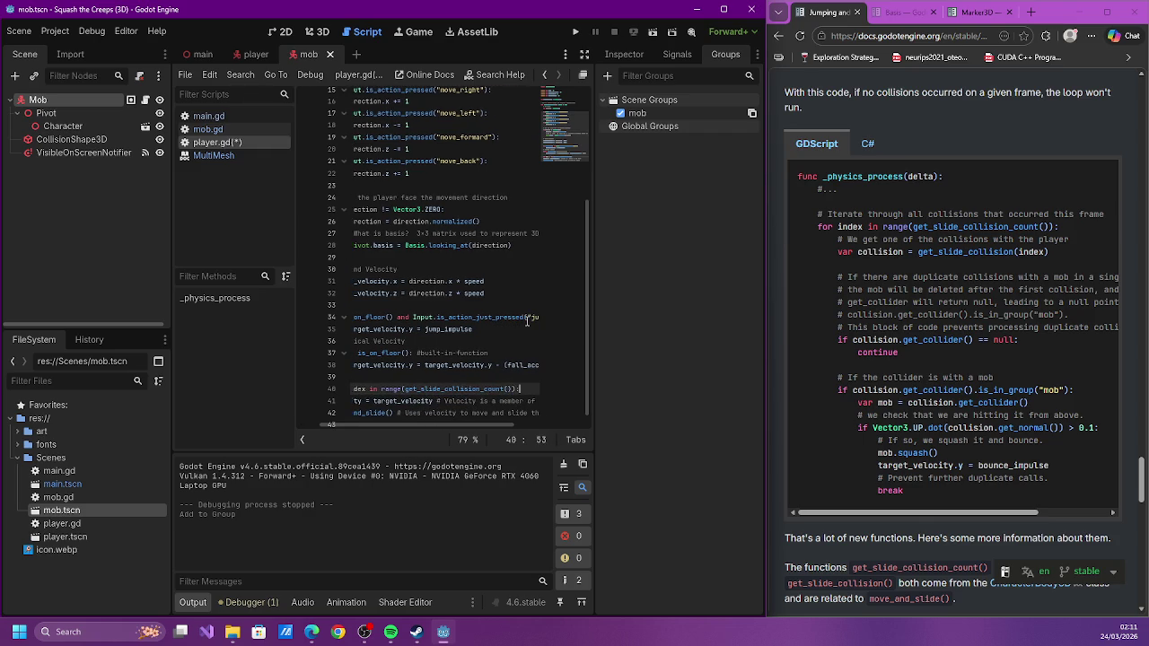
pyautogui.press('Return')
pyautogui.write('var ')
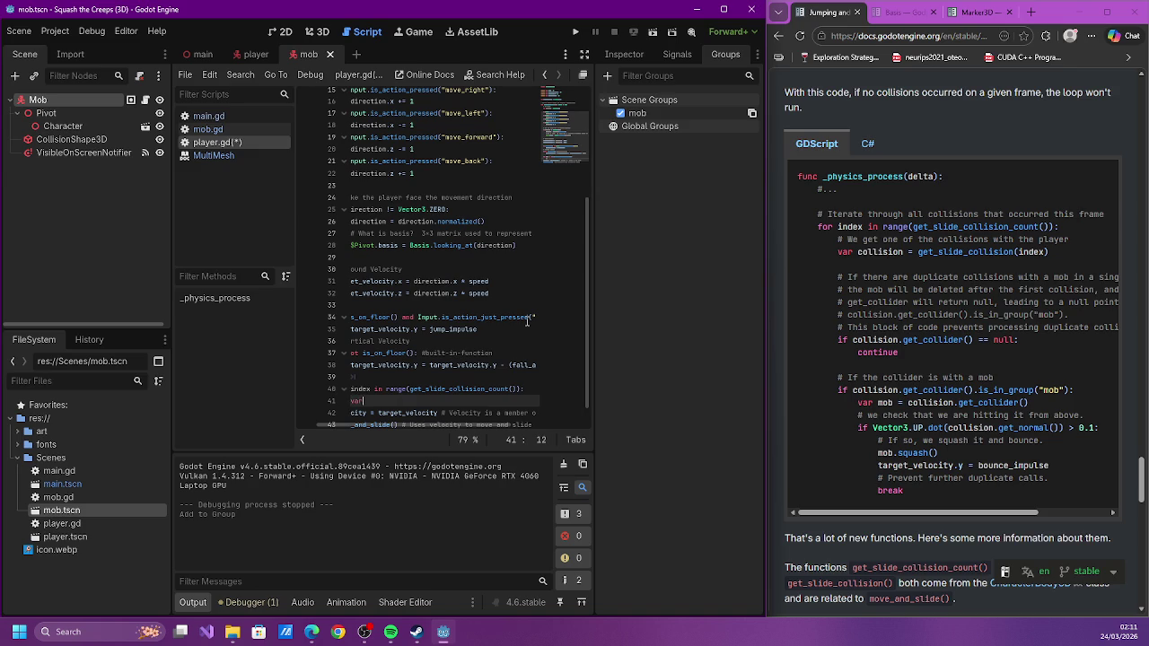
pyautogui.write('collision = g')
pyautogui.write('et_s')
pyautogui.write('lide_co')
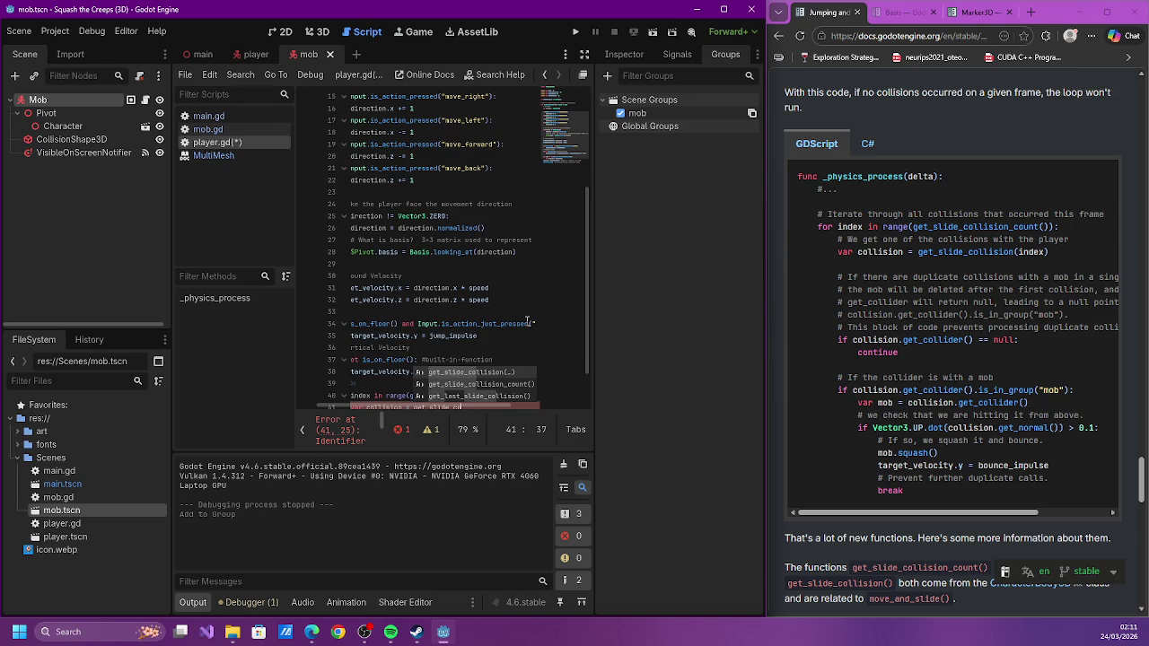
pyautogui.press('Return')
pyautogui.write('index')
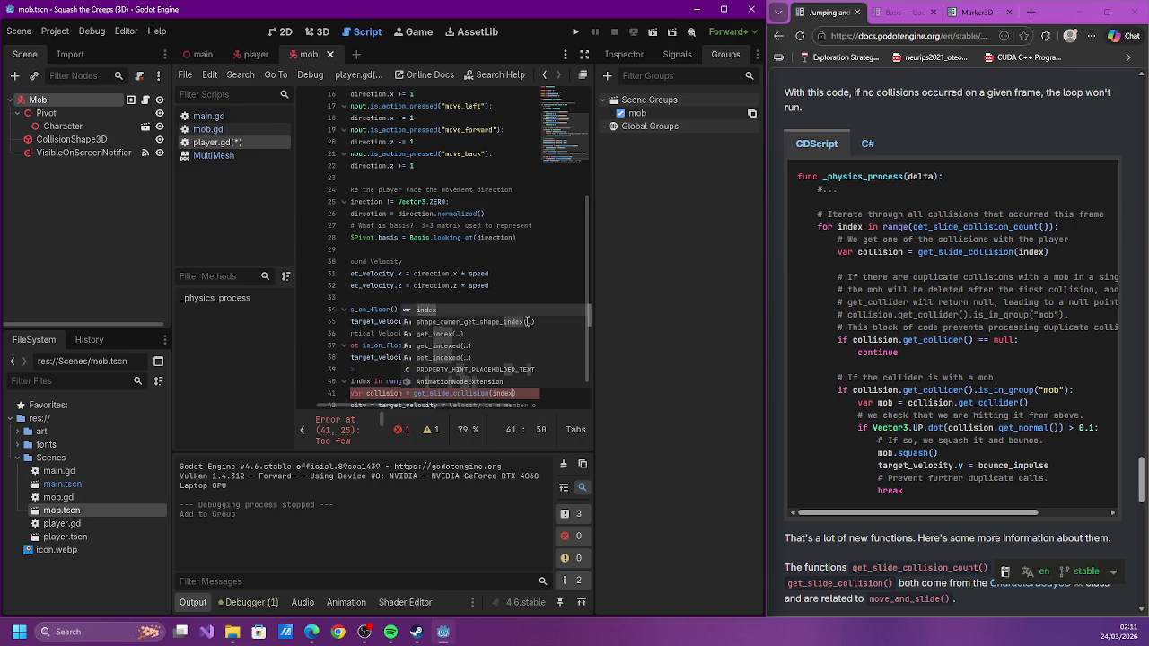
pyautogui.write(')')
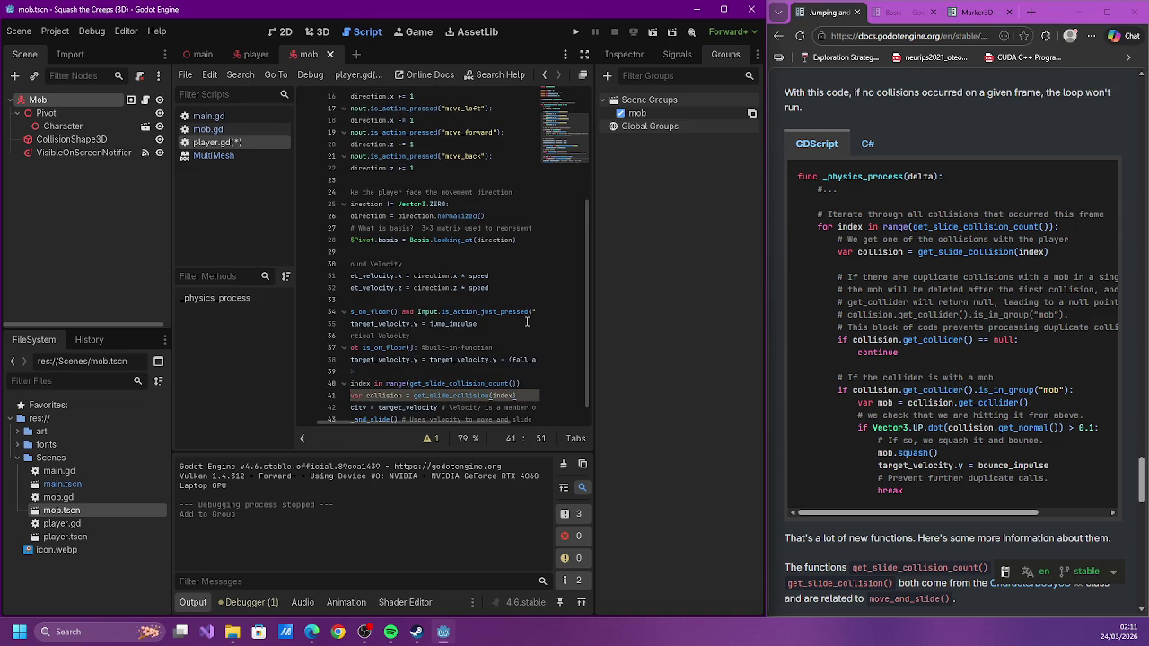
pyautogui.press('Return')
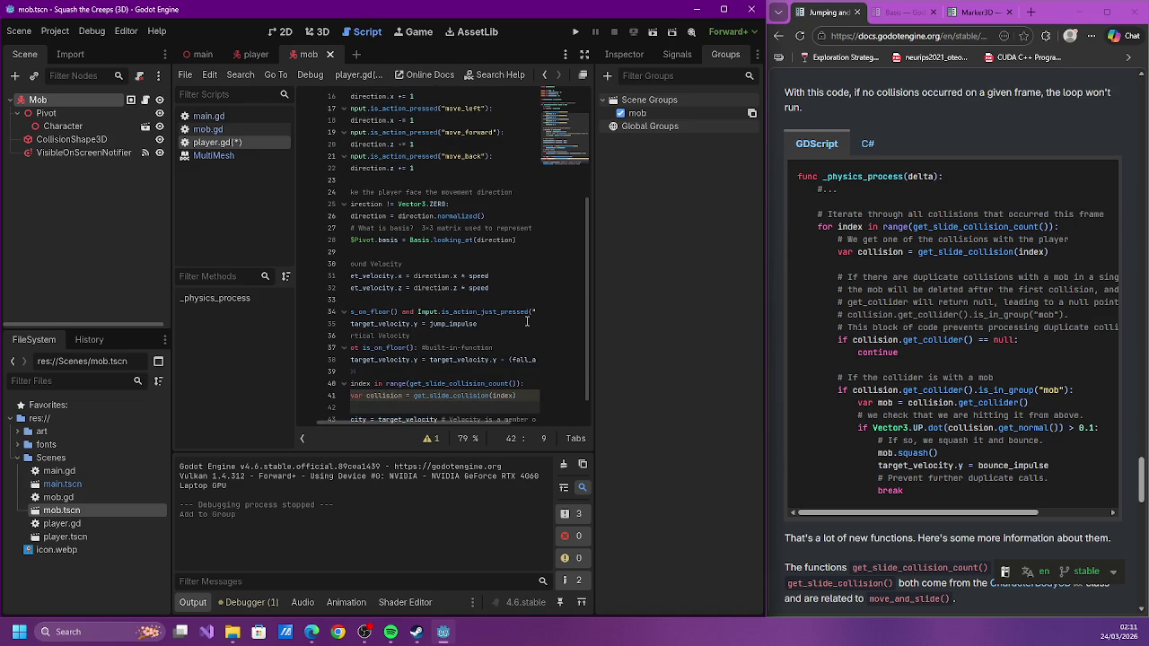
pyautogui.press('Return')
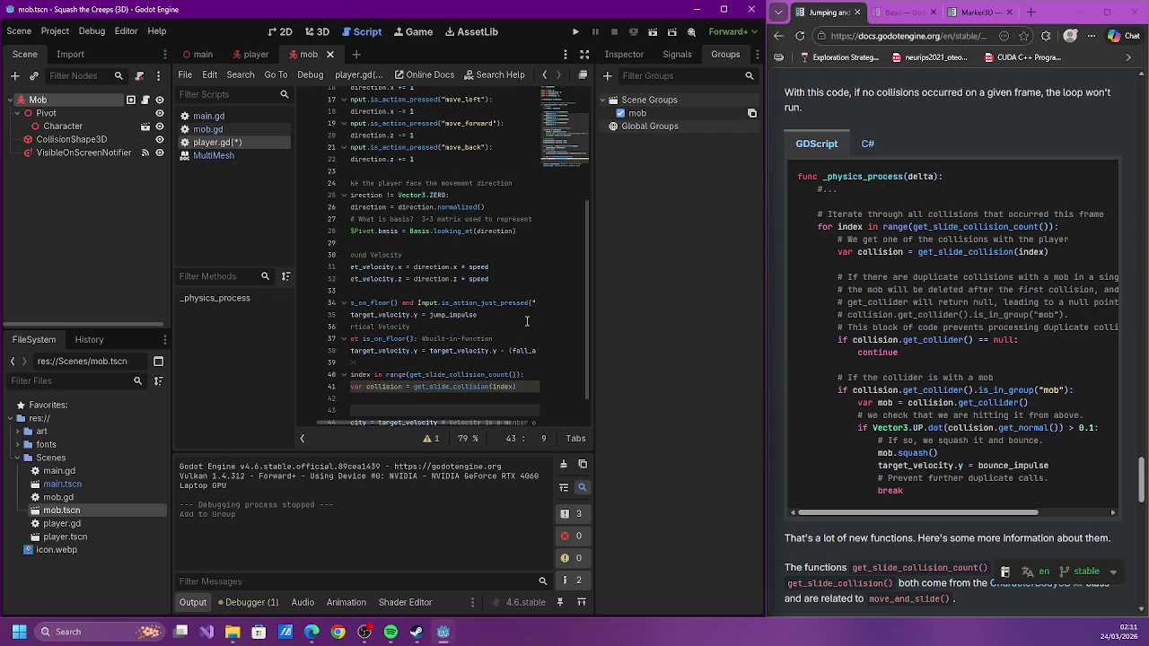
pyautogui.write('if collisio')
pyautogui.write('n.get_')
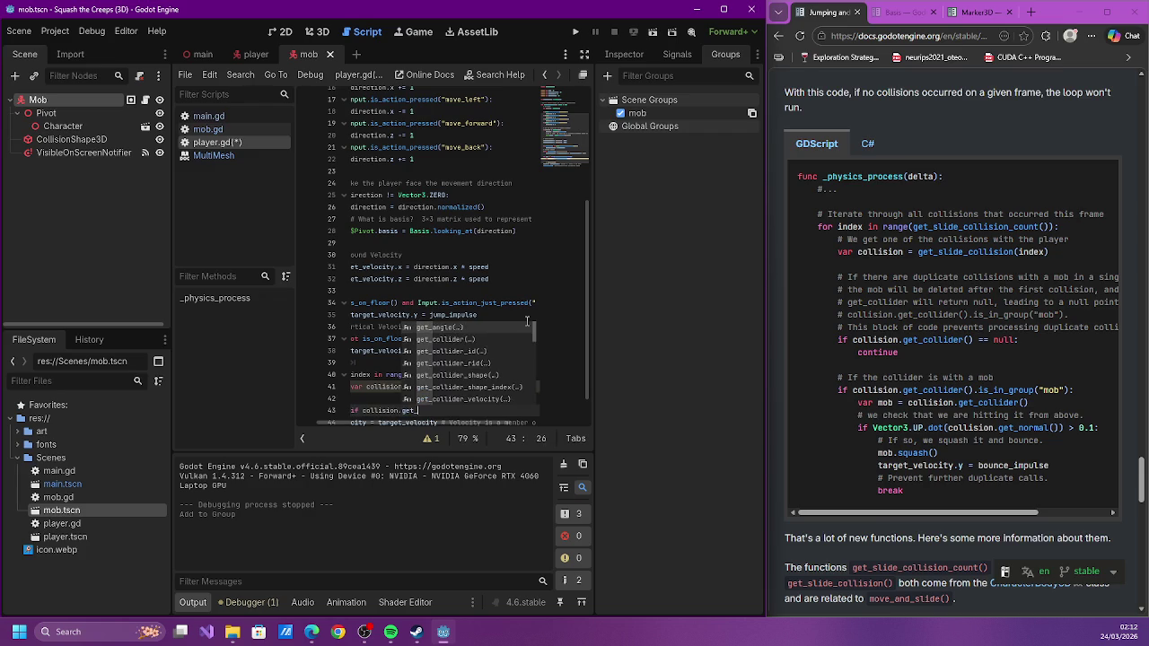
pyautogui.write('collider')
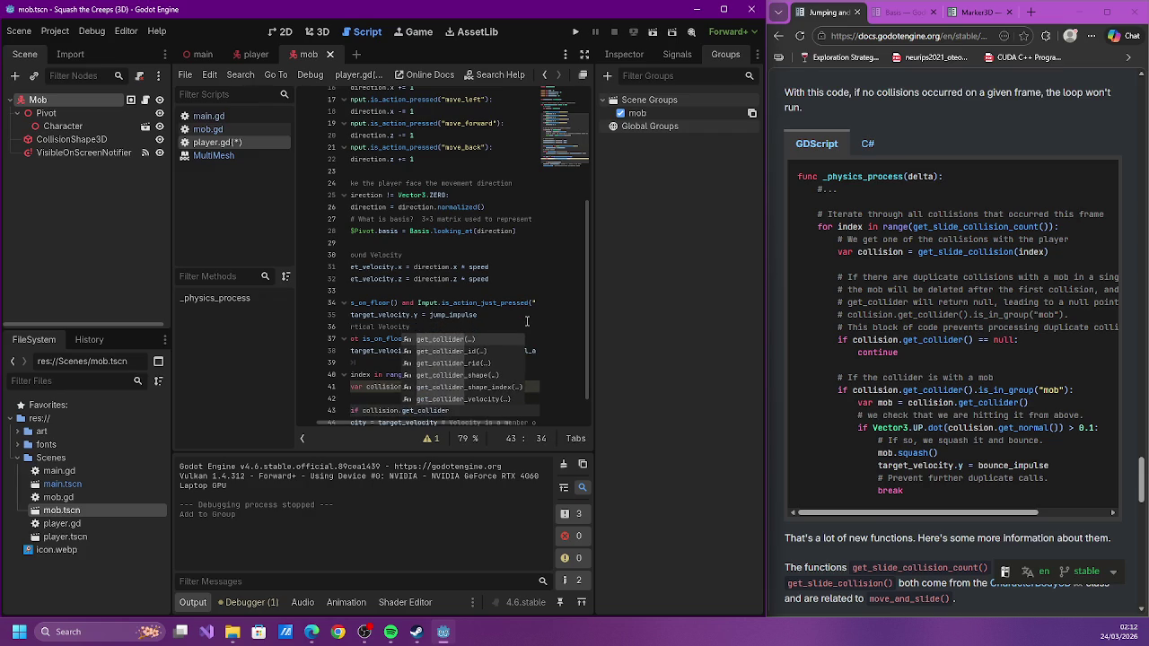
pyautogui.write('() == null')
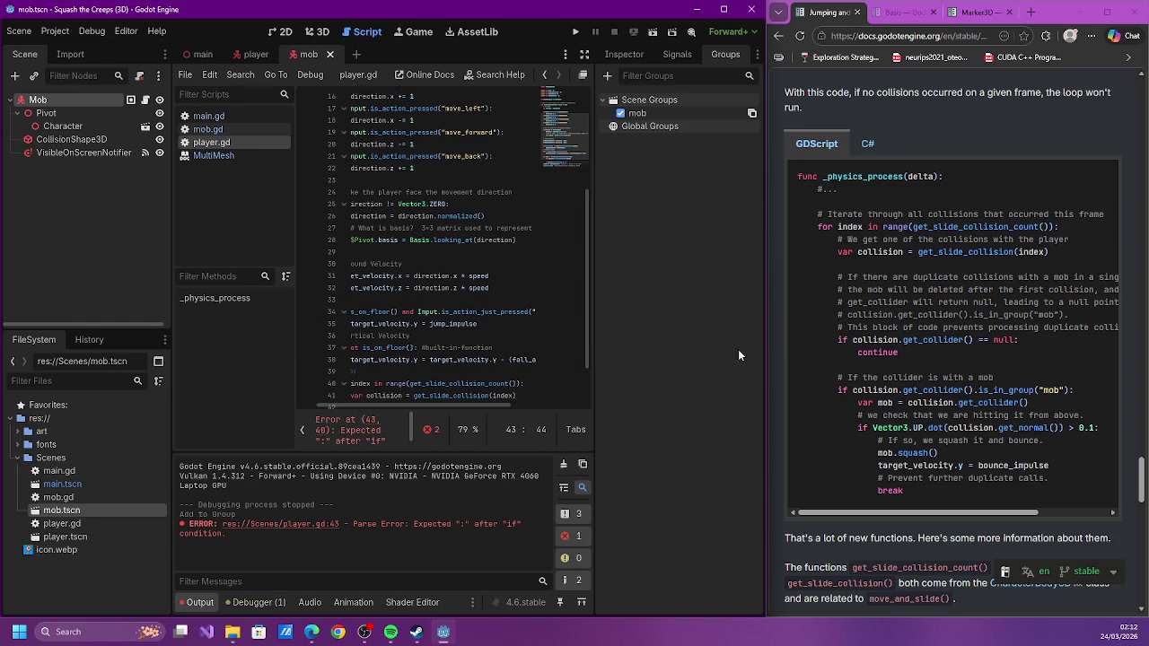
# Finish the null check so it runs 'continue' when collision.get_collider() is null
pyautogui.moveTo(935, 511); pyautogui.dragTo(974, 510)
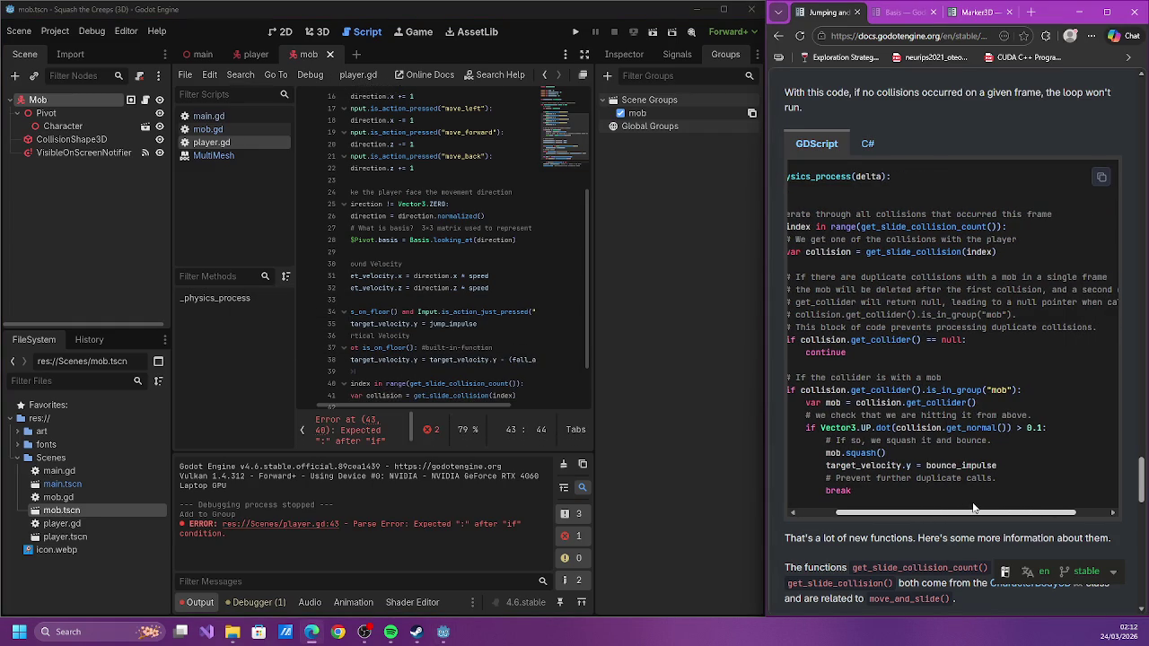
pyautogui.moveTo(974, 509)
pyautogui.mouseDown()
pyautogui.moveTo(1024, 491)
pyautogui.moveTo(916, 505)
pyautogui.mouseUp()
pyautogui.click(419, 402)
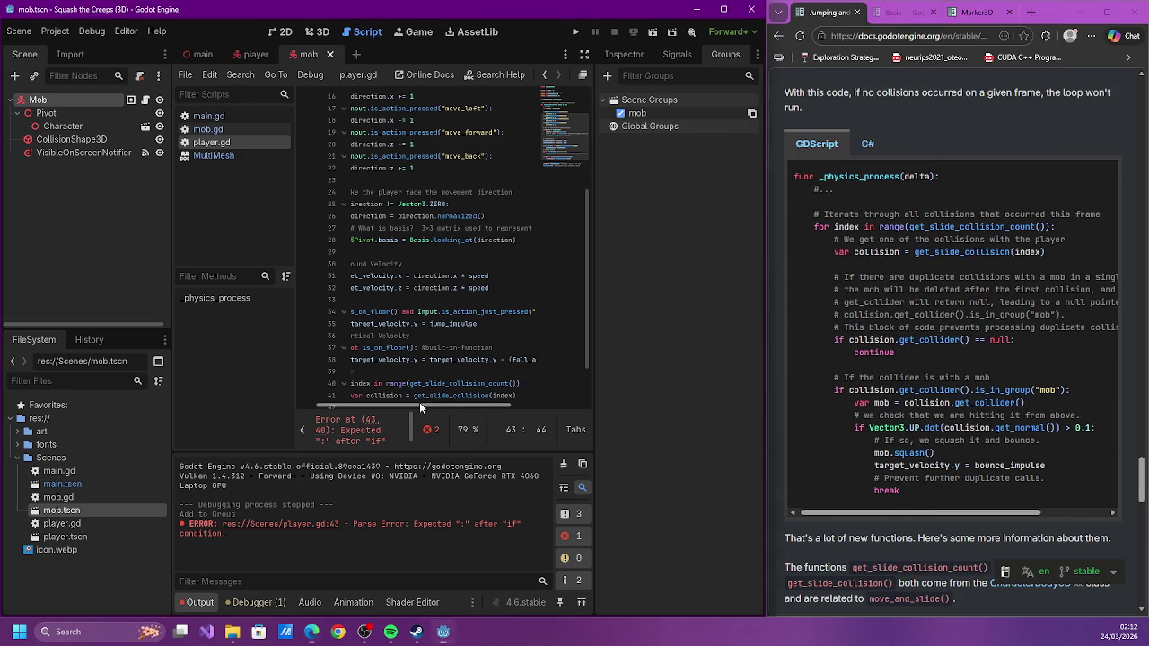
pyautogui.scroll(-2, 418, 368)
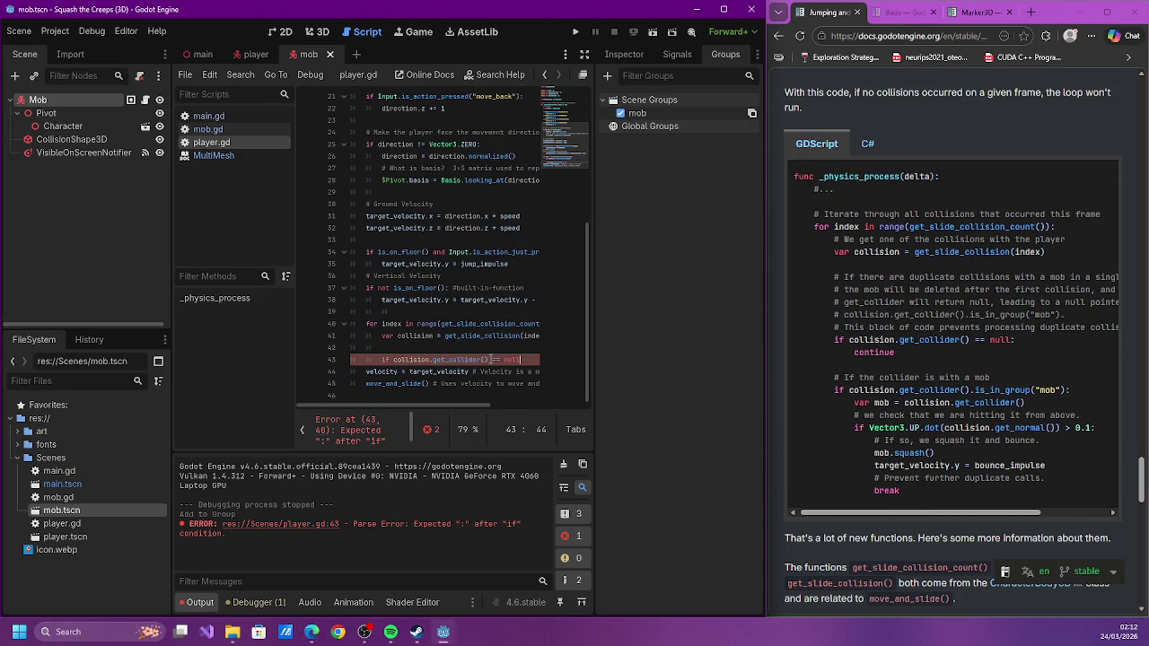
pyautogui.write(':')
pyautogui.press('Return')
pyautogui.write('continue')
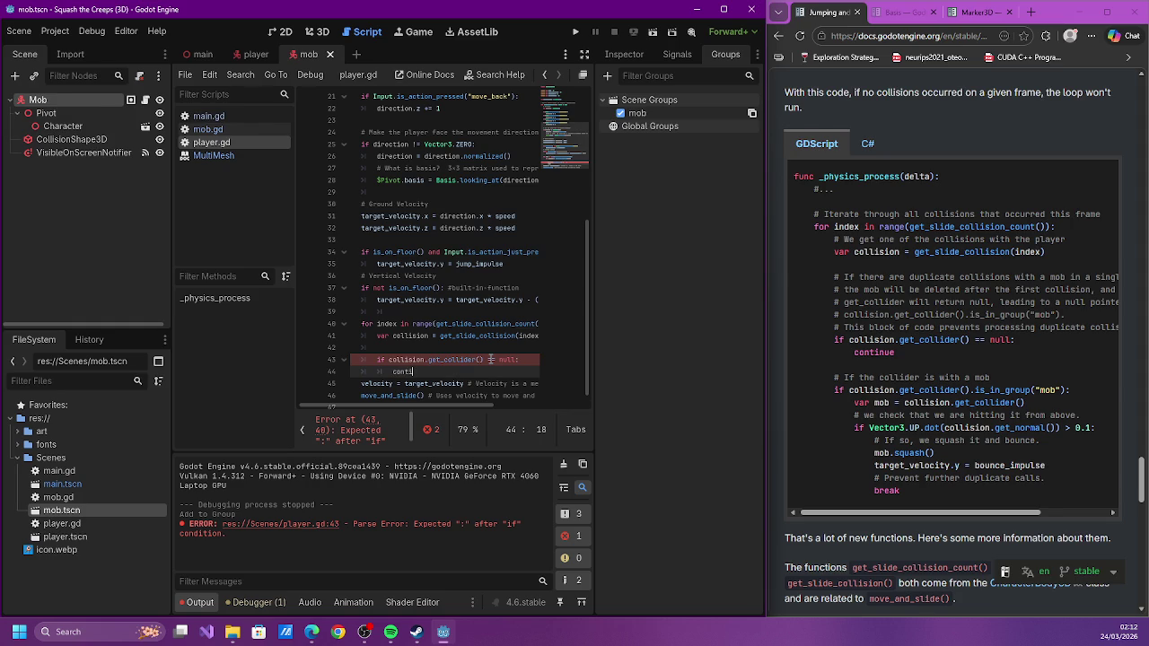
# Add a two-line comment above the null check explaining mobs deleted mid-loop can return null
pyautogui.press('Up')
pyautogui.hotkey('ctrl', 'shift', 'Return')
pyautogui.write('# ')
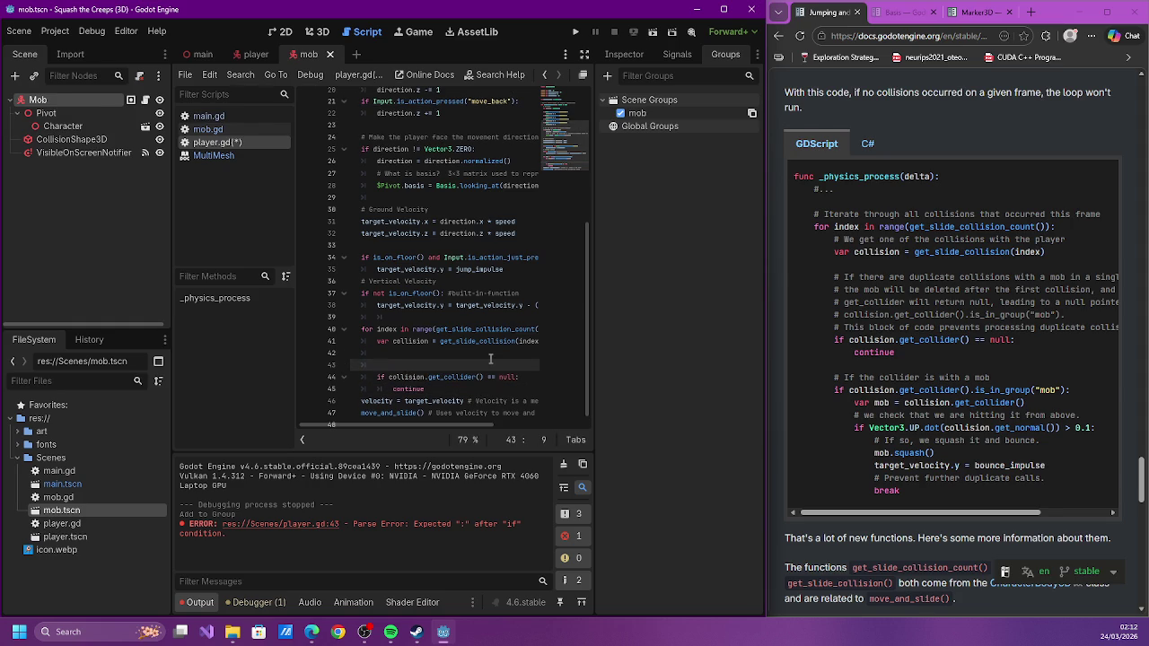
pyautogui.write('if ')
pyautogui.write('player')
pyautogui.write('insid')
pyautogui.write('mob for multip')
pyautogui.write('le frame')
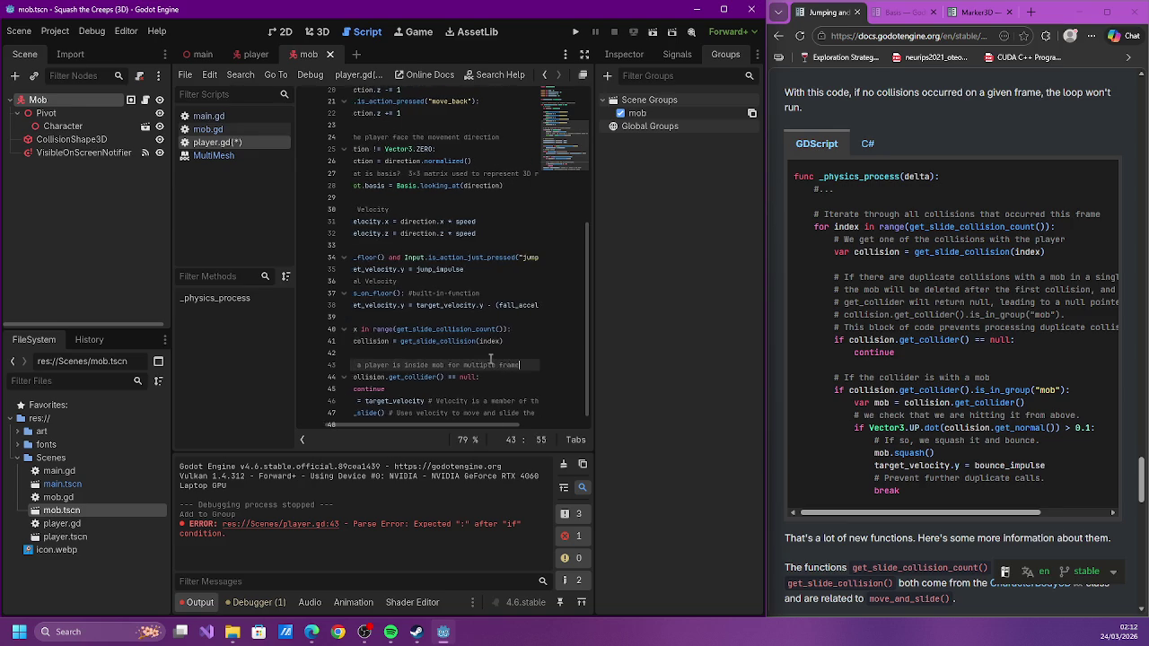
pyautogui.write('s, the loop')
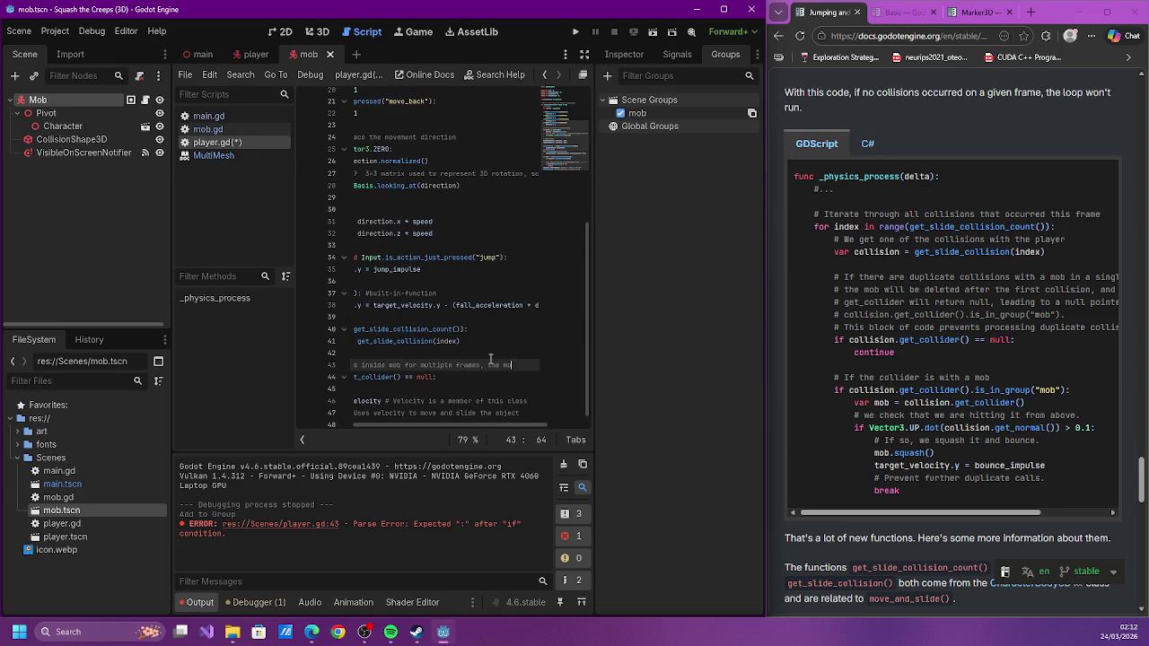
pyautogui.write('maybe deleted before the collider is')
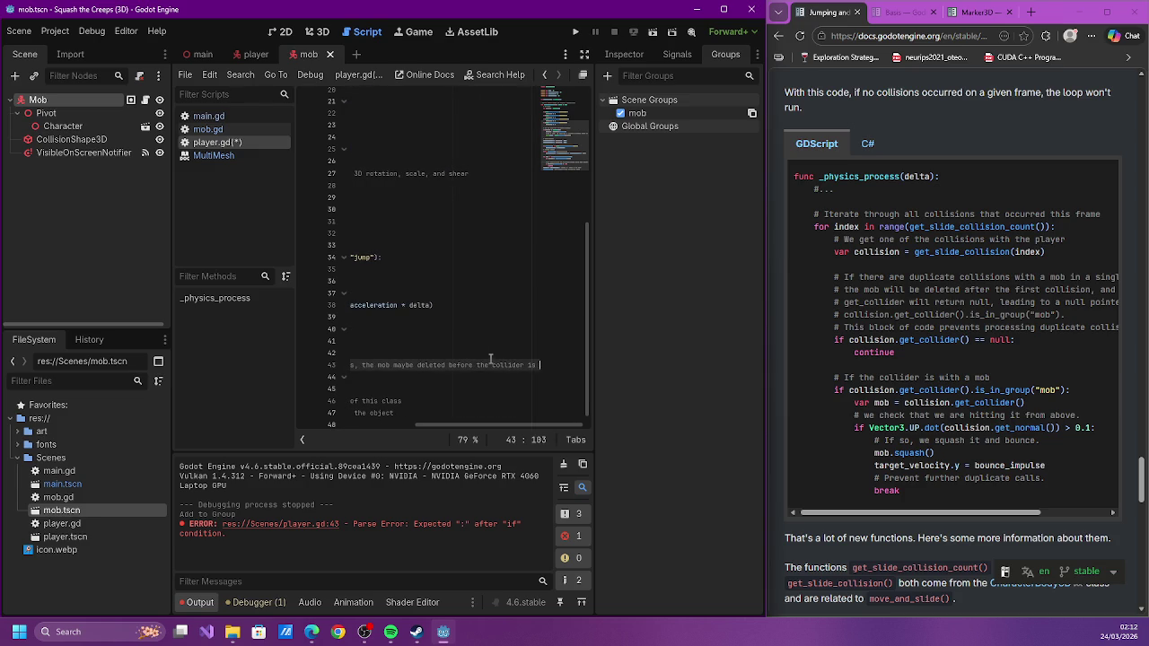
pyautogui.hotkey('ctrl', 'BackSpace')
pyautogui.hotkey('ctrl', 'BackSpace')
pyautogui.write('loop is finished. it can return a null pointer')
pyautogui.hotkey('ctrl', 'Left')
pyautogui.hotkey('ctrl', 'Left')
pyautogui.hotkey('ctrl', 'Left')
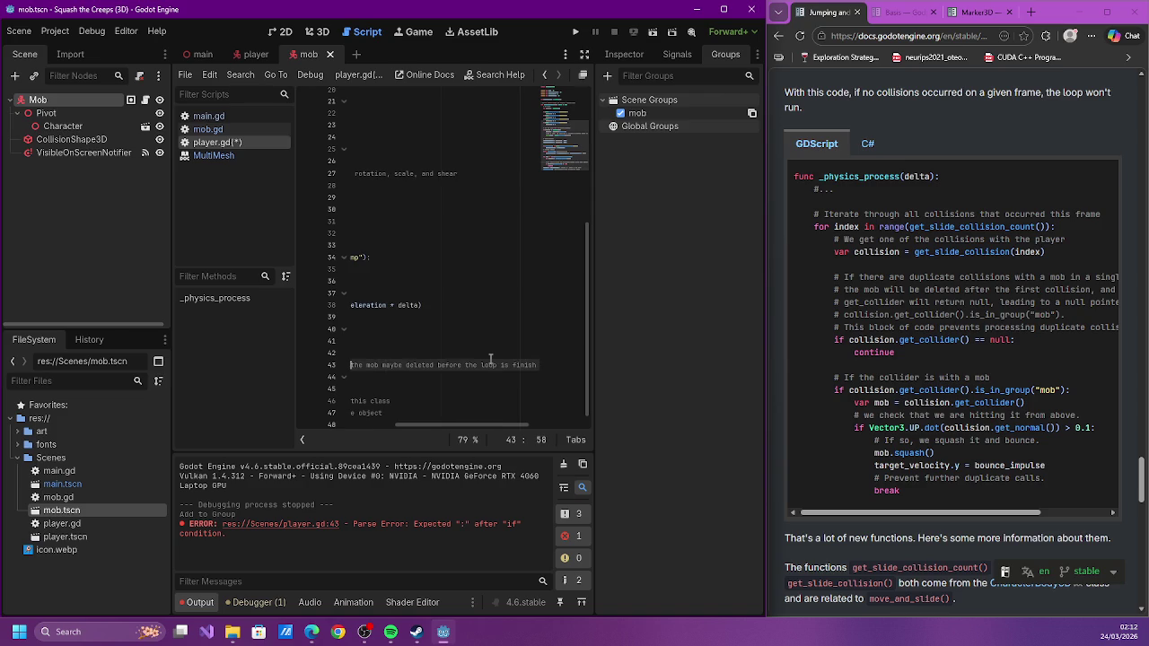
pyautogui.press('Return')
pyautogui.write('#')
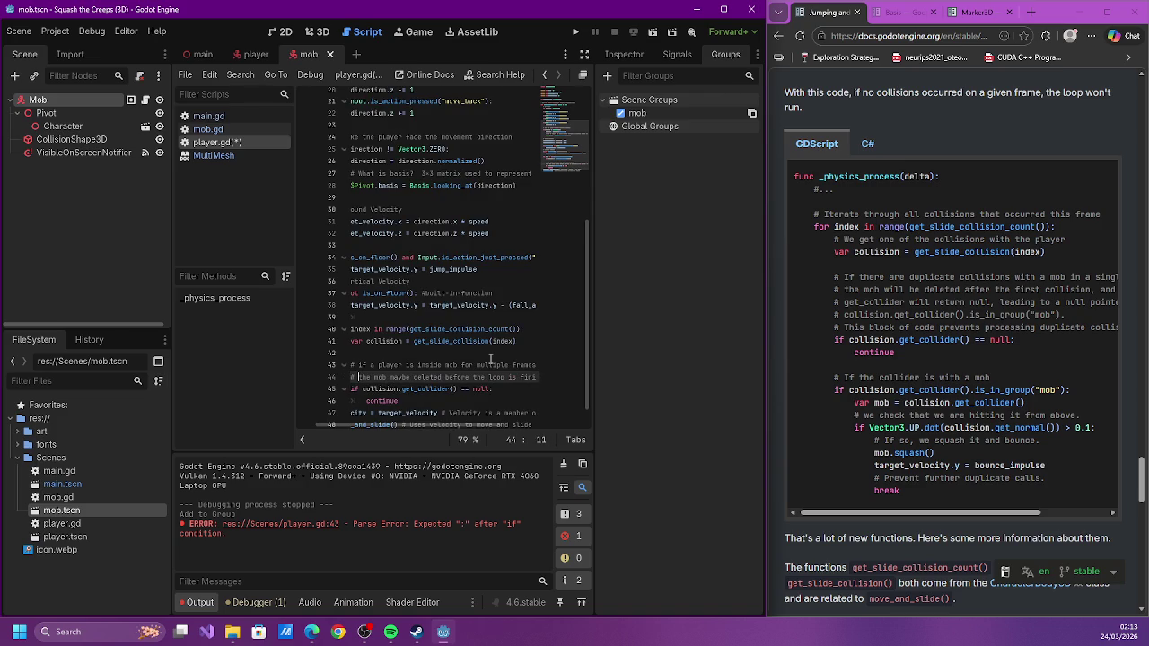
# Save player.gd and open an indented blank line after 'continue'
pyautogui.hotkey('ctrl', 's')
pyautogui.press('Down')
pyautogui.press('Down')
pyautogui.press('Down')
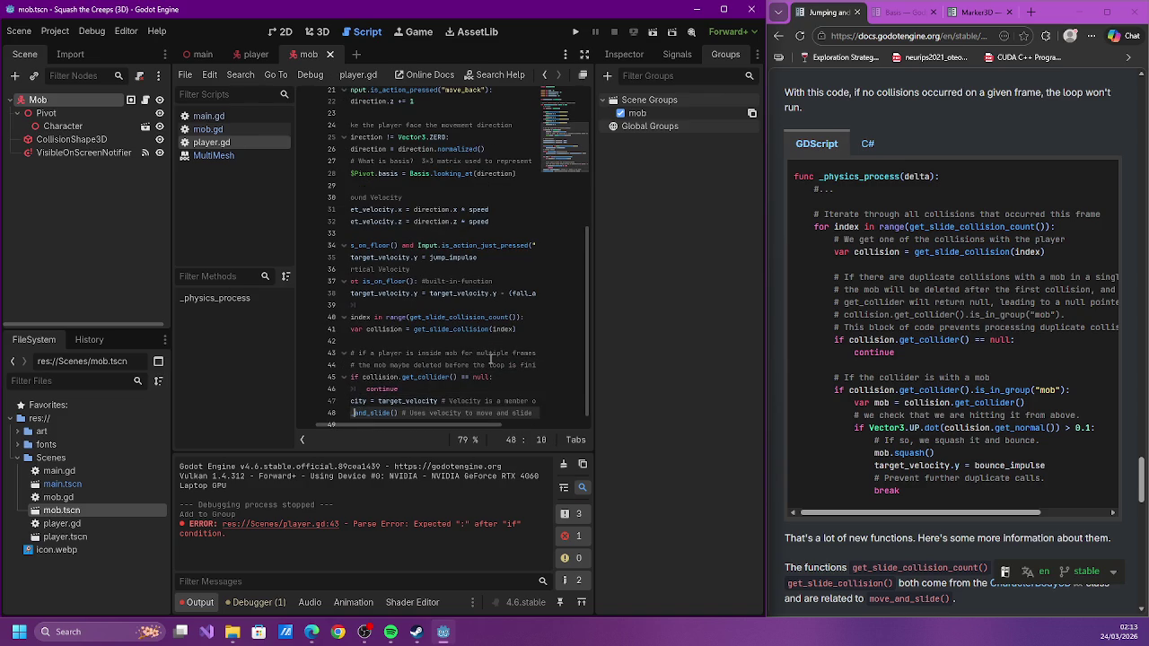
pyautogui.press('Up')
pyautogui.press('Up')
pyautogui.press('End')
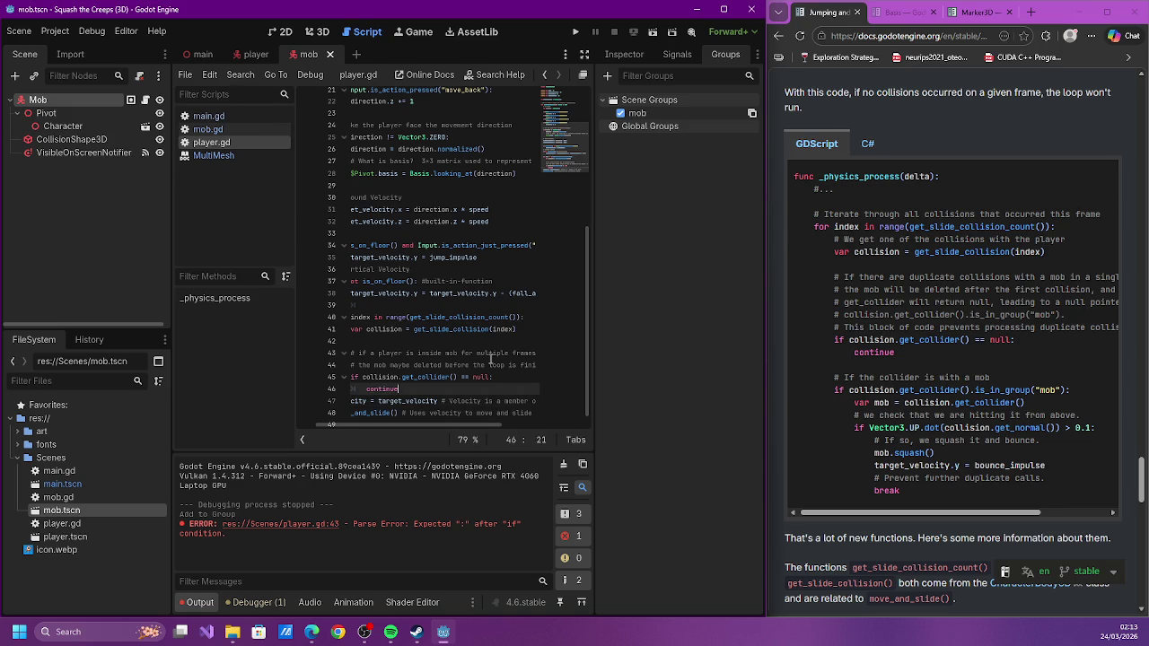
pyautogui.press('Right')
pyautogui.press('Return')
pyautogui.press('Up')
pyautogui.press('Tab')
pyautogui.press('Tab')
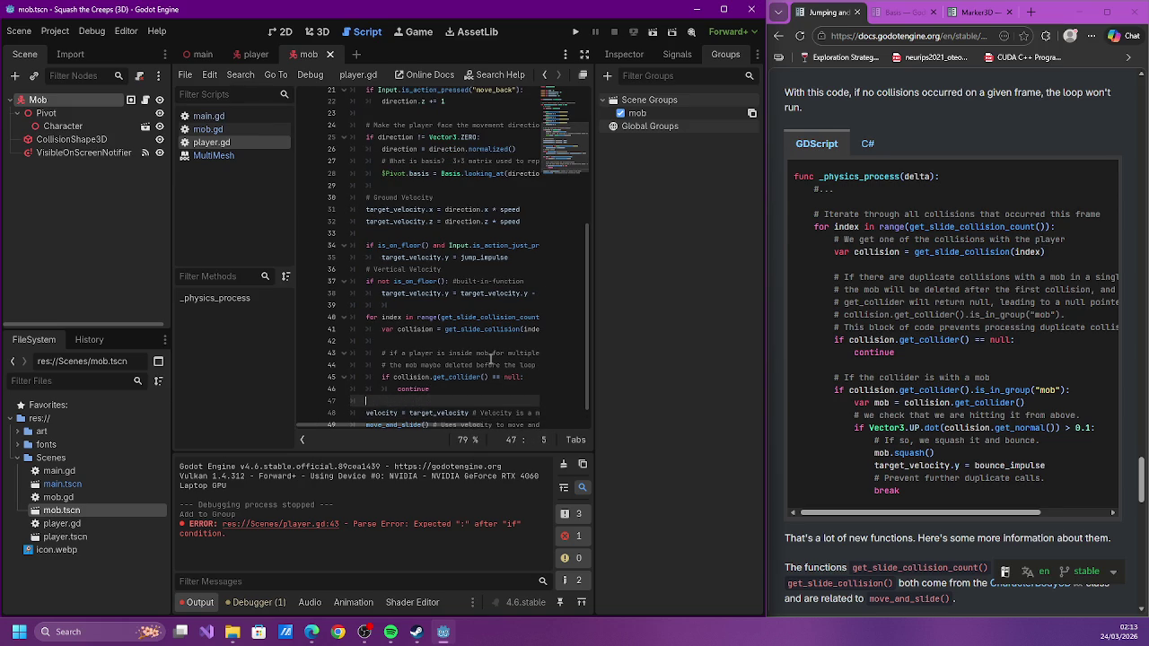
# Add 'if collision.get_collider().is_in_group("mob"):' and assign var mob = collision.get_collider()
pyautogui.write('if ')
pyautogui.write('collis')
pyautogui.press('BackSpace')
pyautogui.press('BackSpace')
pyautogui.press('BackSpace')
pyautogui.write('colli')
pyautogui.write('sion.get_co')
pyautogui.write('lli')
pyautogui.press('Return')
pyautogui.write('.is_in_group("mob"):')
pyautogui.press('Return')
pyautogui.write('var mob = collision.get')
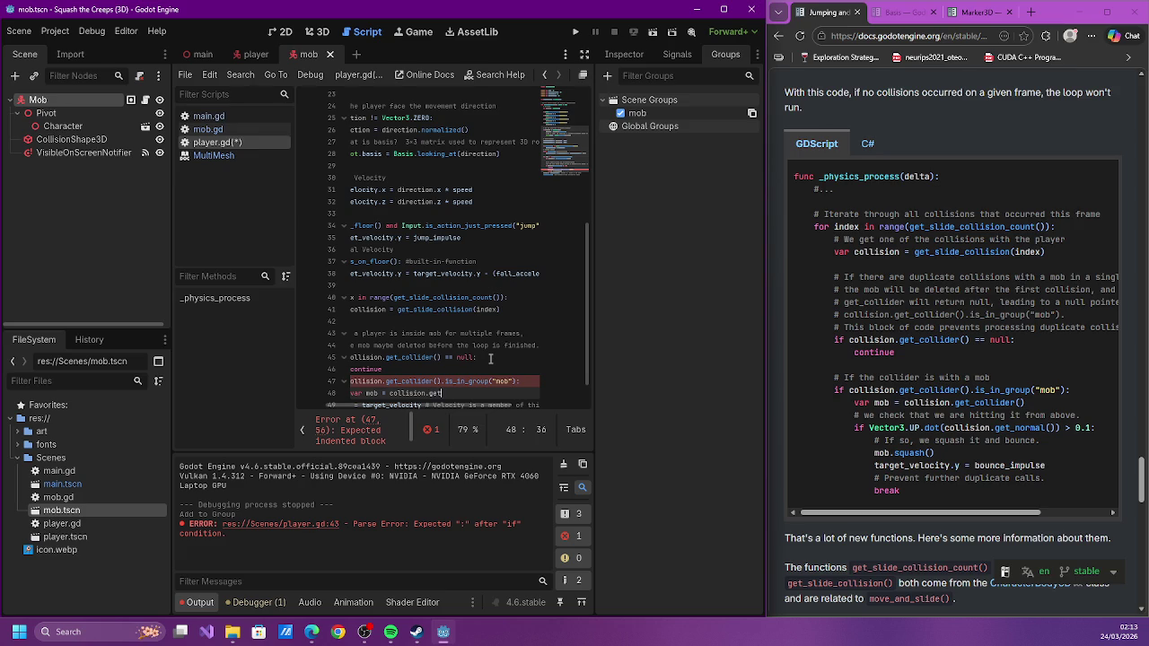
pyautogui.write('_collider(')
pyautogui.press('Return')
pyautogui.press('Return')
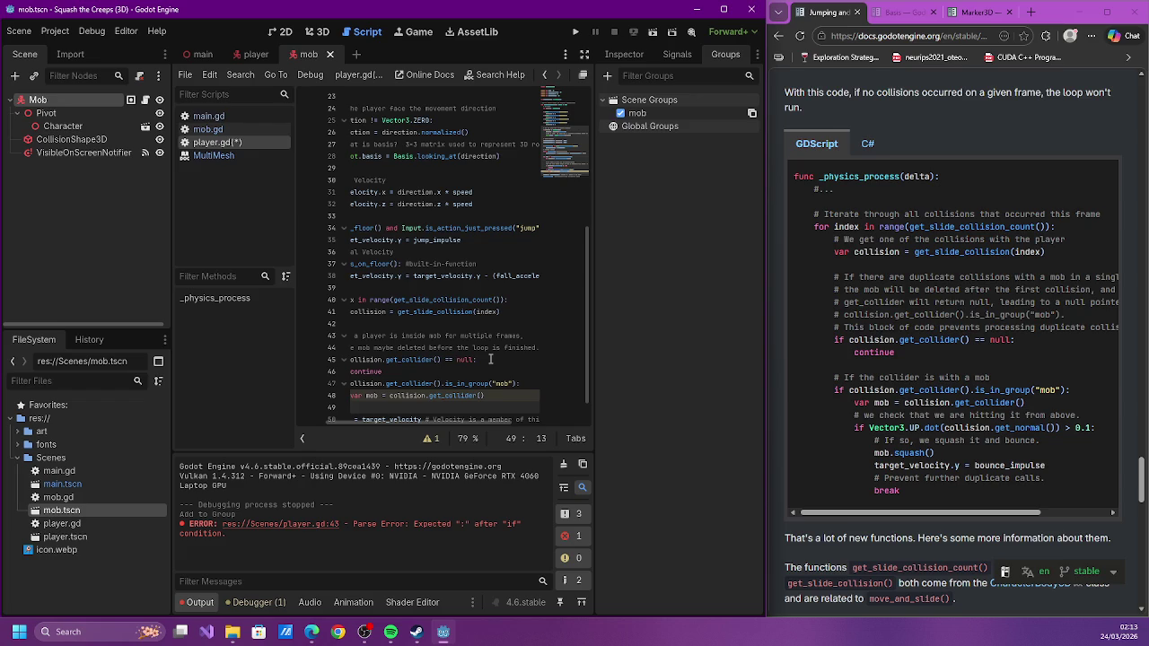
# When Vector3.UP.dot(collision.get_normal()) > 0.1, call mob.squash(), set target_velocity.y = bounce_impulse, break, and save
pyautogui.press('Return')
pyautogui.write('if Vector3.UP.dot(col')
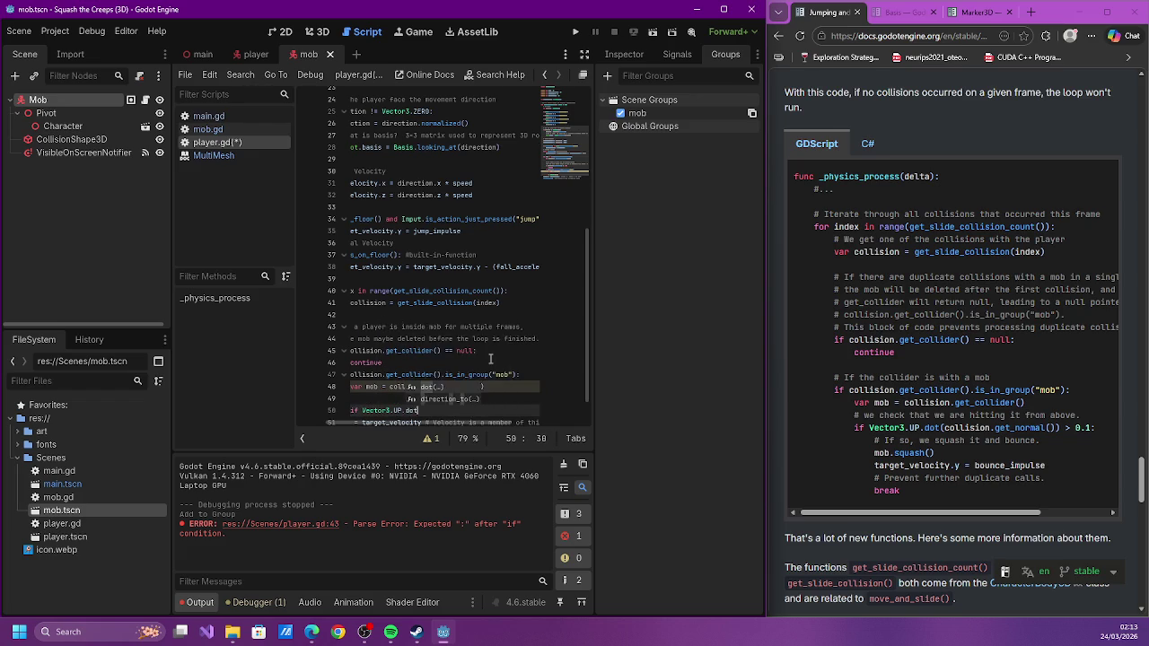
pyautogui.write('lision.get_n')
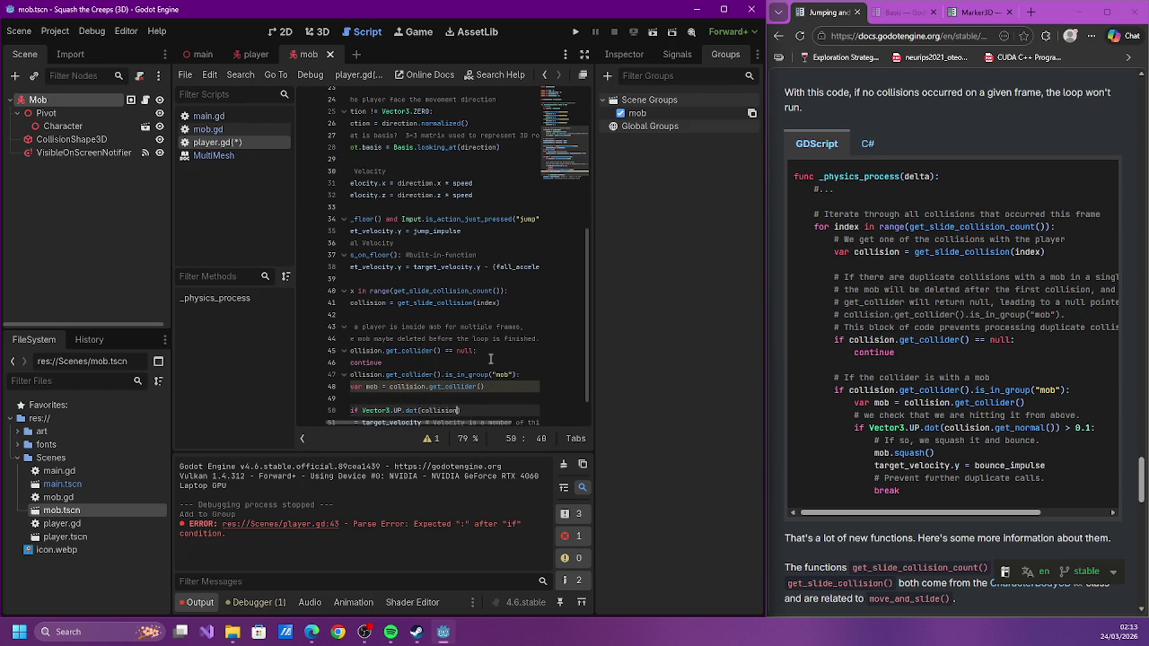
pyautogui.write('ormal()')
pyautogui.write(') > ')
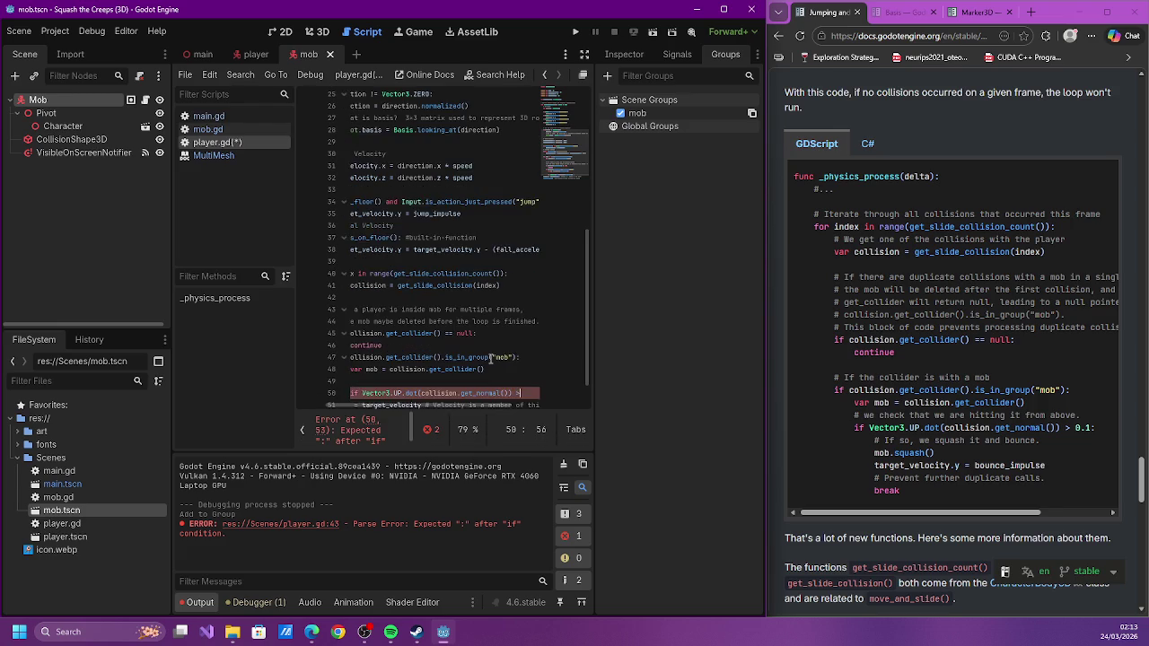
pyautogui.write('0.1:')
pyautogui.press('Return')
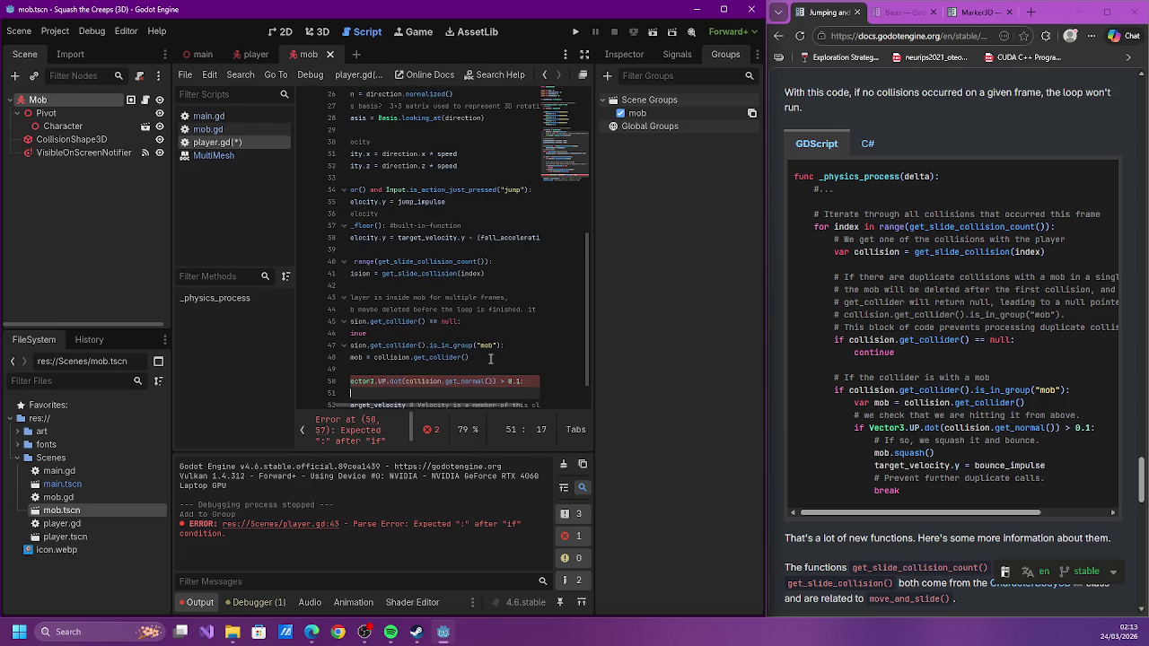
pyautogui.write('mob.sq')
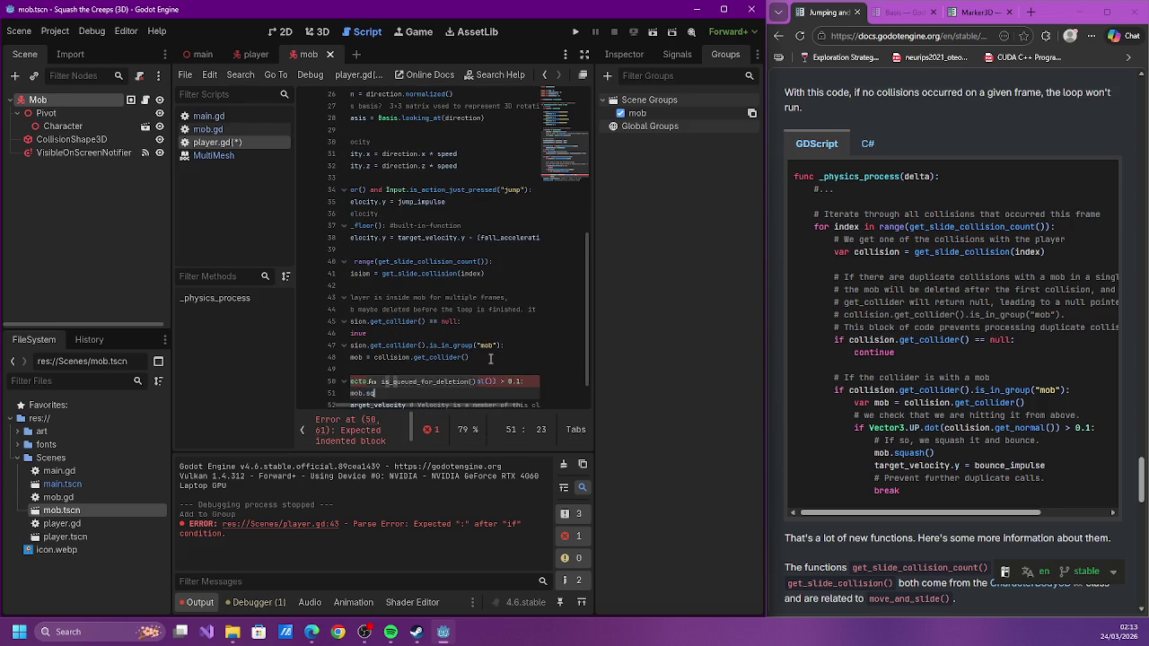
pyautogui.write('uash()')
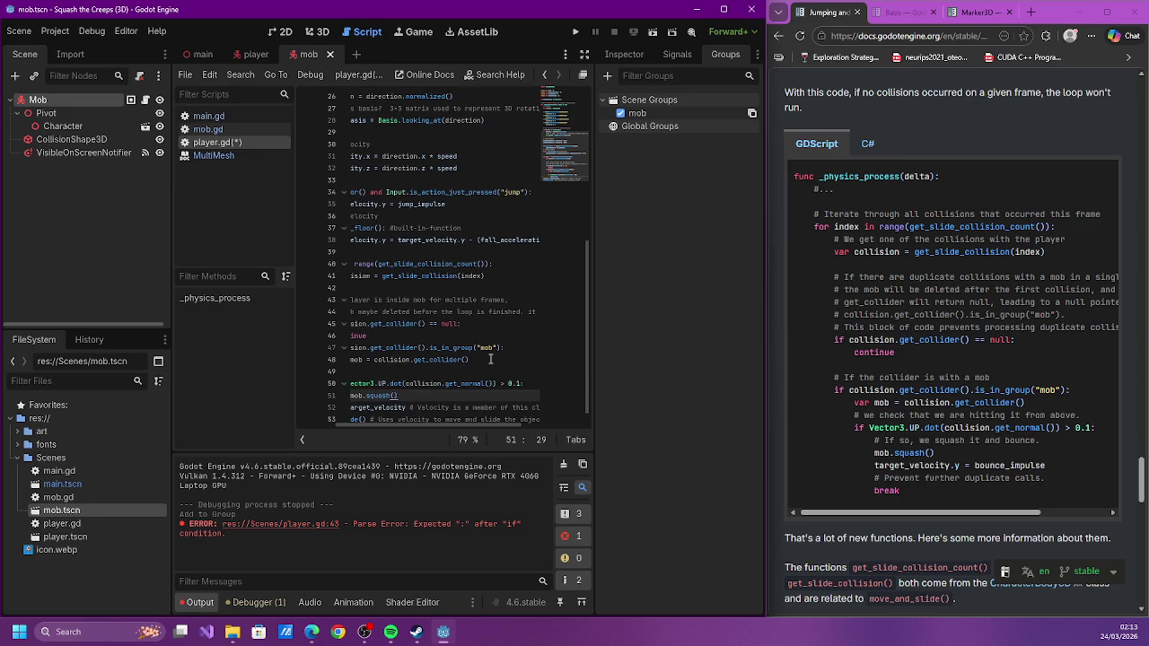
pyautogui.press('Return')
pyautogui.write('target_')
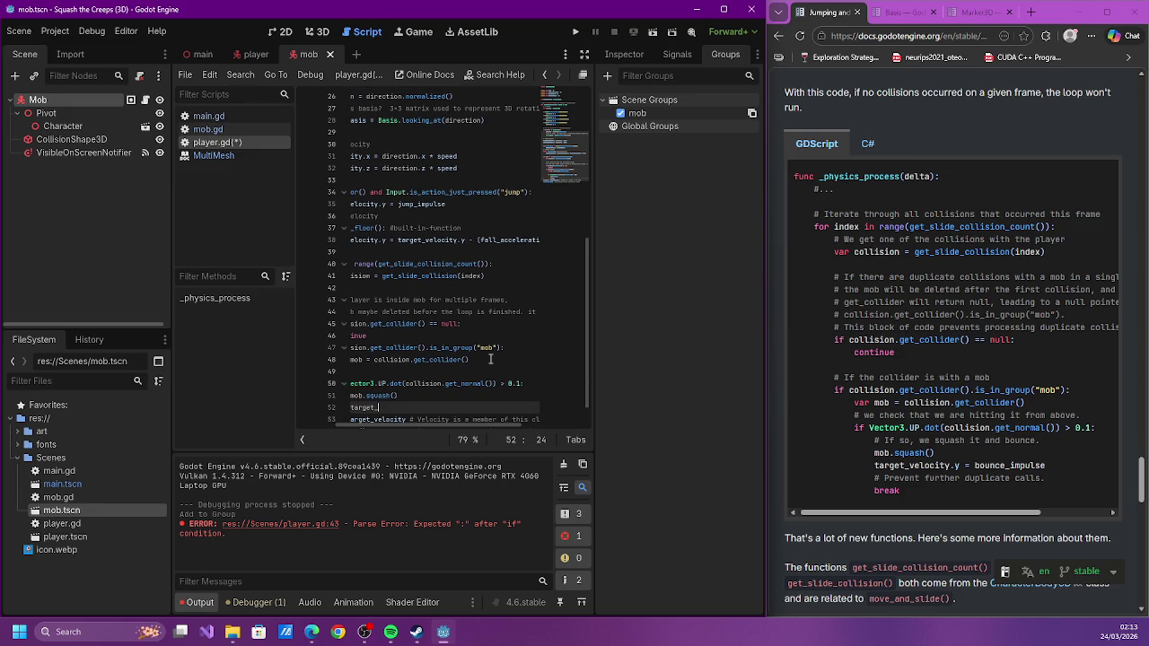
pyautogui.write('velocity.')
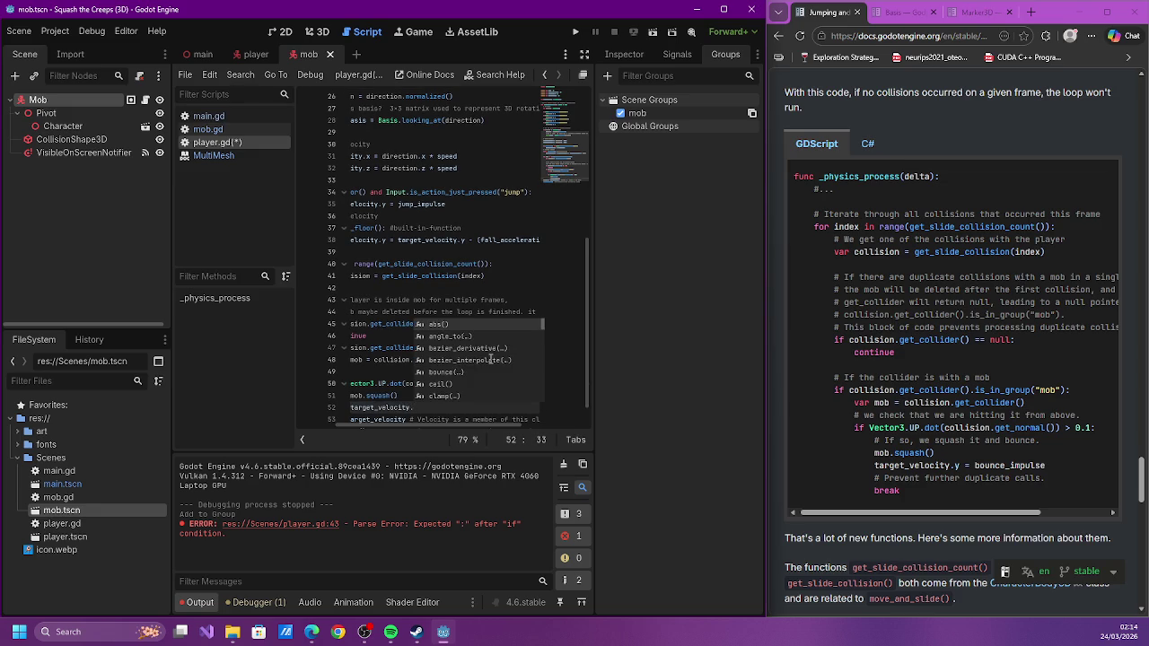
pyautogui.write('y = boun')
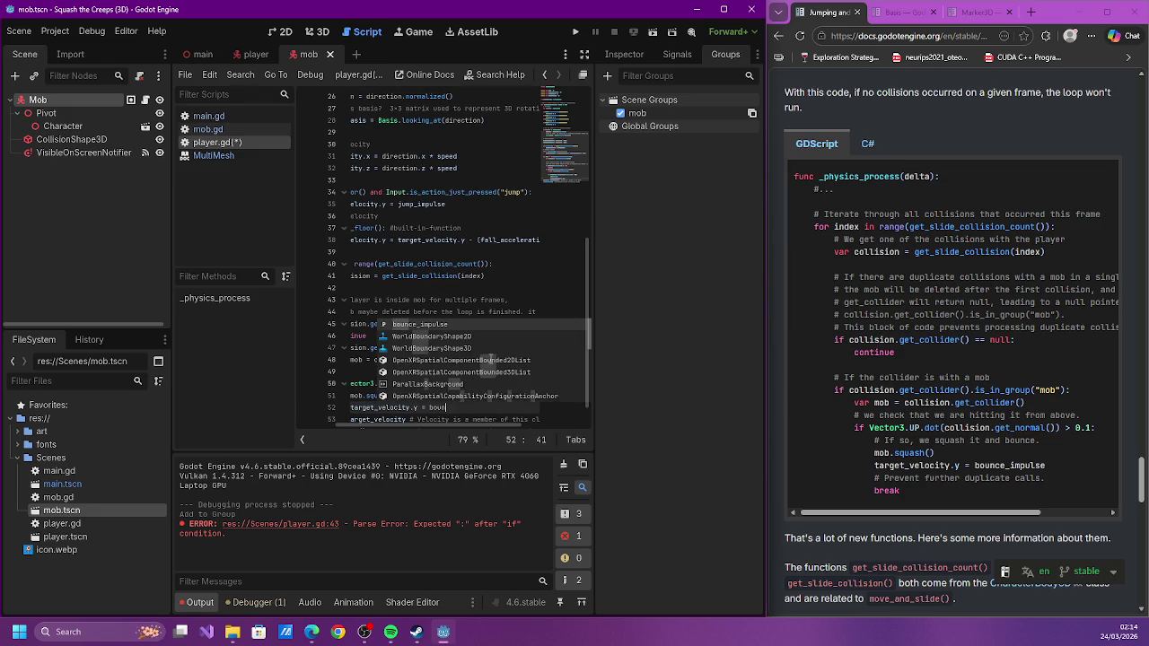
pyautogui.press('Return')
pyautogui.press('Return')
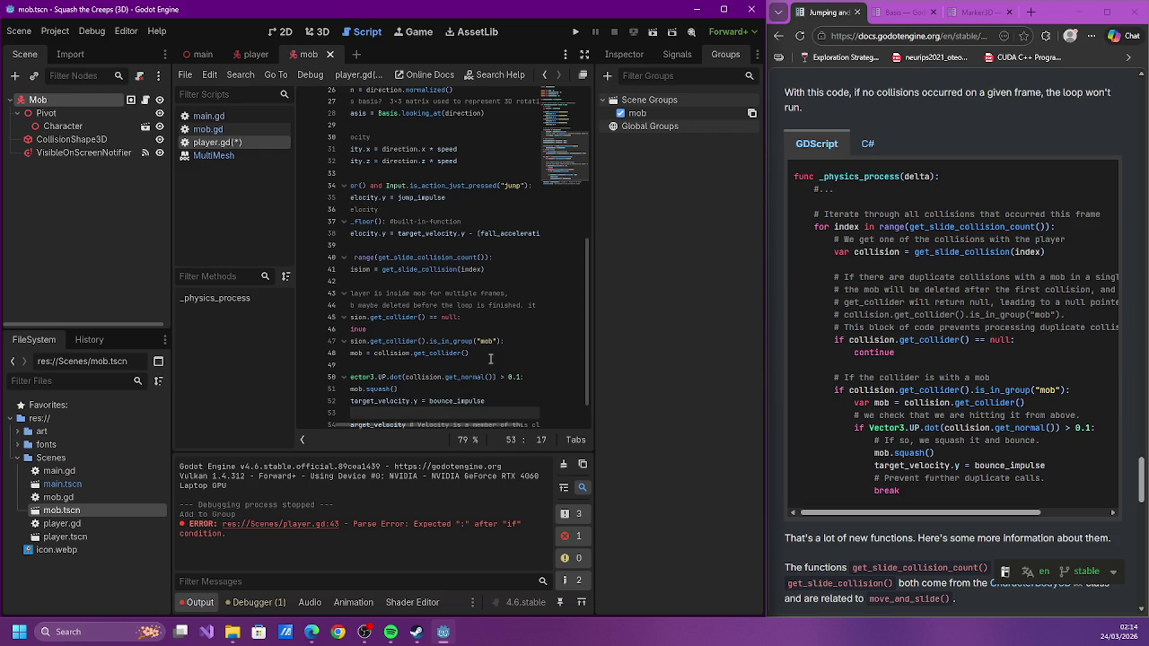
pyautogui.write('break')
pyautogui.press('Return')
pyautogui.hotkey('ctrl', 's')
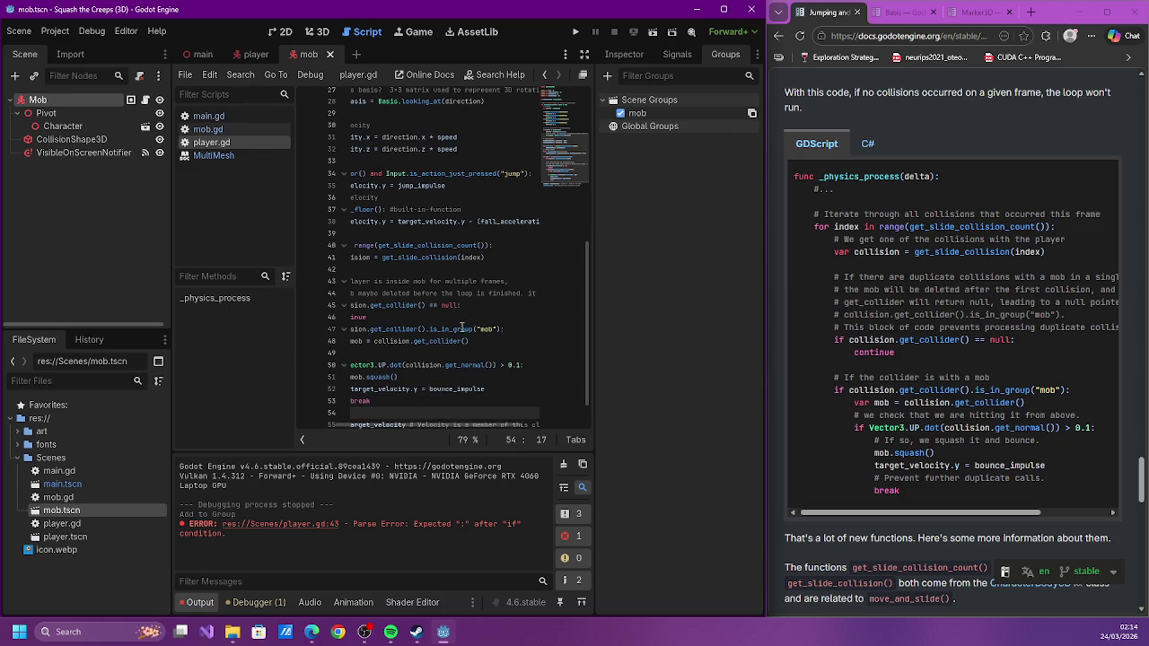
pyautogui.hscroll(-3, 538, 359)
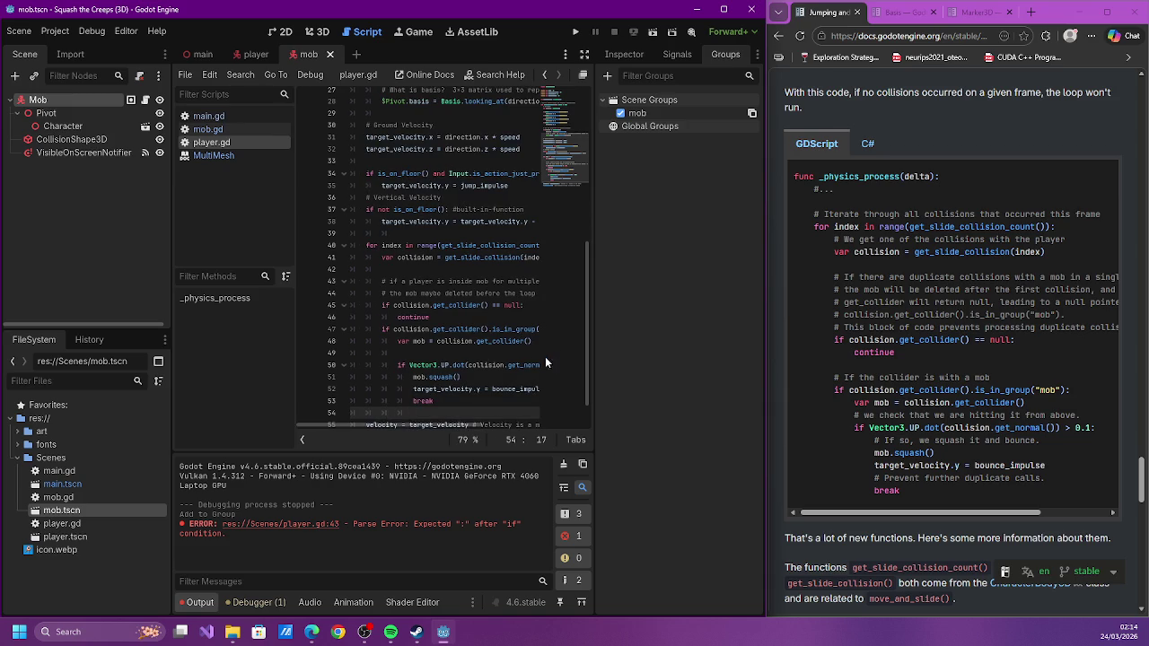
pyautogui.scroll(-1, 545, 358)
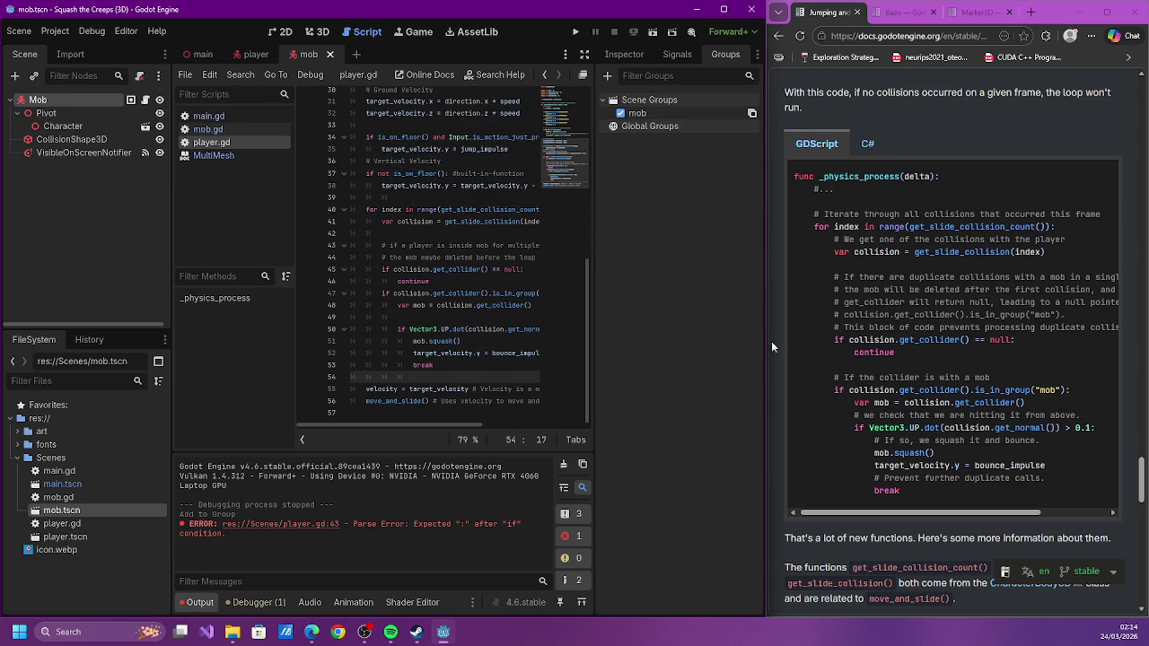
pyautogui.scroll(-2, 778, 346)
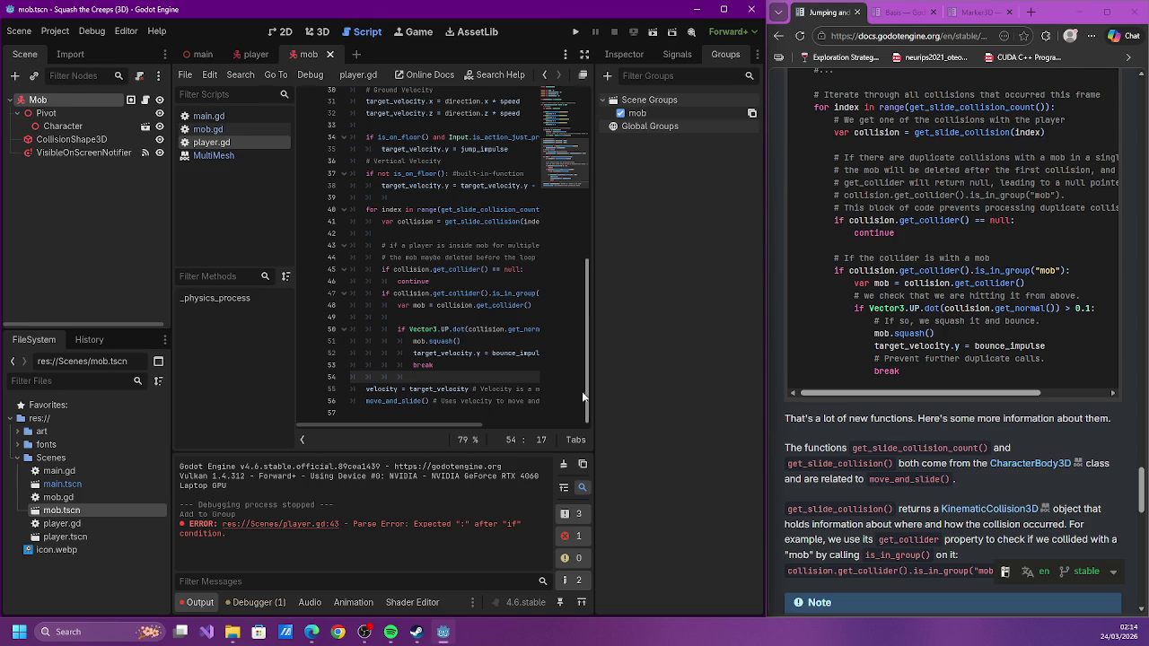
pyautogui.moveTo(453, 425)
pyautogui.mouseDown()
pyautogui.moveTo(478, 424)
pyautogui.moveTo(443, 418)
pyautogui.mouseUp()
pyautogui.scroll(-3, 806, 345)
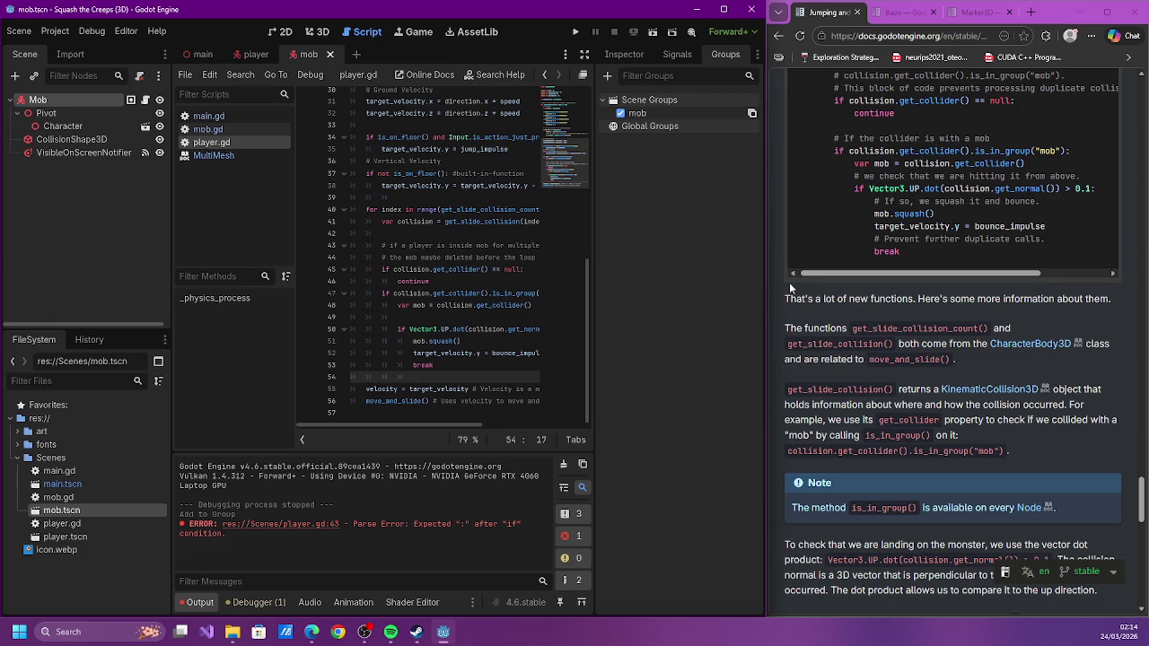
pyautogui.moveTo(446, 425)
pyautogui.mouseDown()
pyautogui.moveTo(506, 419)
pyautogui.moveTo(452, 415)
pyautogui.moveTo(497, 389)
pyautogui.moveTo(448, 405)
pyautogui.mouseUp()
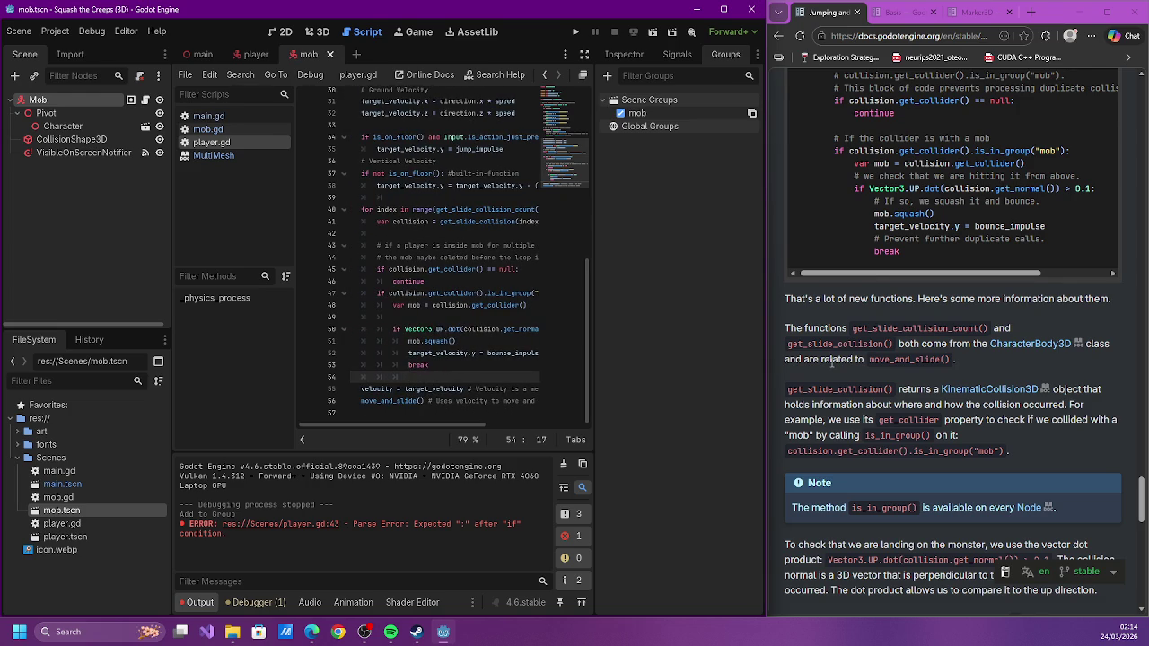
pyautogui.scroll(-2, 827, 362)
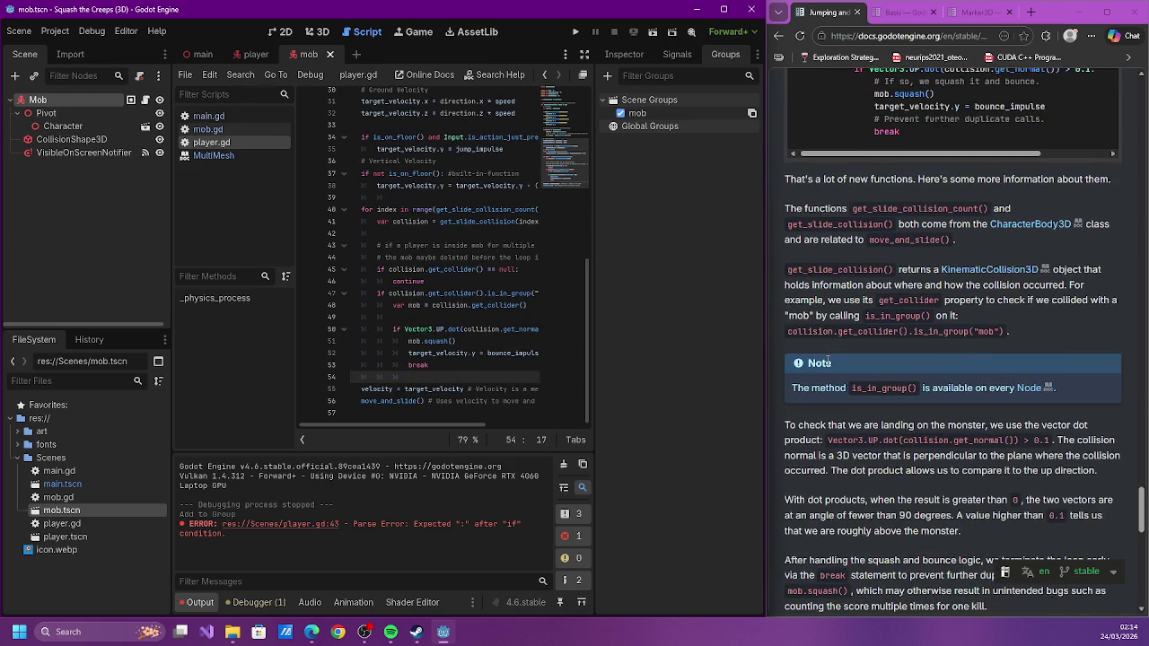
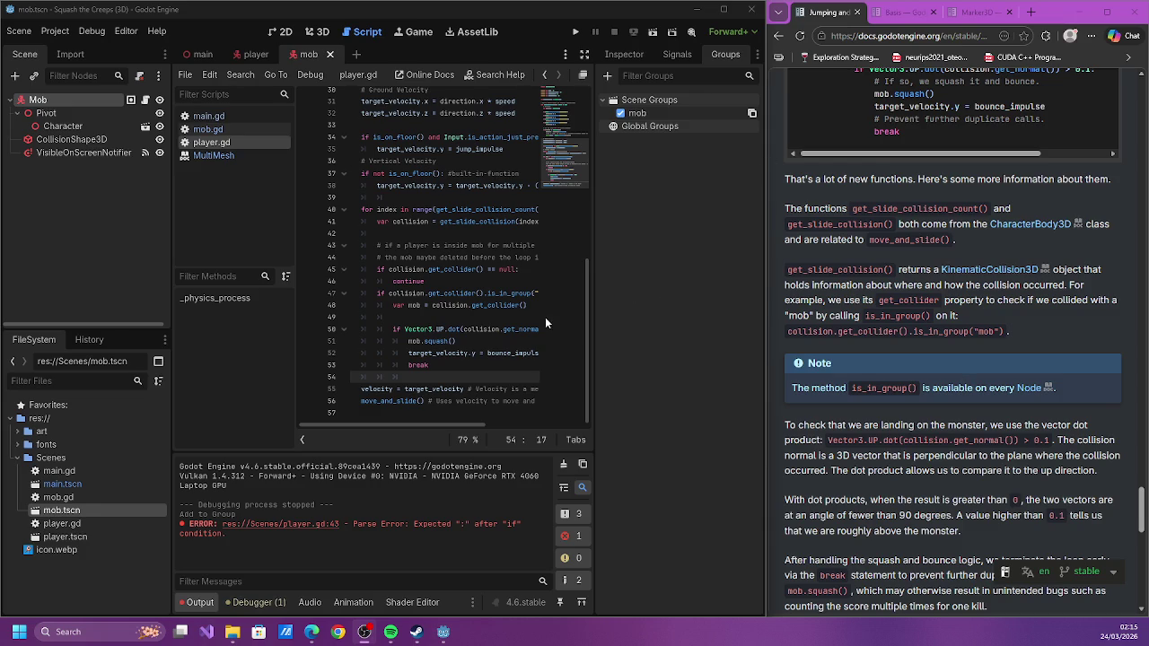
# Clear the old parse error from the Output log and switch to the mob.gd script
pyautogui.click(564, 465)
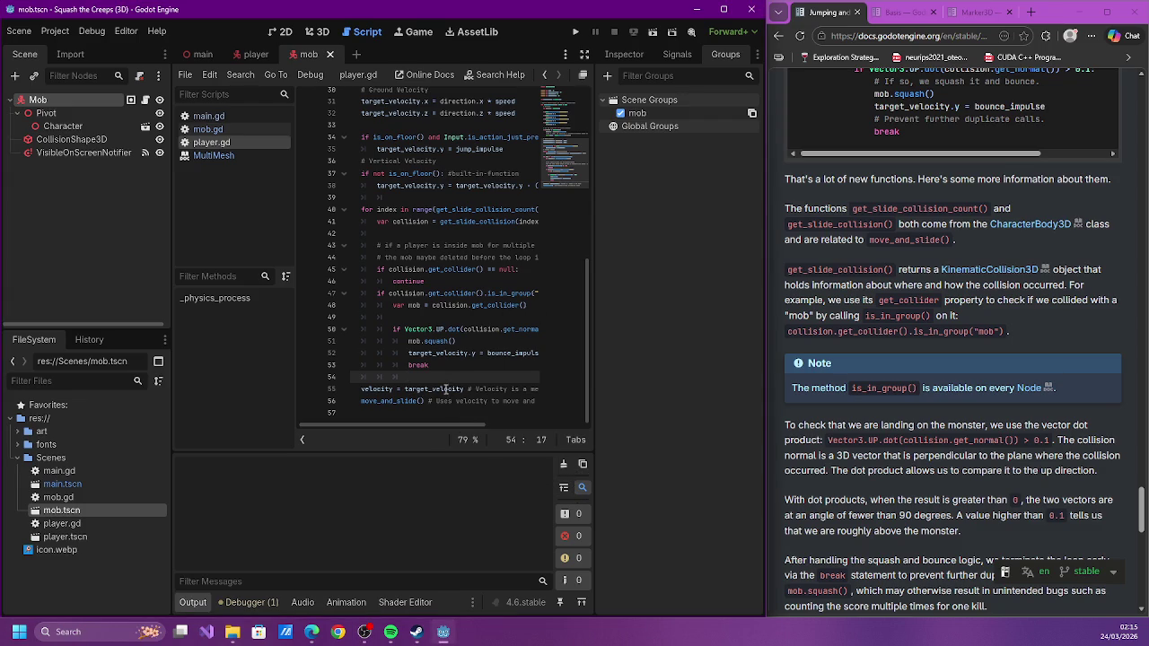
pyautogui.scroll(-2, 814, 354)
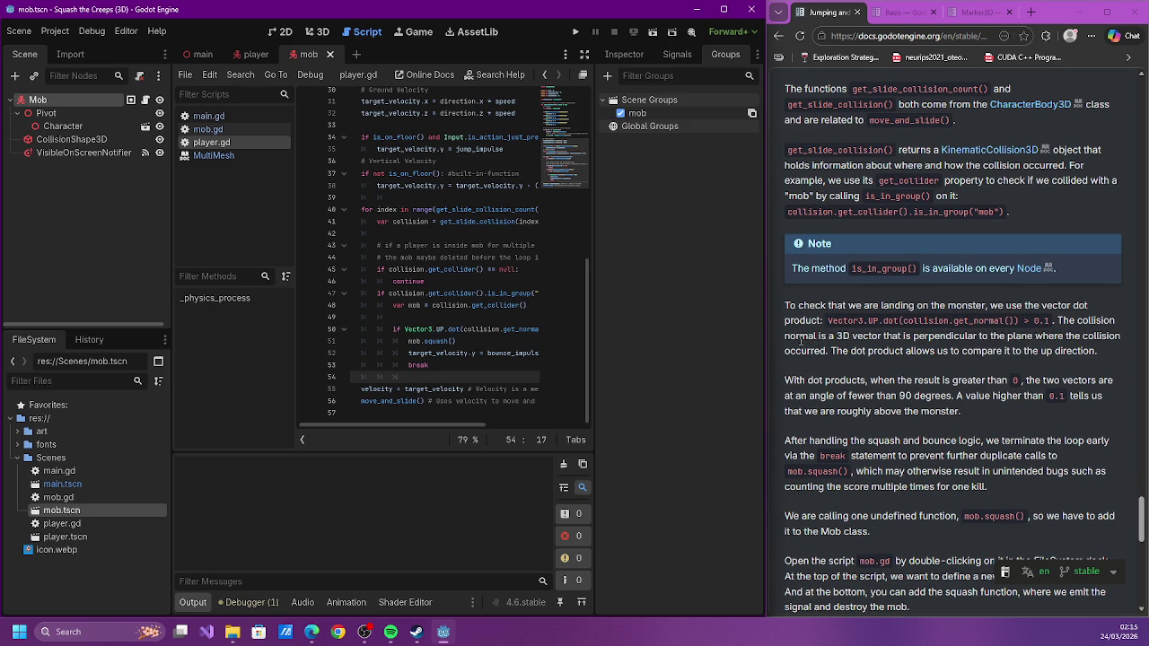
pyautogui.scroll(-1, 801, 341)
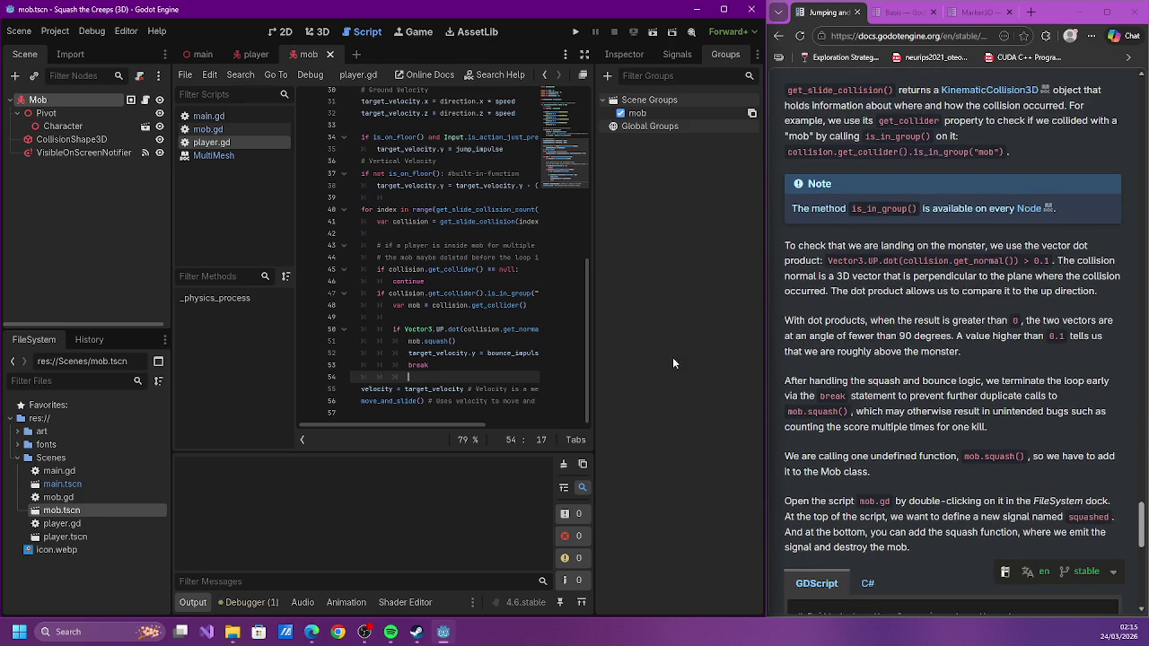
pyautogui.click(265, 130)
# Append func mob_squash() calling queue_free() to mob.gd, save, and run the game
pyautogui.click(415, 387)
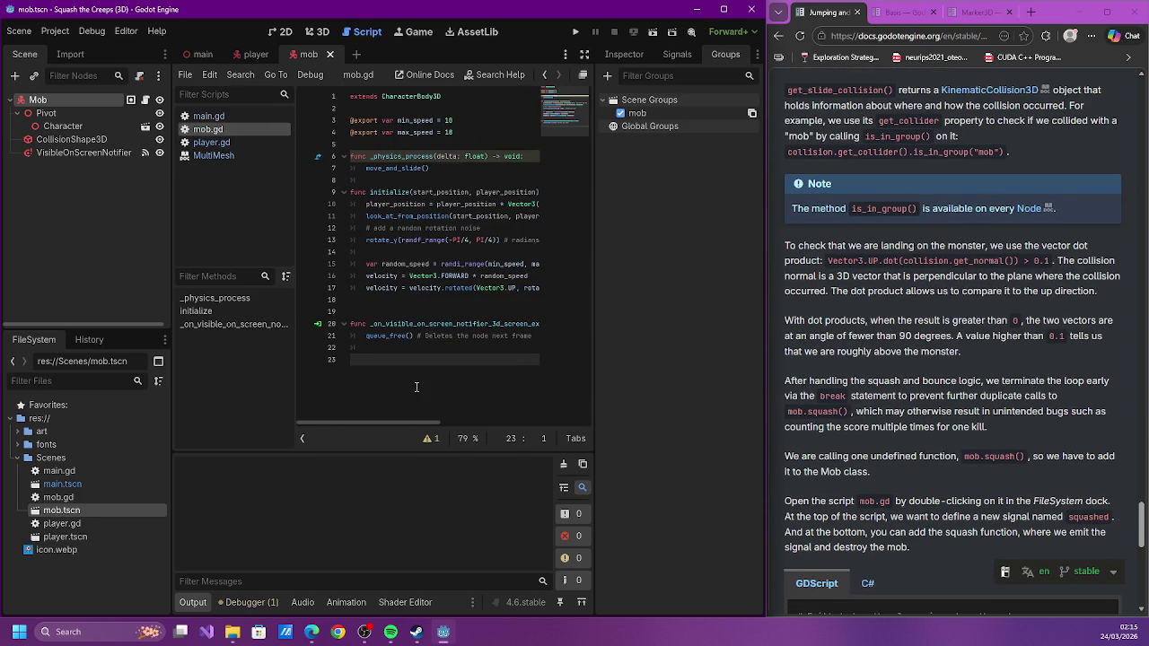
pyautogui.press('Return')
pyautogui.write('fun')
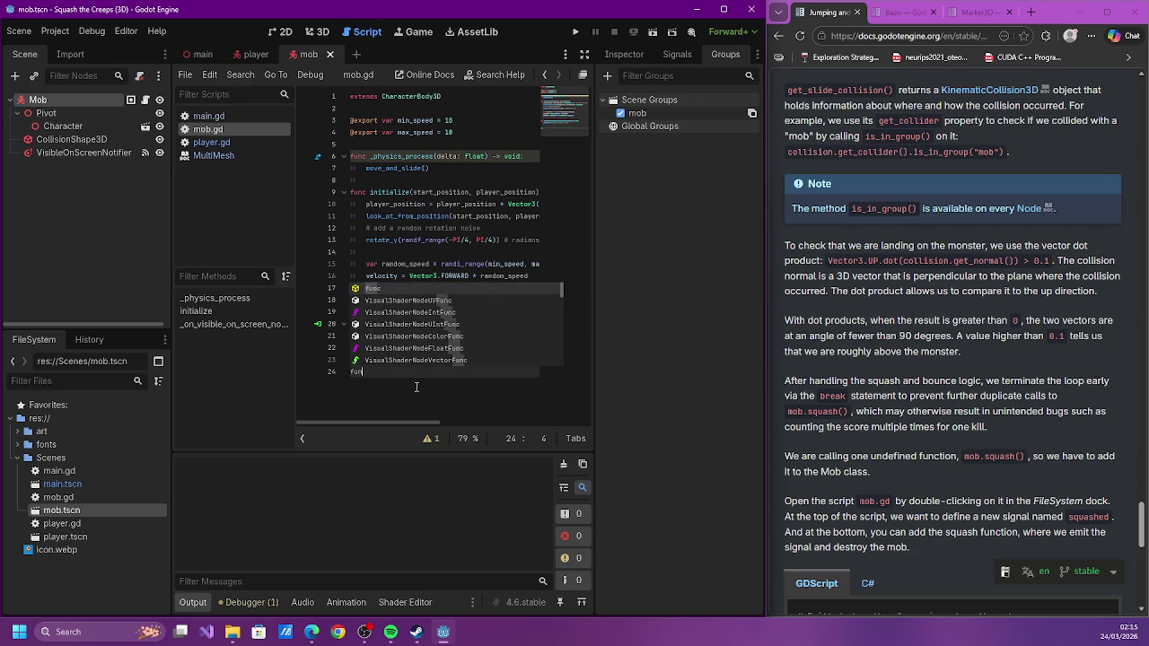
pyautogui.write('c mob.')
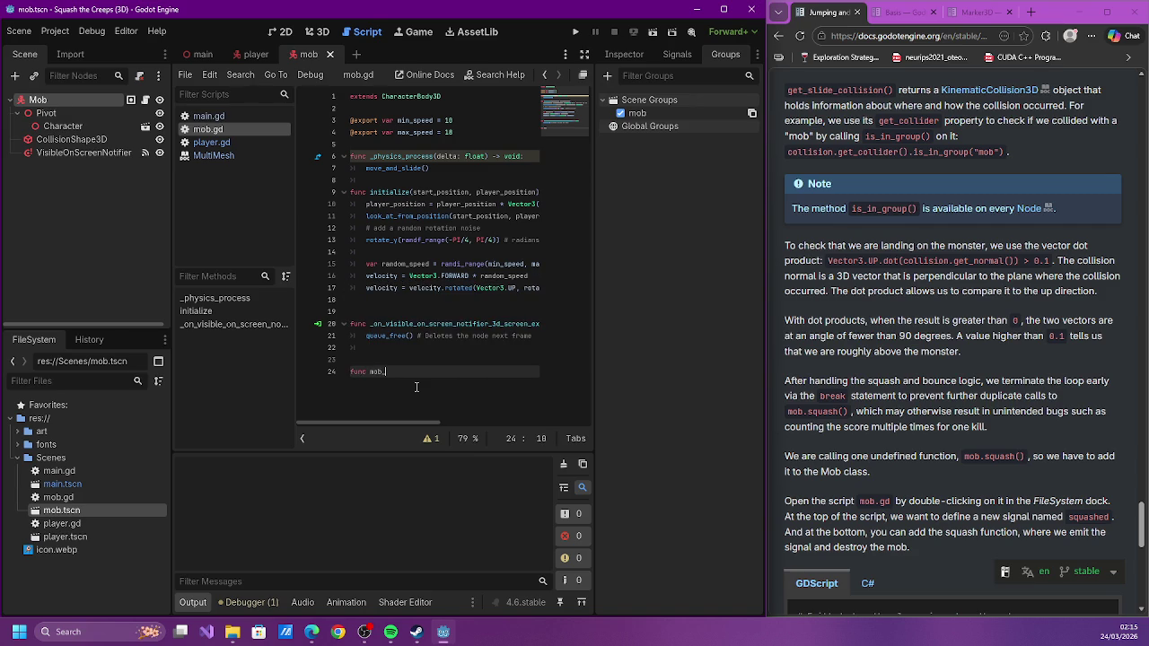
pyautogui.press('BackSpace')
pyautogui.write('_squash():')
pyautogui.press('Return')
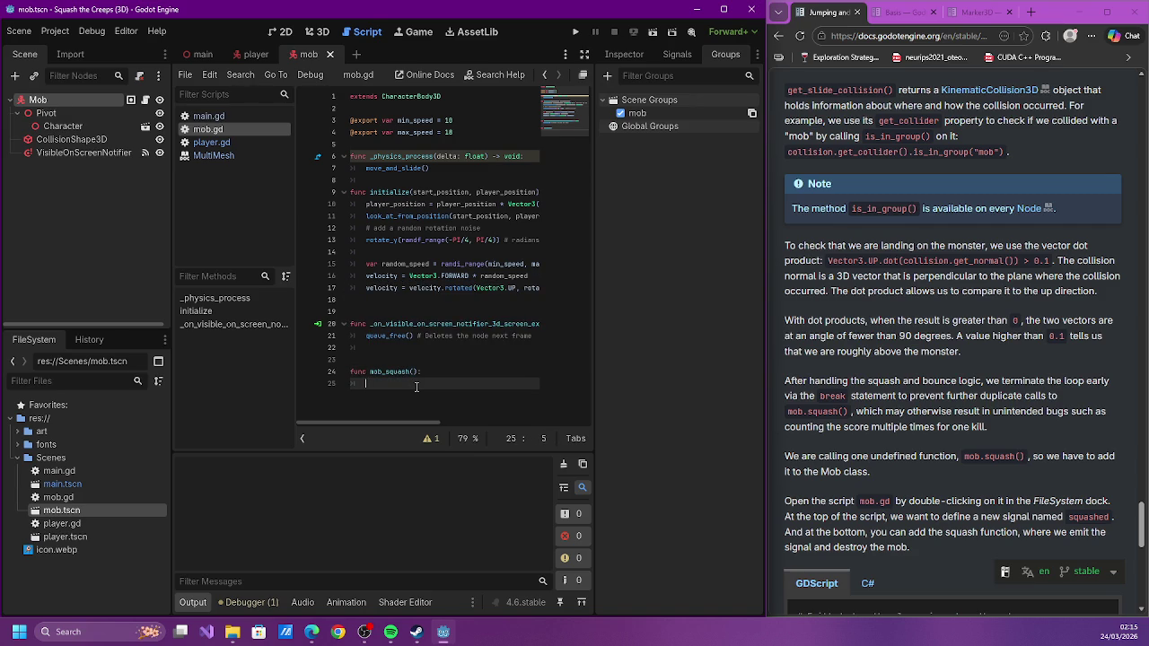
pyautogui.write('que')
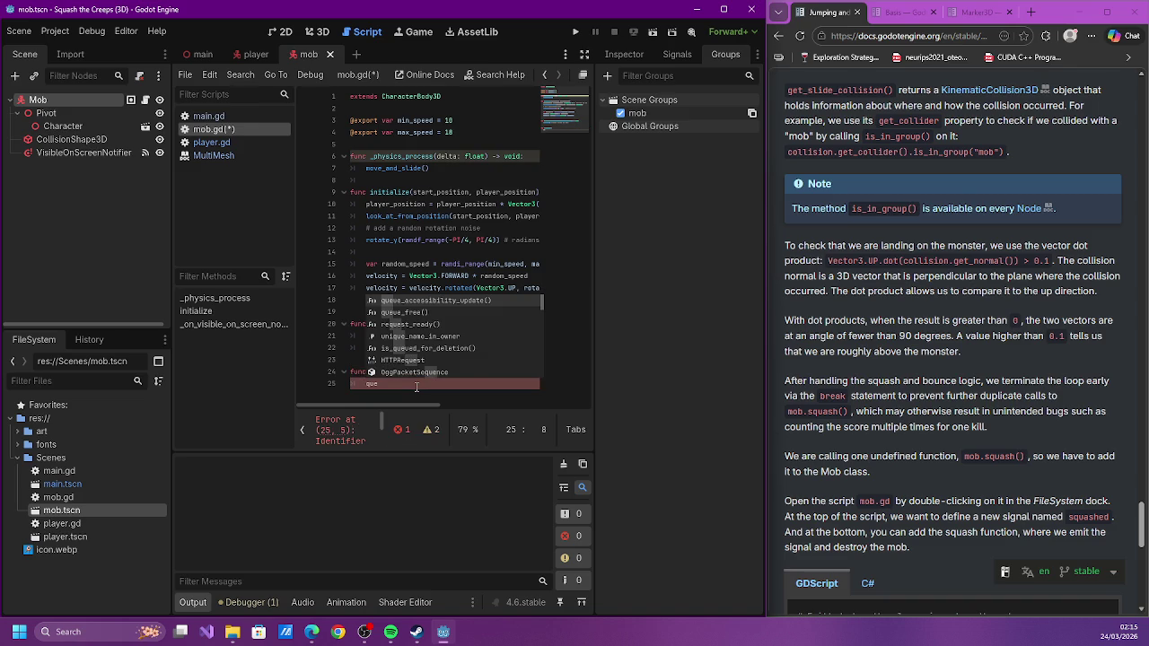
pyautogui.write('ue_free()')
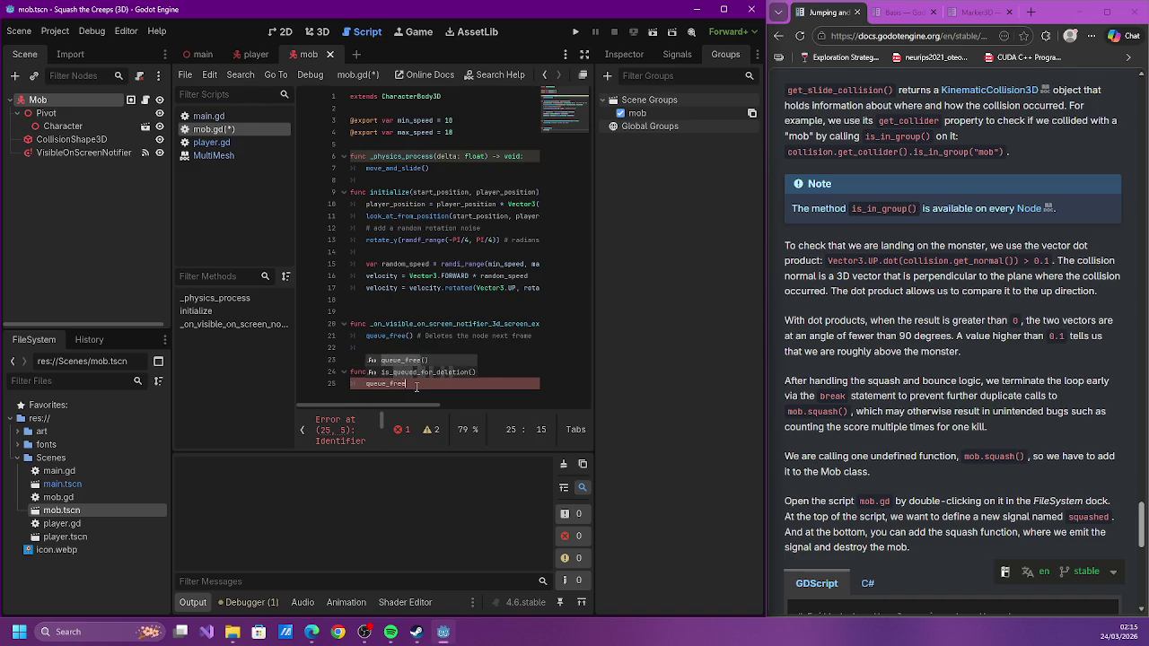
pyautogui.hotkey('ctrl', 's')
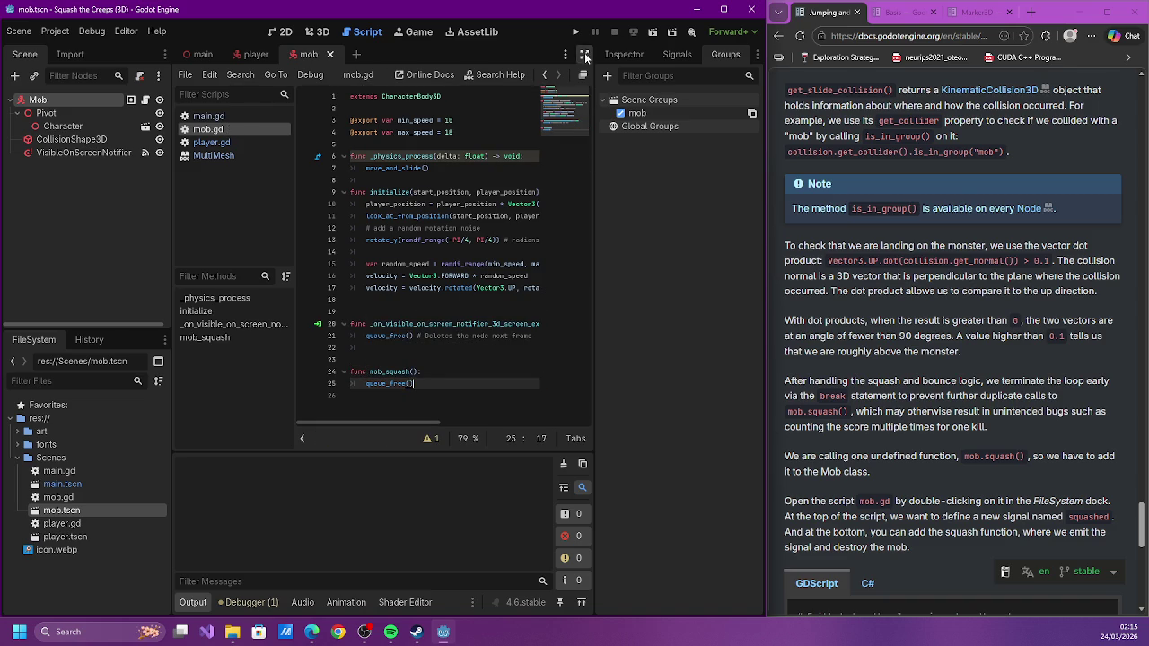
pyautogui.click(575, 32)
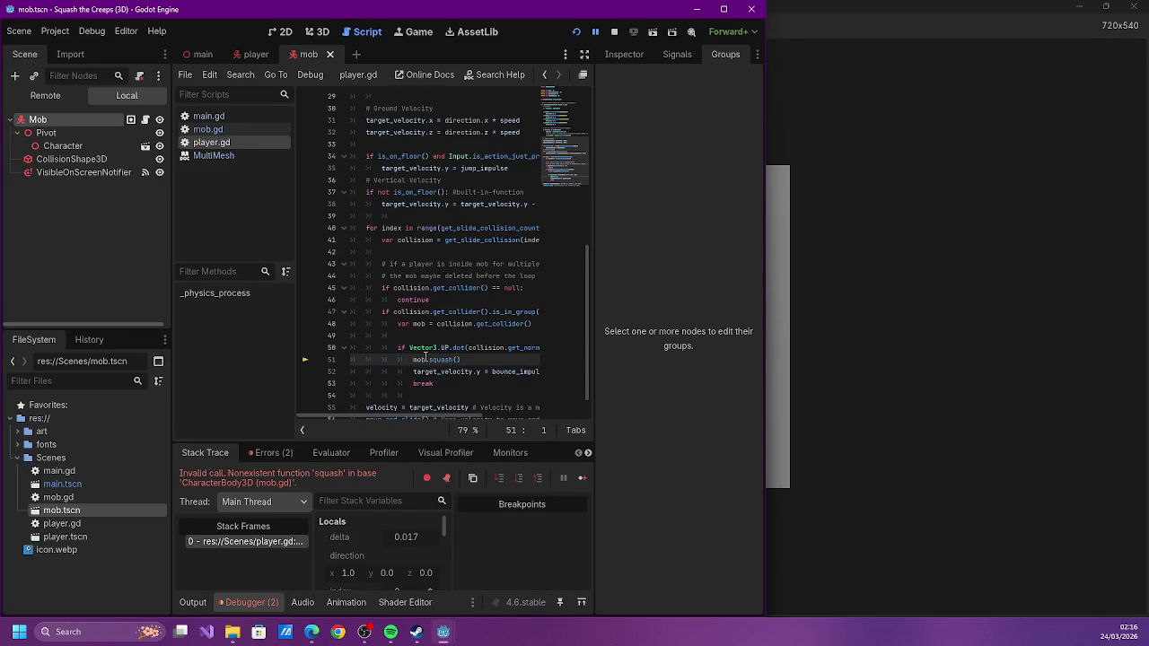
# Rename mob_squash to squash on line 24 of mob.gd and relaunch the game
pyautogui.scroll(-1, 449, 360)
pyautogui.scroll(8, 441, 372)
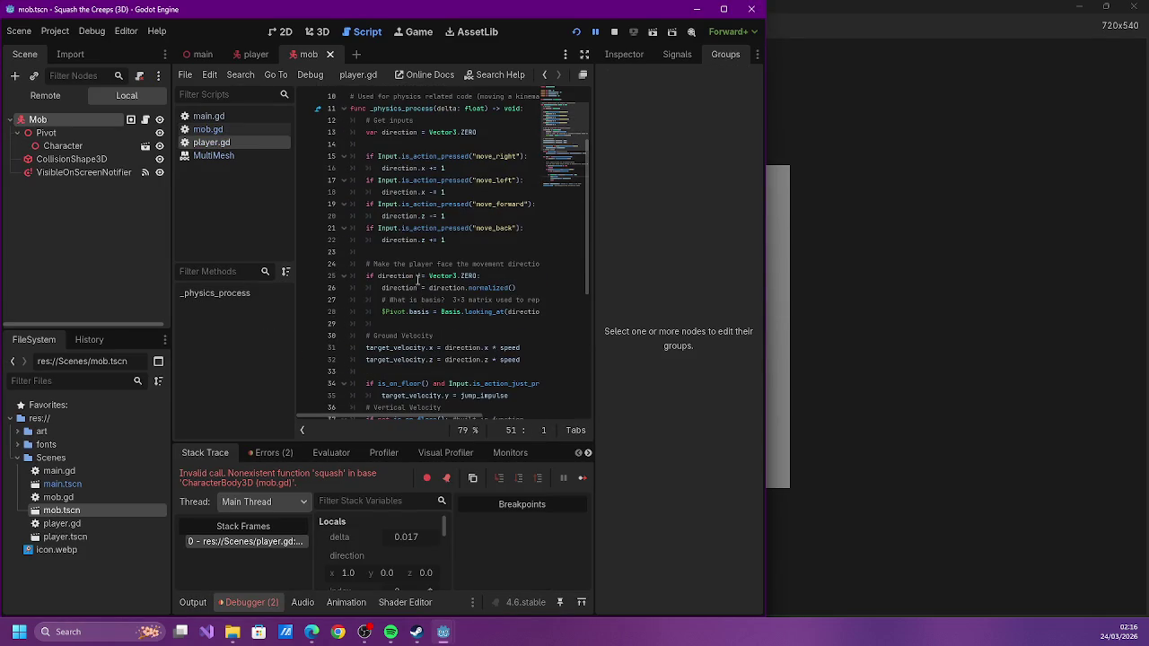
pyautogui.click(207, 129)
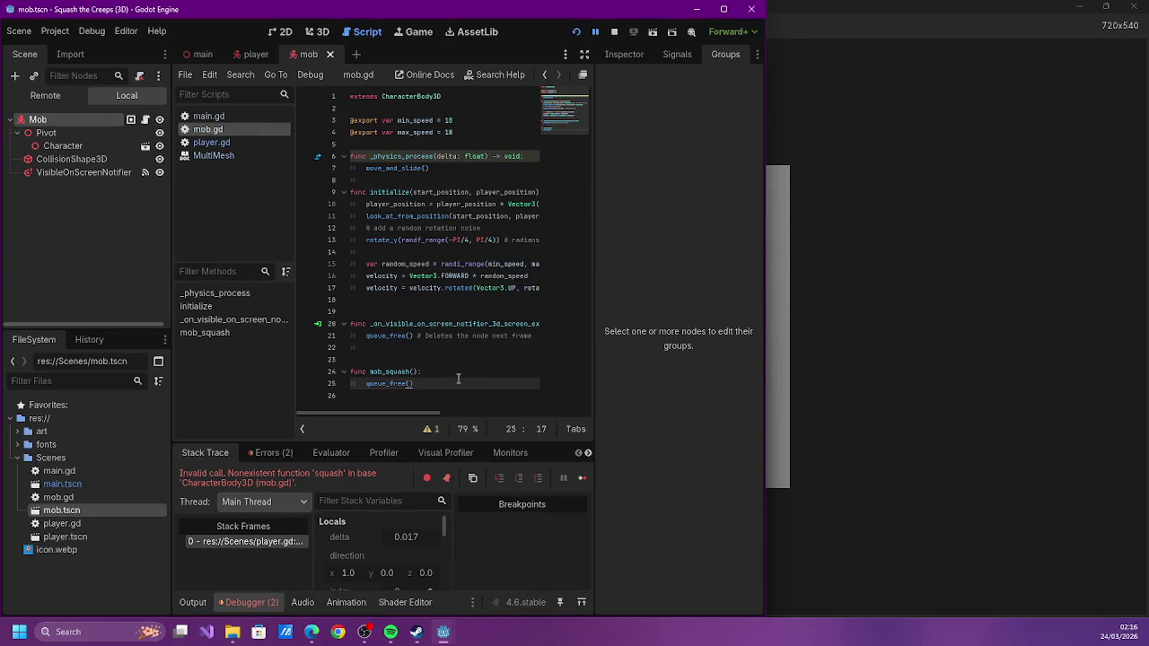
pyautogui.doubleClick(388, 371)
pyautogui.write('sq')
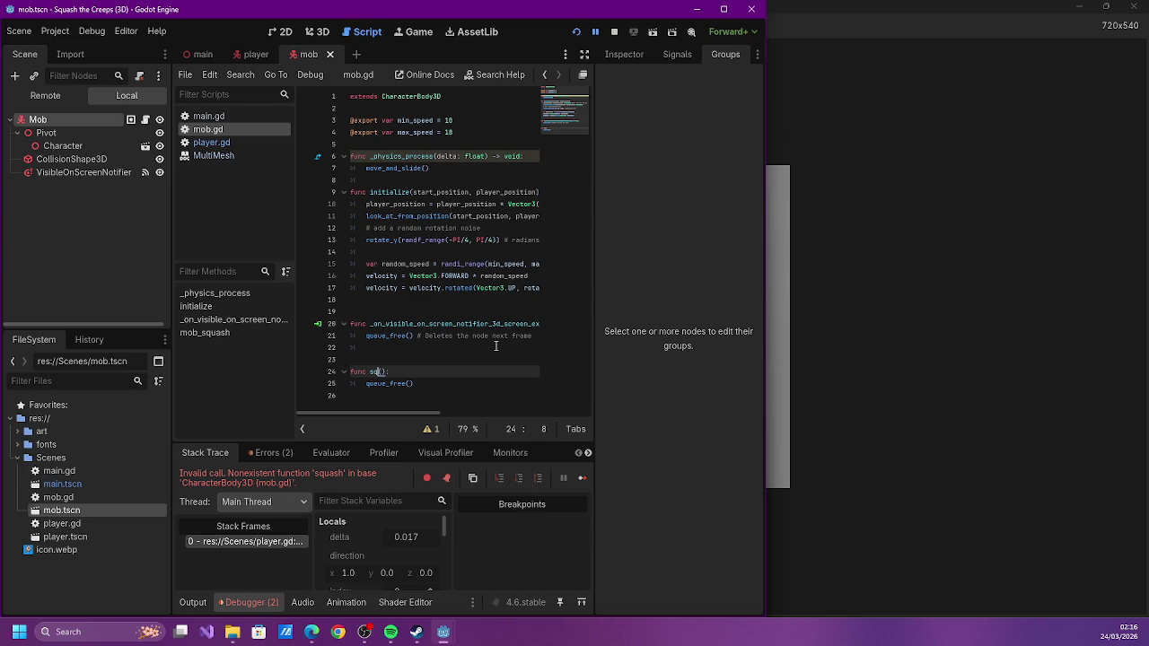
pyautogui.write('uash')
pyautogui.click(577, 31)
# Move the player around the arena with the arrow keys, jumping with Space near creeps
pyautogui.press('Left')
pyautogui.press('Down')
pyautogui.press('Right')
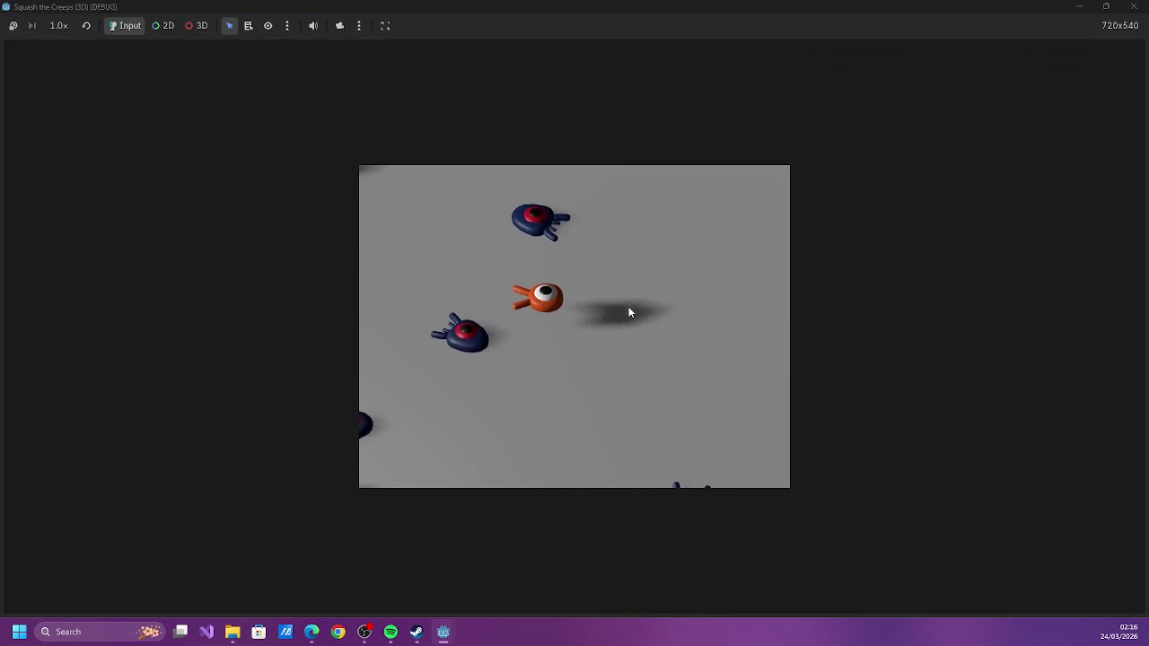
pyautogui.press('Right')
pyautogui.press('space')
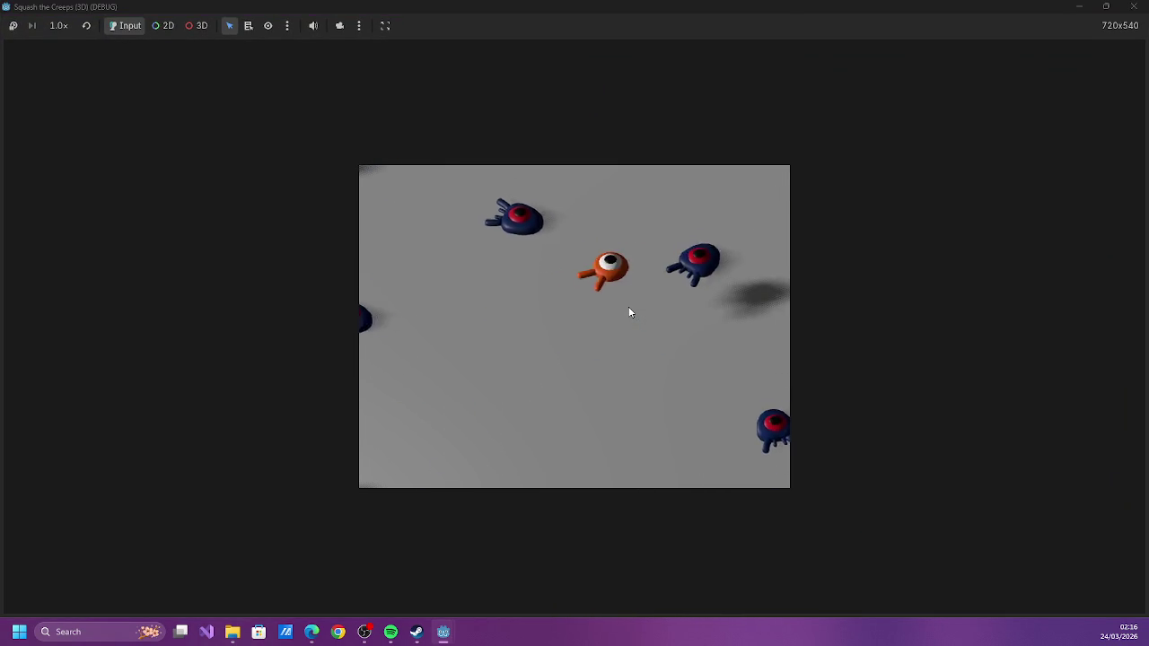
pyautogui.press('Left')
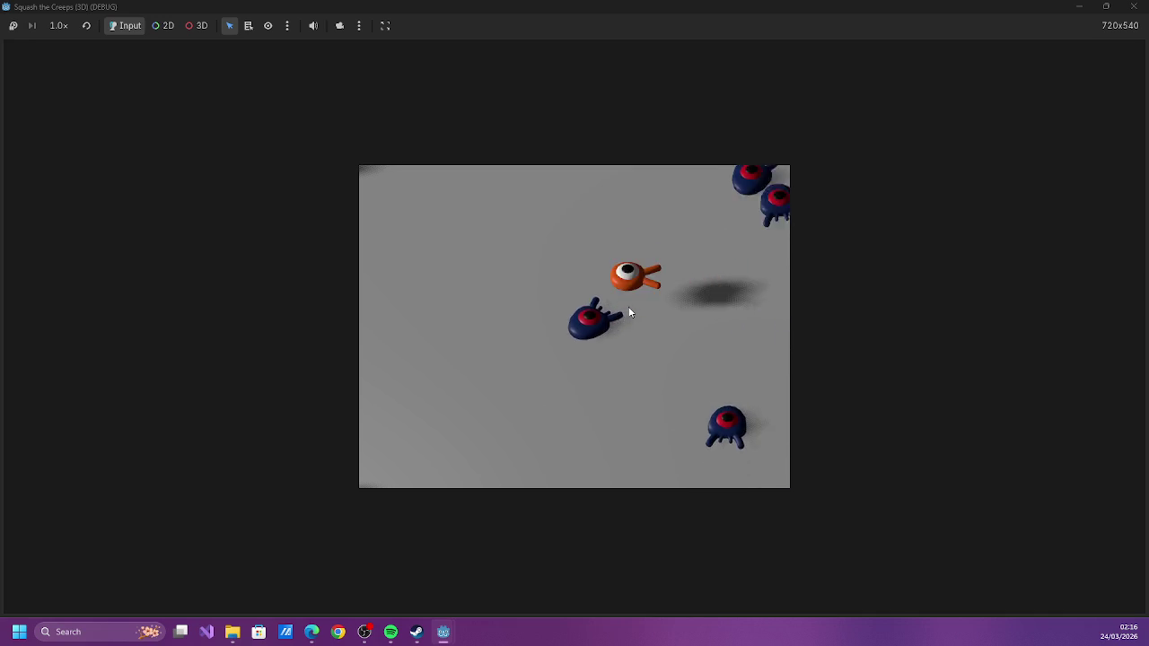
pyautogui.press('Right')
pyautogui.press('Down')
pyautogui.press('Left')
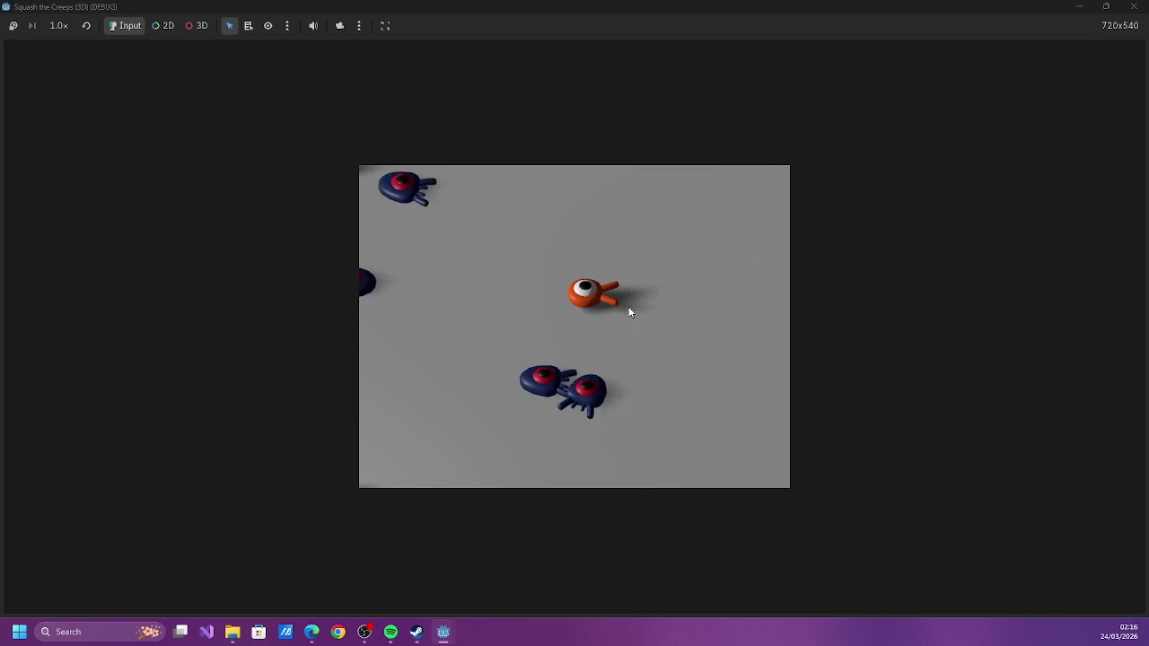
pyautogui.press('Right')
pyautogui.press('space')
pyautogui.press('Left')
pyautogui.press('Right')
pyautogui.press('Left')
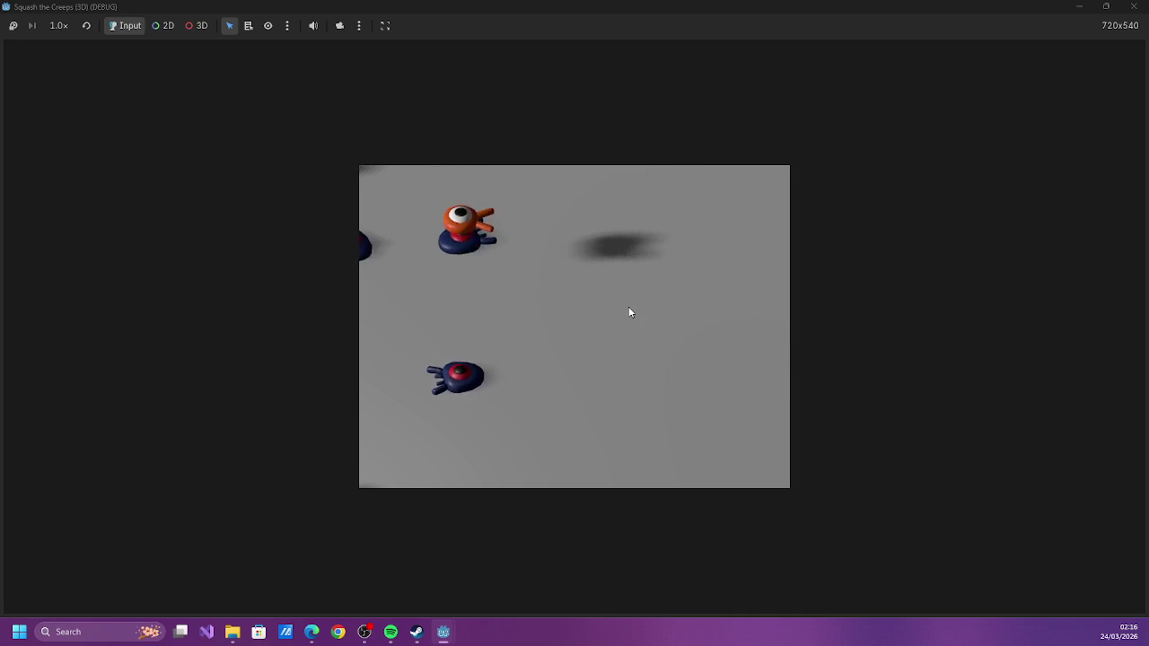
pyautogui.press('Right')
pyautogui.press('Down')
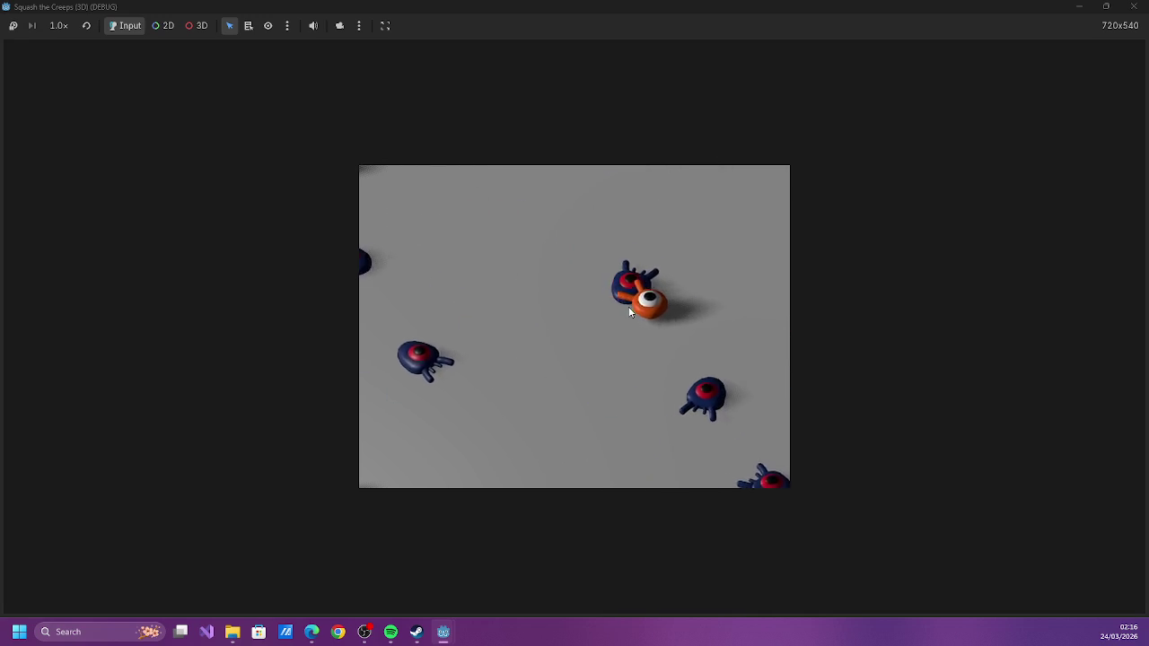
pyautogui.press('Right')
pyautogui.press('Left')
pyautogui.press('Up')
pyautogui.press('Up')
pyautogui.press('Right')
pyautogui.press('Down')
pyautogui.press('Left')
pyautogui.press('Up')
pyautogui.press('space')
pyautogui.press('Down')
pyautogui.press('space')
pyautogui.press('Right')
pyautogui.press('Down')
pyautogui.press('Left')
pyautogui.press('Up')
pyautogui.press('Right')
pyautogui.press('Down')
pyautogui.press('Left')
pyautogui.press('Right')
# Jump onto creeps from above to squash them and bounce off
pyautogui.press('Up')
pyautogui.press('Up')
pyautogui.press('Down')
pyautogui.press('space')
pyautogui.press('Left')
pyautogui.press('Up')
pyautogui.press('Right')
pyautogui.press('space')
pyautogui.press('Down')
pyautogui.press('Right')
pyautogui.press('Down')
pyautogui.press('Up')
pyautogui.press('Right')
pyautogui.press('Down')
pyautogui.press('Up')
pyautogui.press('Right')
pyautogui.press('Left')
pyautogui.press('Right')
pyautogui.press('Up')
pyautogui.press('Left')
pyautogui.press('Down')
pyautogui.press('space')
pyautogui.press('Right')
pyautogui.press('space')
pyautogui.press('Left')
pyautogui.press('Right')
pyautogui.press('Down')
pyautogui.press('Up')
pyautogui.press('Right')
pyautogui.press('Down')
pyautogui.press('Left')
pyautogui.press('Right')
pyautogui.press('Down')
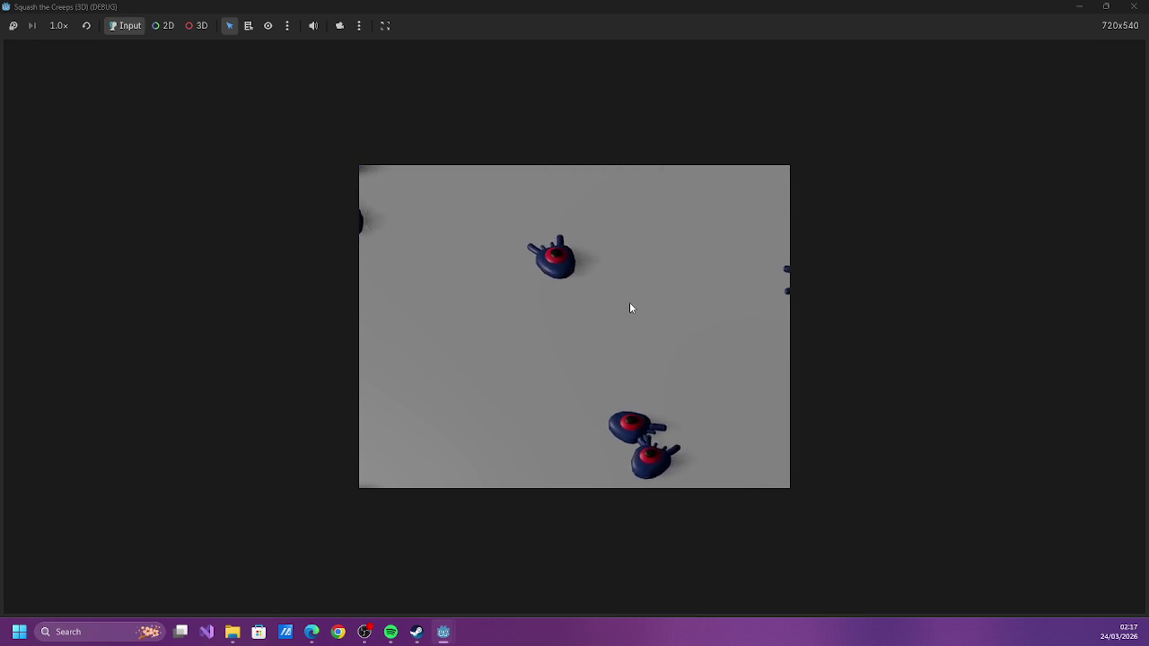
# Bring the player back into view, make a few more jumps, then close the game window
pyautogui.press('Up')
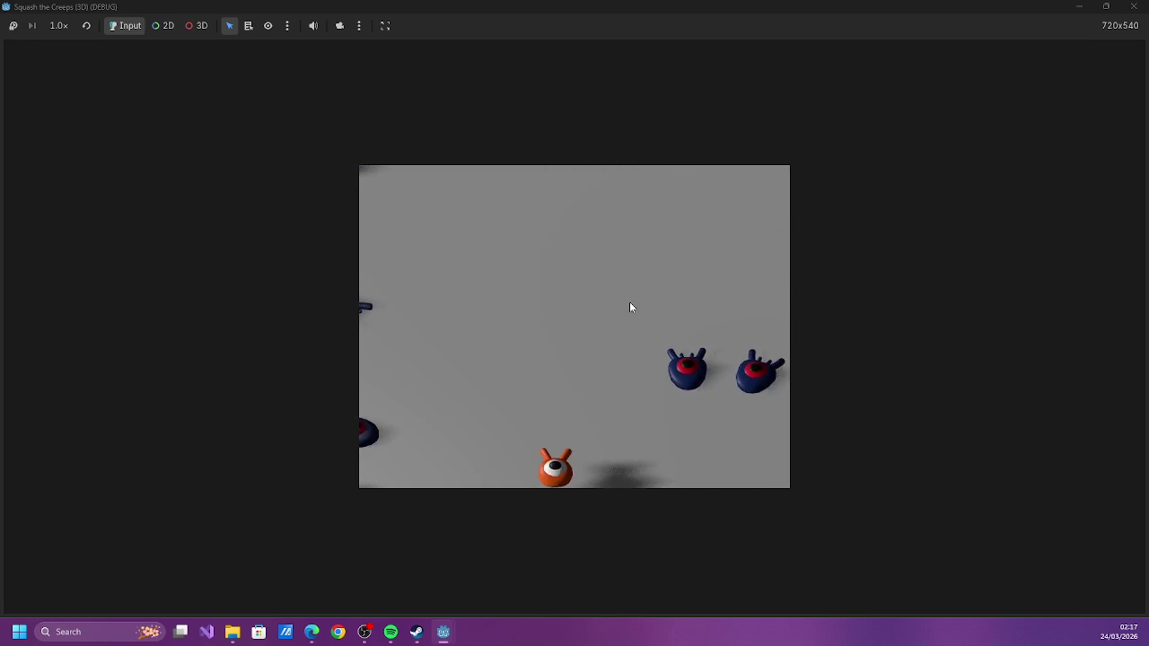
pyautogui.press('Left')
pyautogui.press('Up')
pyautogui.press('Down')
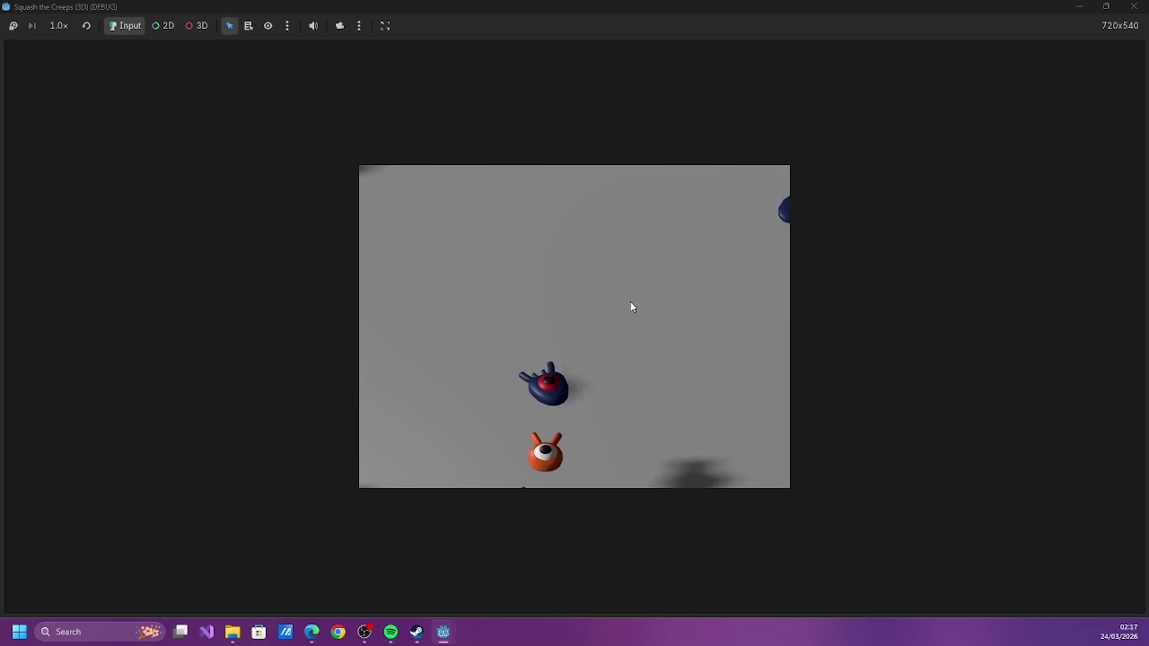
pyautogui.press('Right')
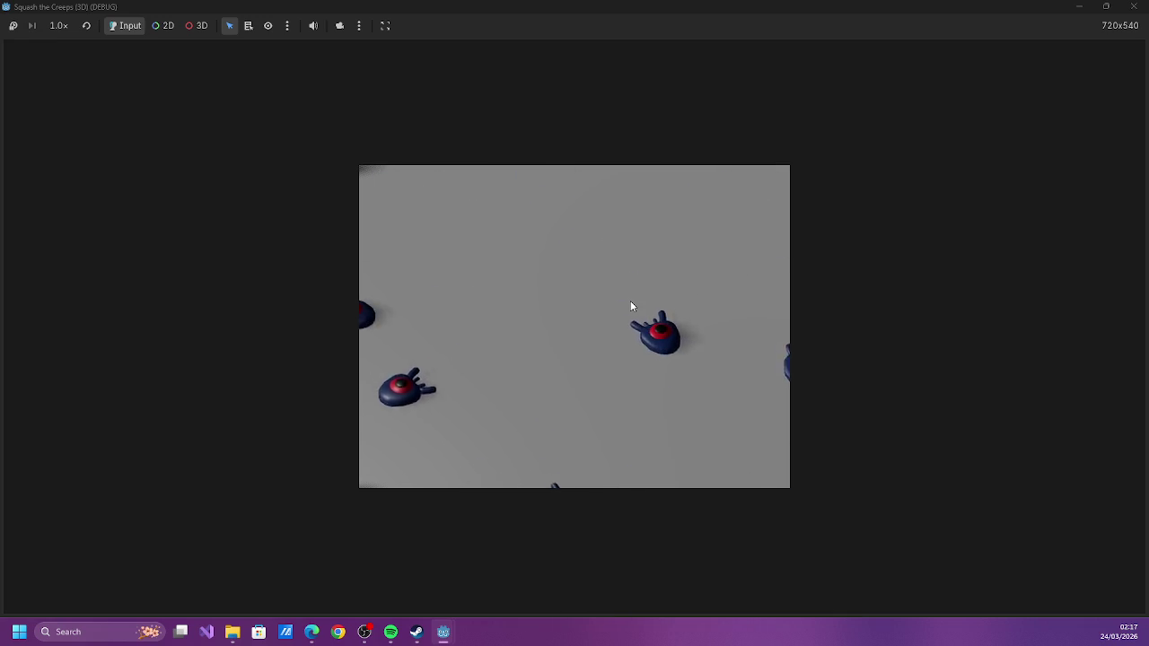
pyautogui.press('Up')
pyautogui.press('Left')
pyautogui.press('Right')
pyautogui.press('space')
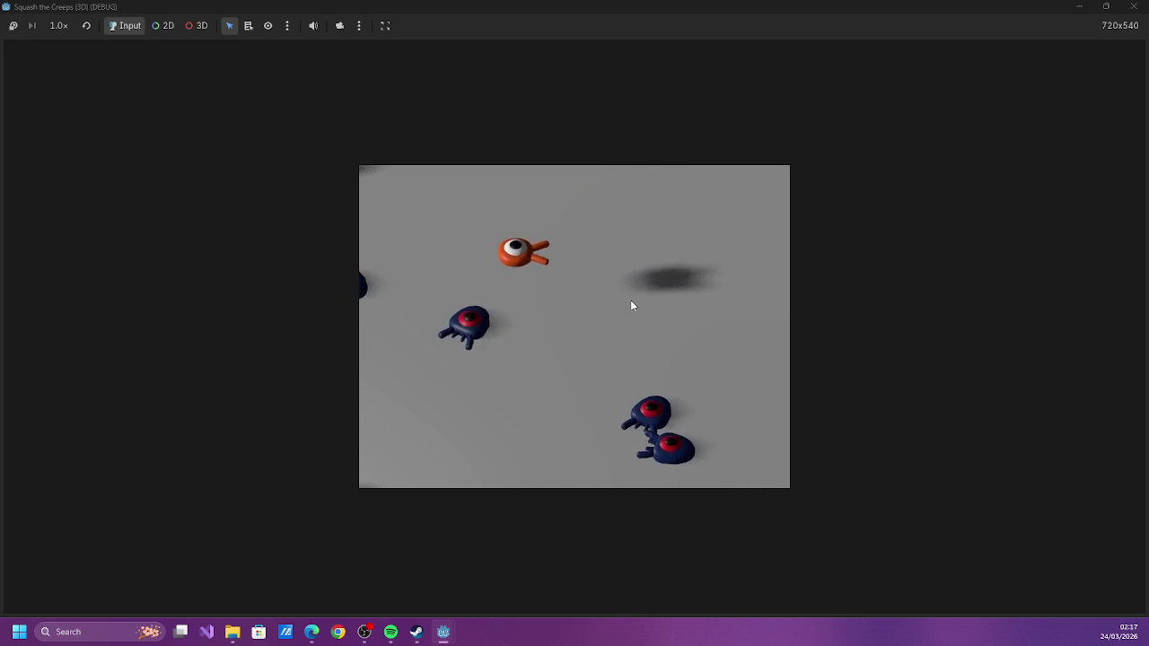
pyautogui.press('Right')
pyautogui.press('Down')
pyautogui.press('Left')
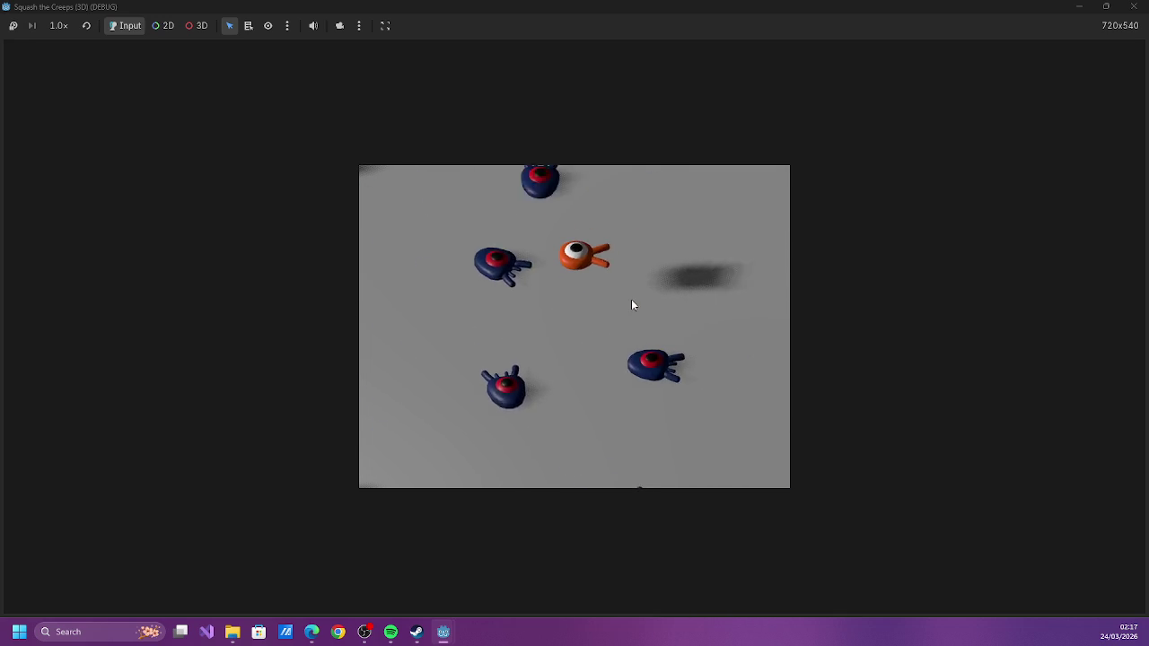
pyautogui.press('Up')
pyautogui.press('Right')
pyautogui.press('Down')
pyautogui.press('Up')
pyautogui.press('Right')
pyautogui.press('Down')
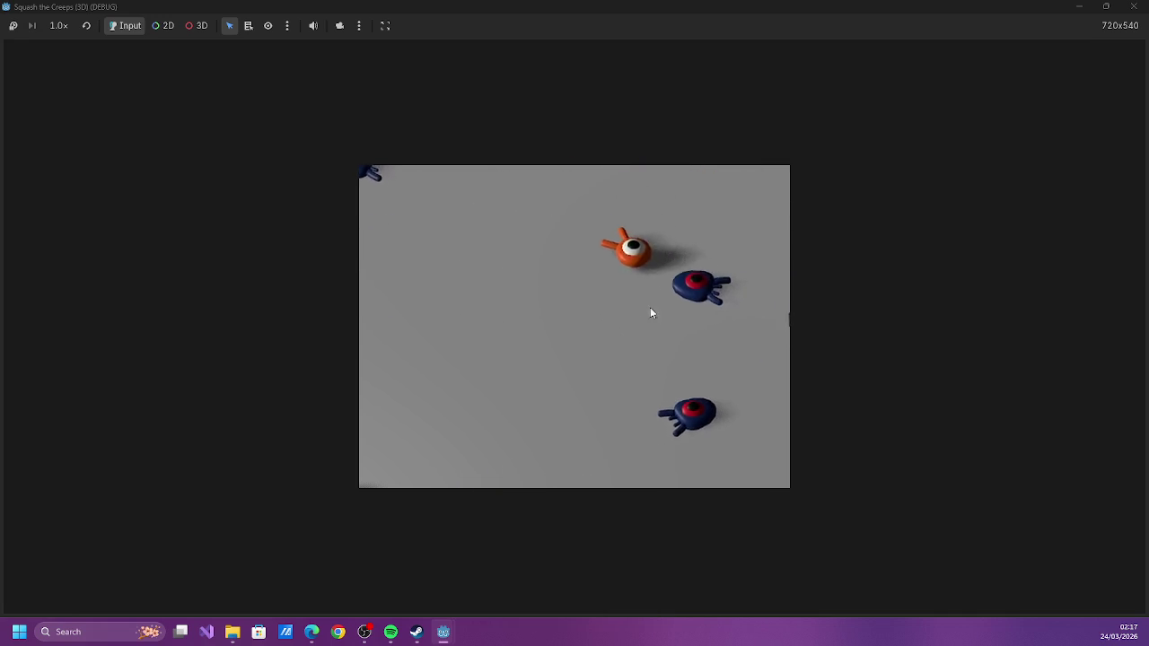
pyautogui.click(1133, 7)
# Add squashed.emit() as the first line of squash() in mob.gd and save
pyautogui.scroll(-3, 947, 195)
pyautogui.click(476, 371)
pyautogui.press('Return')
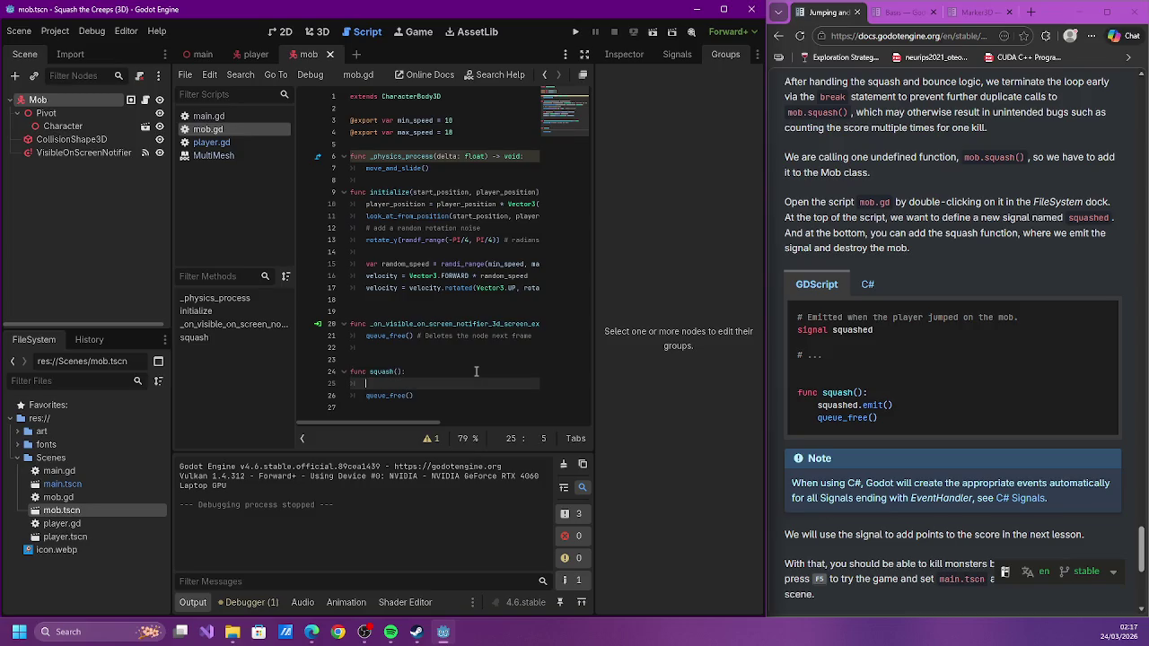
pyautogui.write('squashed.emit(')
pyautogui.hotkey('ctrl', 's')
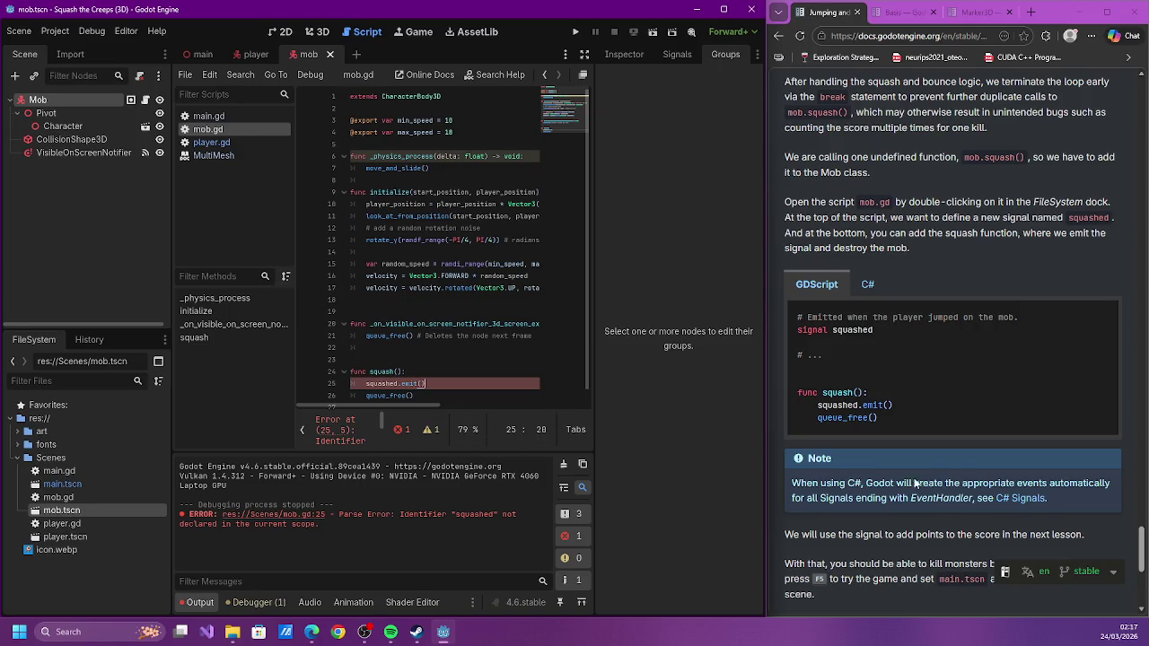
# Inspect the undeclared 'squashed' error in the script and bring up the Signals dock
pyautogui.scroll(-2, 875, 438)
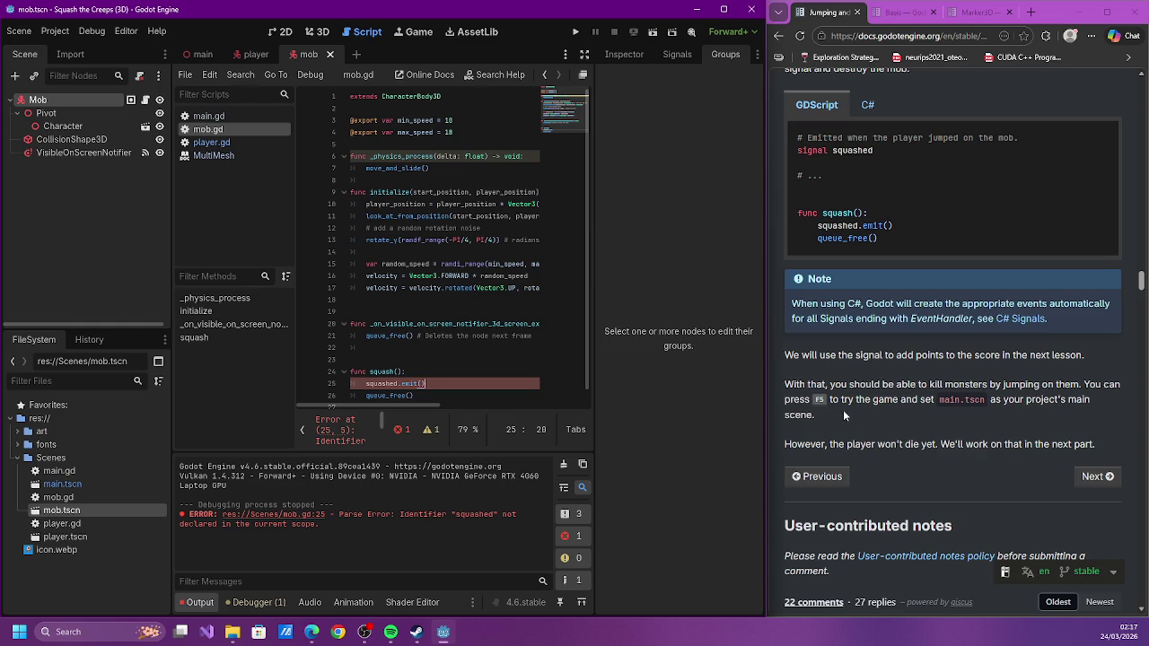
pyautogui.scroll(-1, 842, 400)
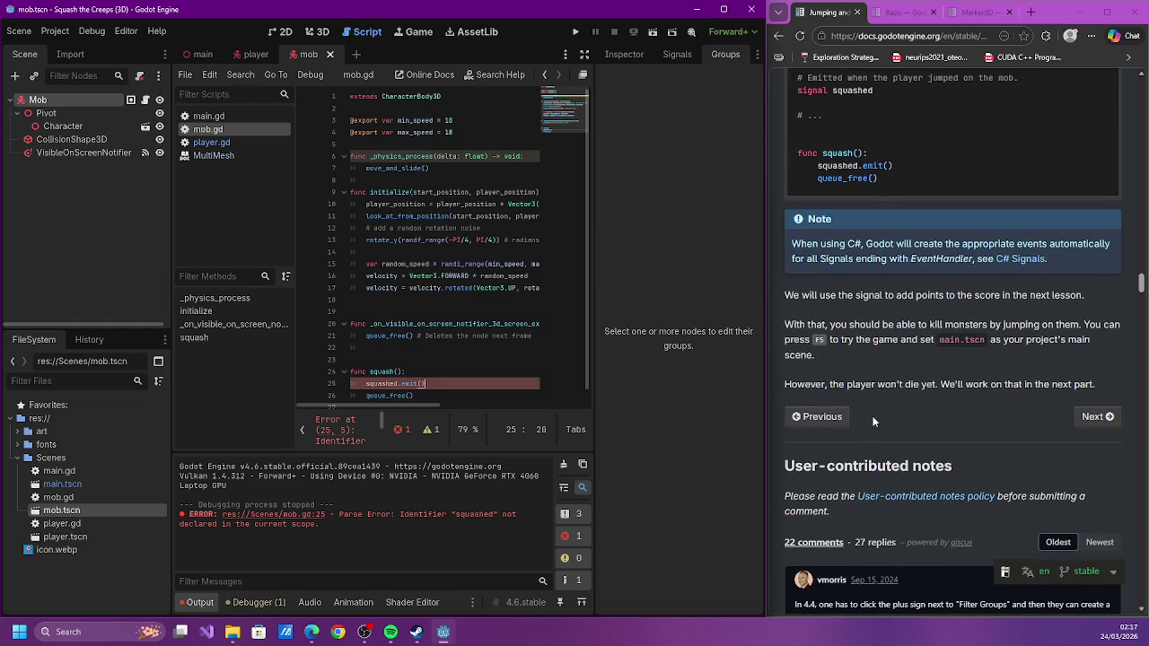
pyautogui.scroll(9, 873, 421)
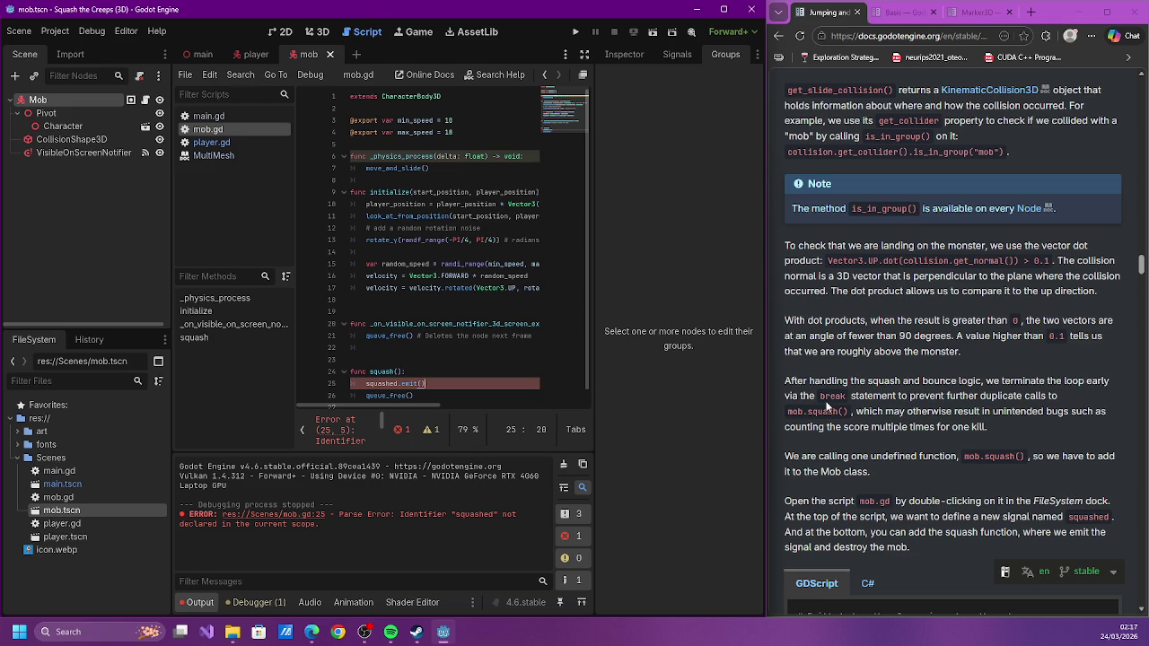
pyautogui.click(679, 55)
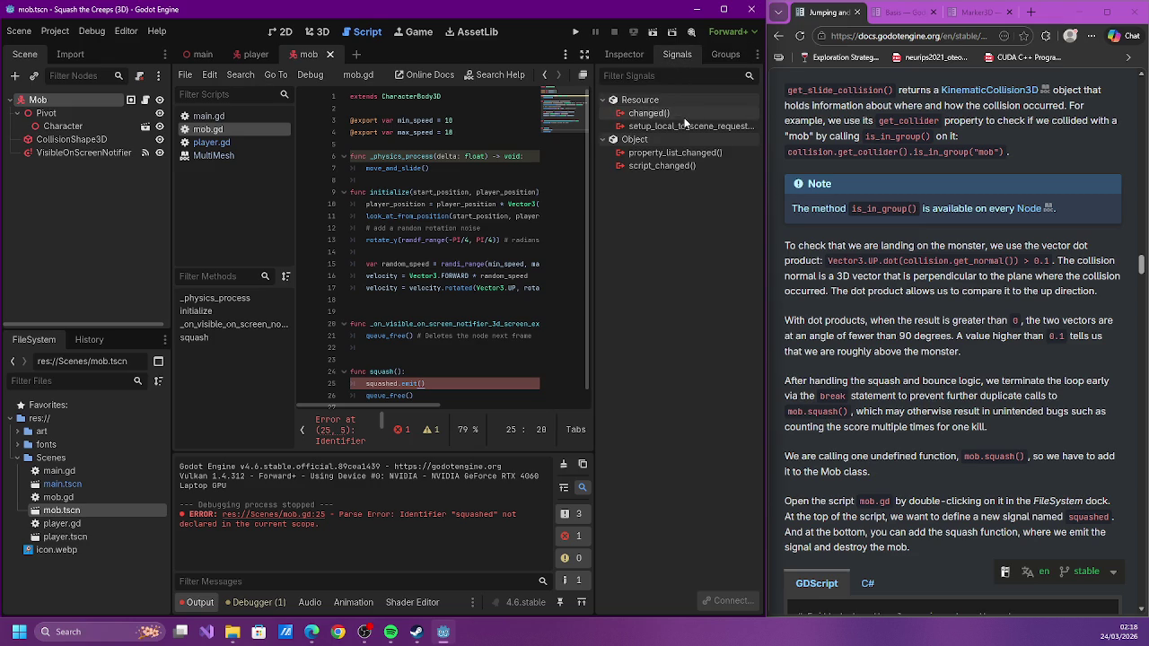
# Select the Mob node to list its signals and view the mob in the 3D workspace
pyautogui.click(70, 98)
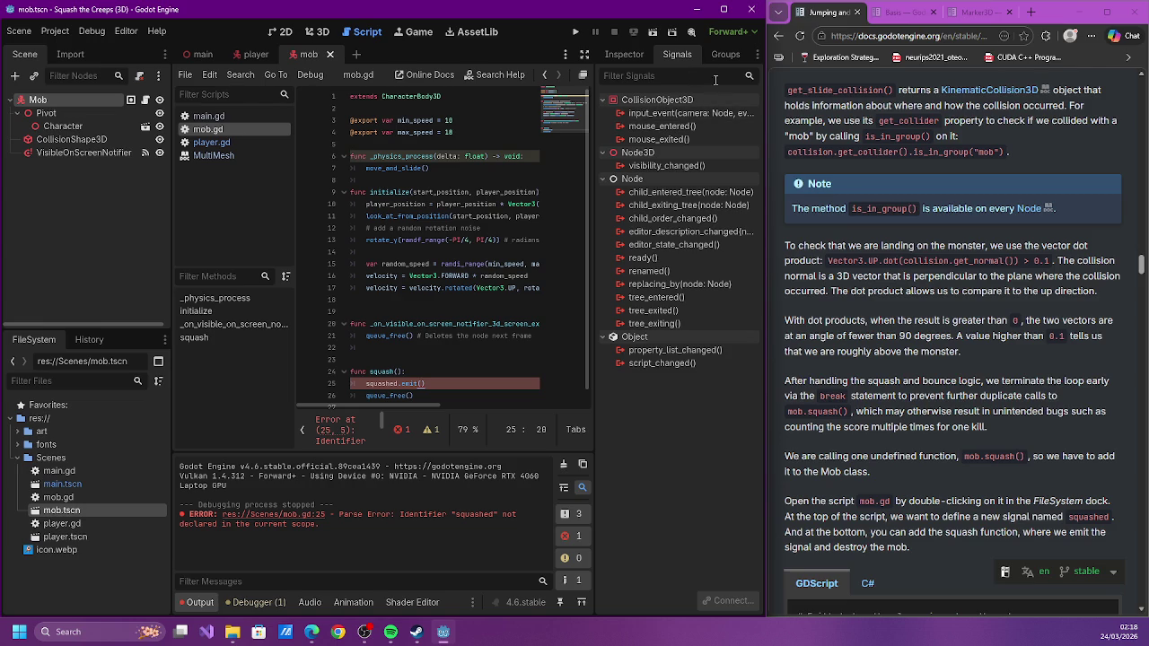
pyautogui.click(628, 58)
pyautogui.click(667, 56)
pyautogui.click(317, 32)
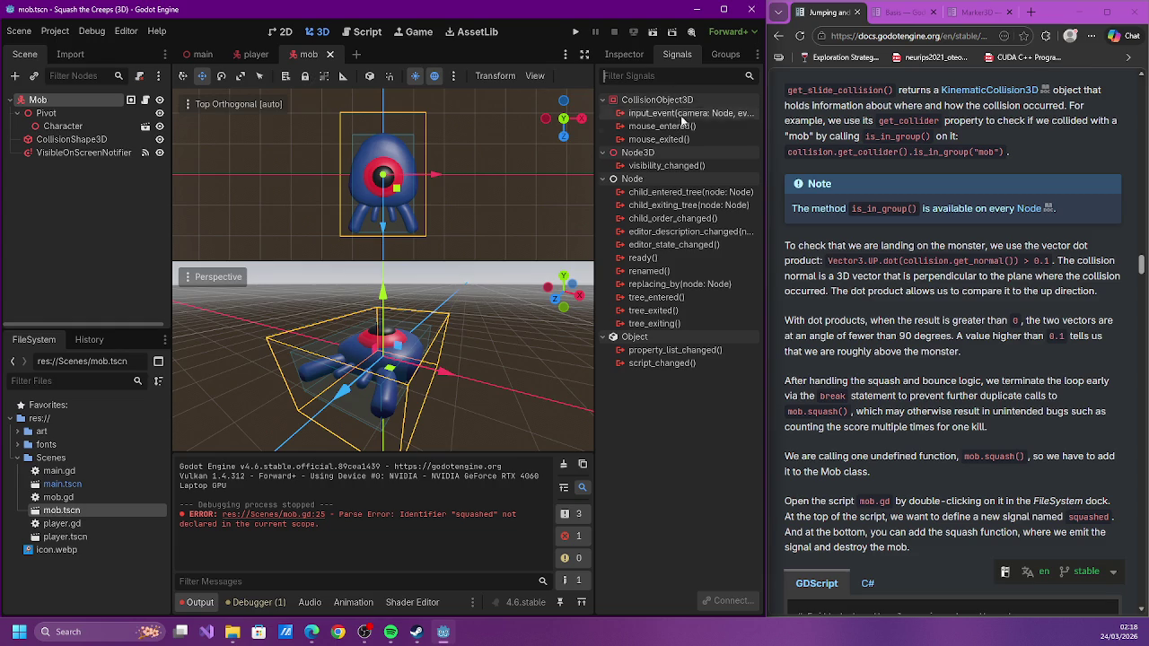
pyautogui.moveTo(693, 140)
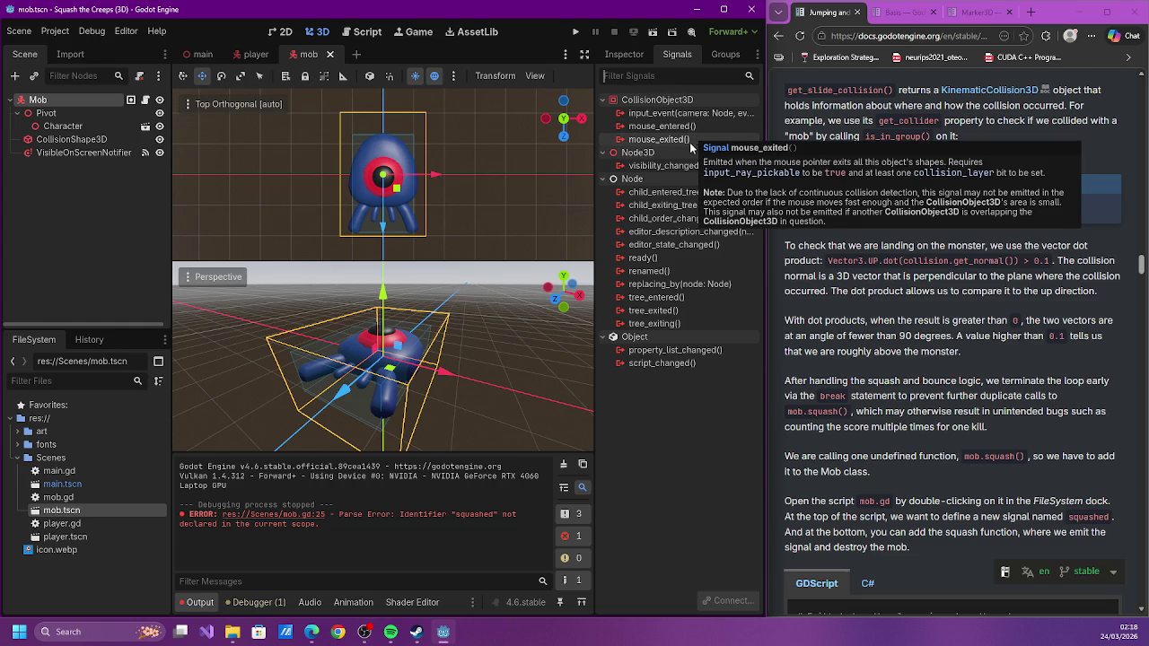
pyautogui.scroll(-3, 942, 340)
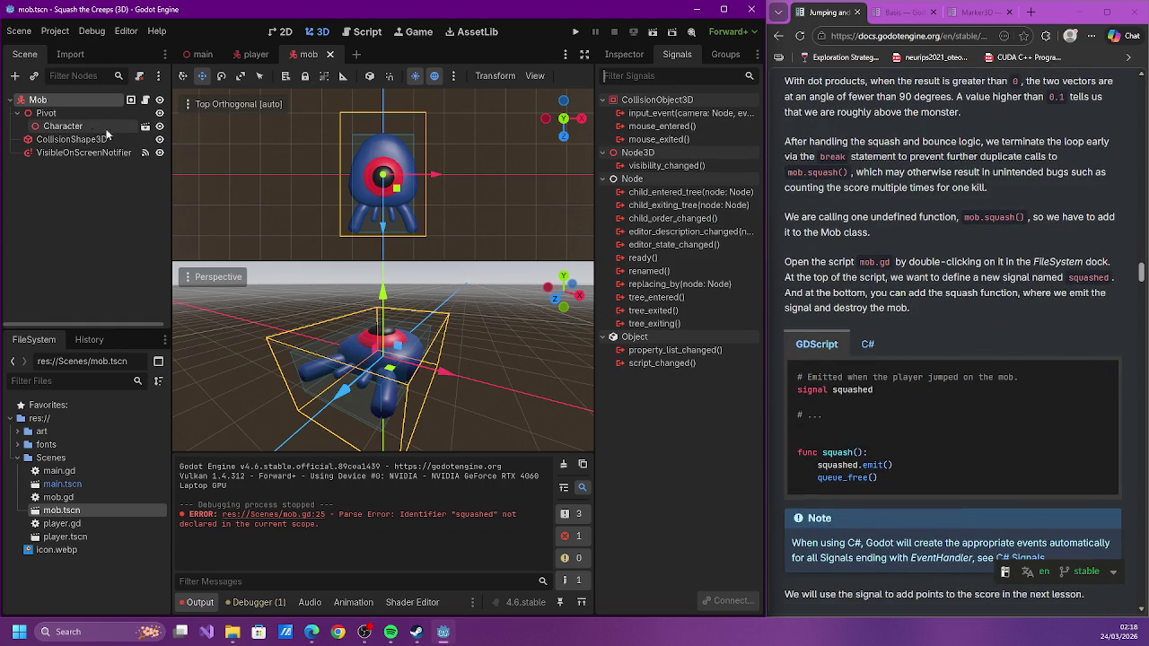
pyautogui.click(365, 36)
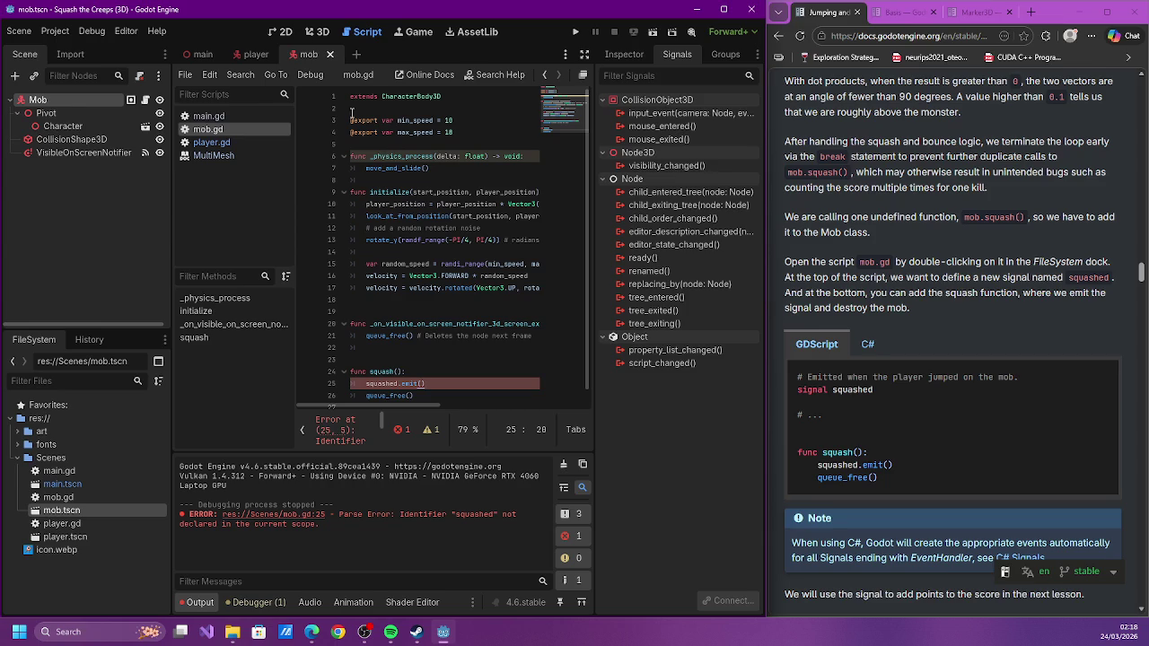
# Declare 'signal squashed' below the speed exports in mob.gd
pyautogui.click(447, 139)
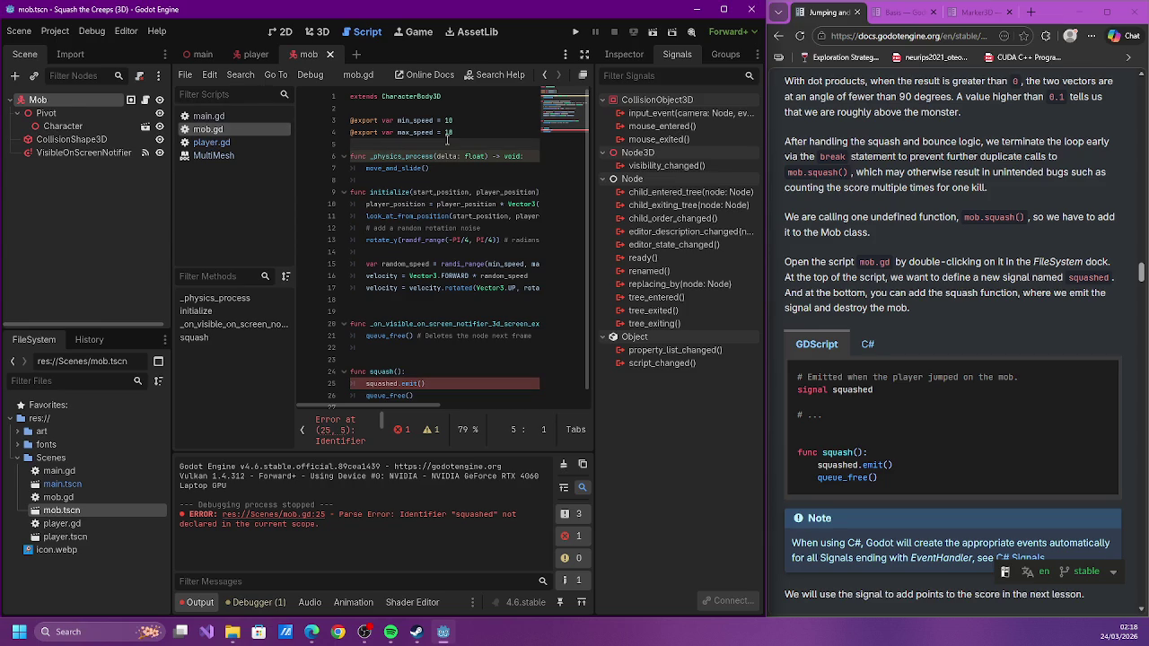
pyautogui.press('Return')
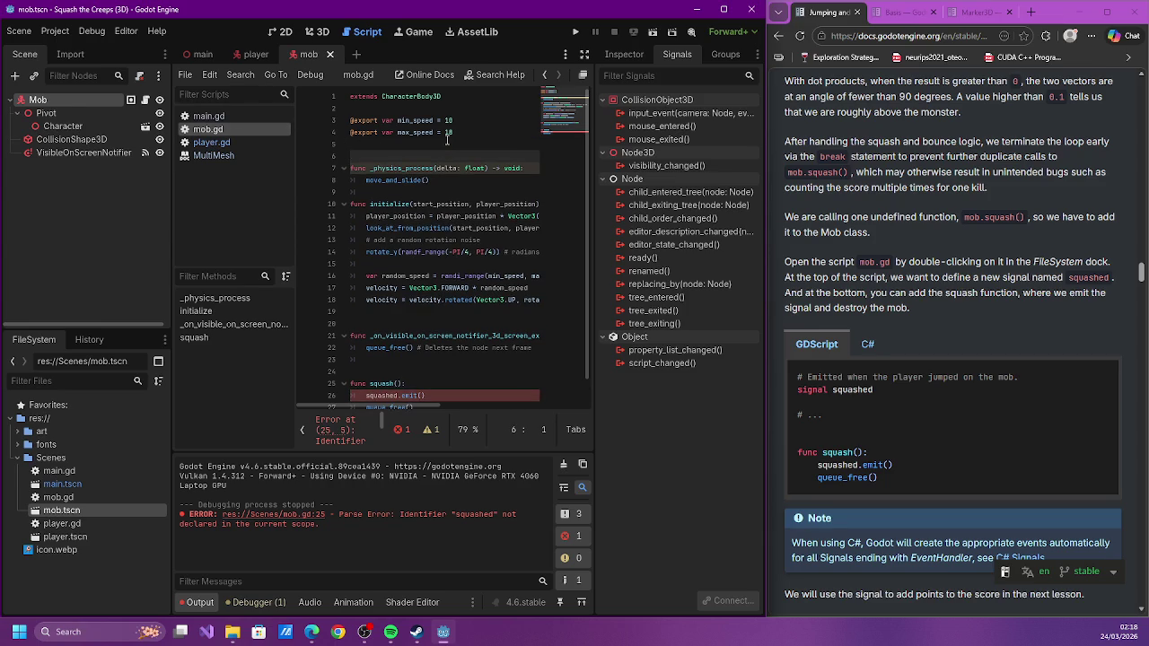
pyautogui.write('signal squashed')
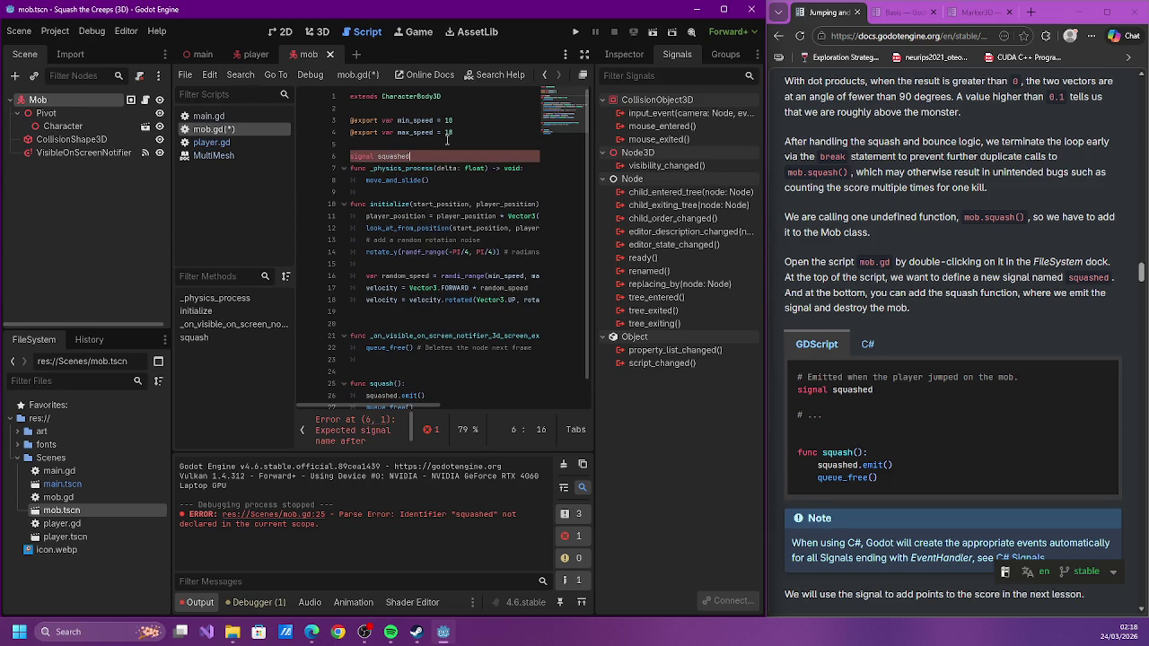
pyautogui.press('Return')
pyautogui.hotkey('ctrl', 's')
# Add the comment '# a signal emitted when called.' above the signal and save the script
pyautogui.press('Up')
pyautogui.press('Up')
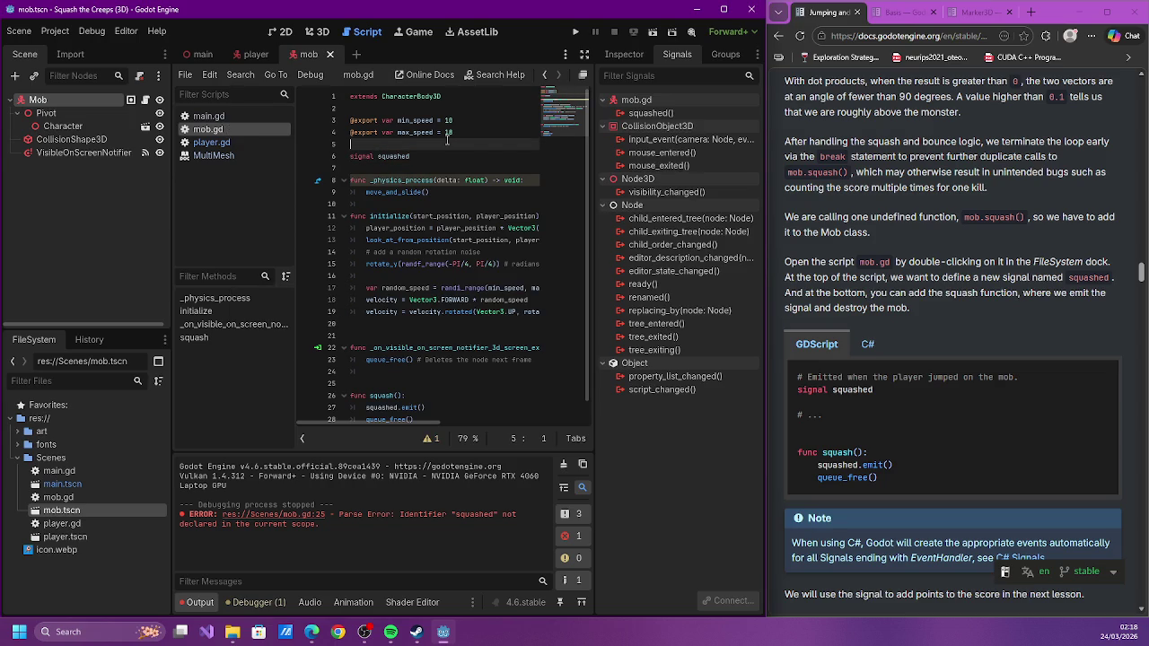
pyautogui.press('Return')
pyautogui.write('#')
pyautogui.write('al emitted when called.')
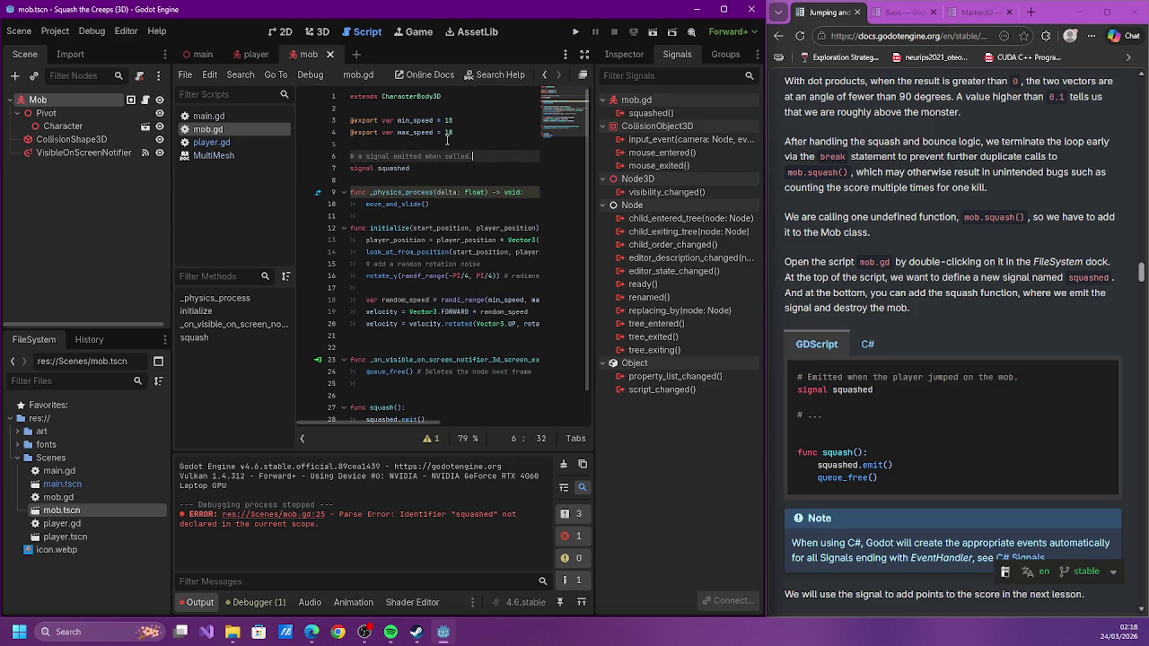
pyautogui.write('lly a ')
pyautogui.write('called')
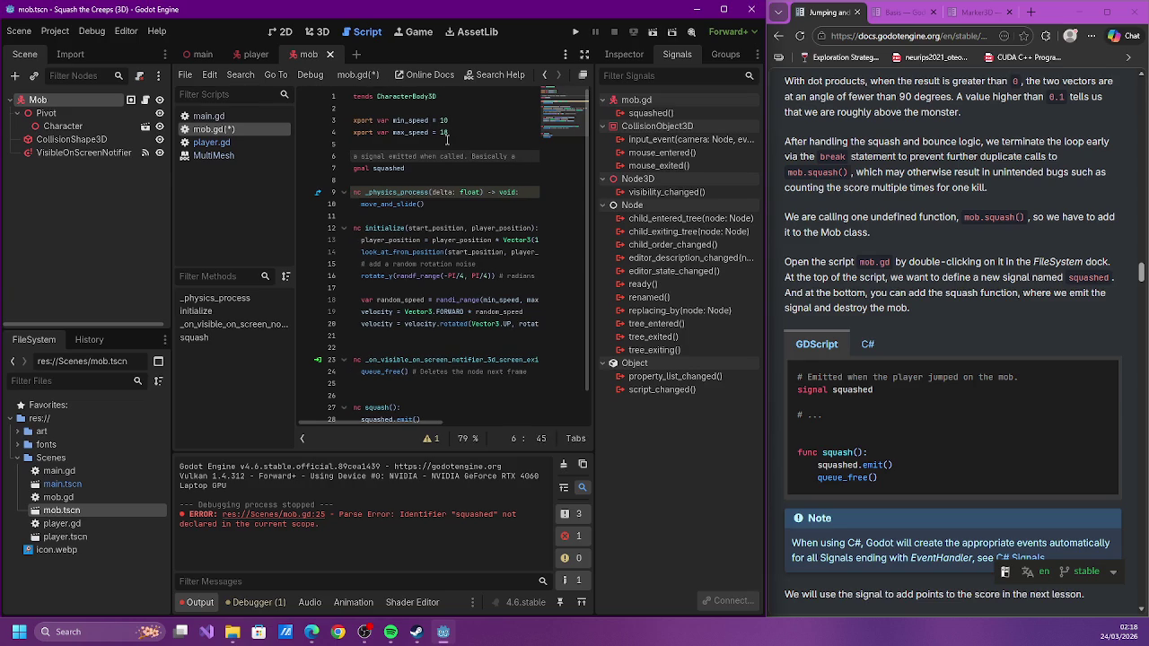
pyautogui.press('BackSpace')
pyautogui.press('BackSpace')
pyautogui.press('BackSpace')
pyautogui.hotkey('ctrl', 's')
pyautogui.scroll(-1, 446, 140)
pyautogui.moveTo(418, 424); pyautogui.dragTo(339, 414)
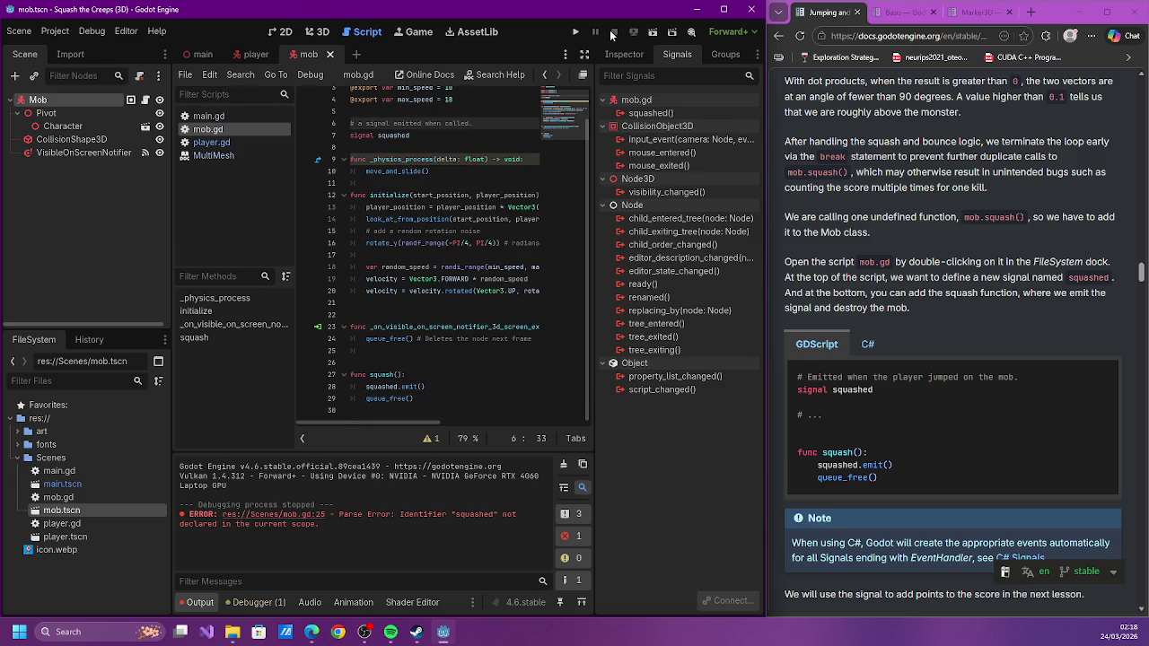
# Run the project with the signal fix and start moving and jumping the player
pyautogui.click(575, 30)
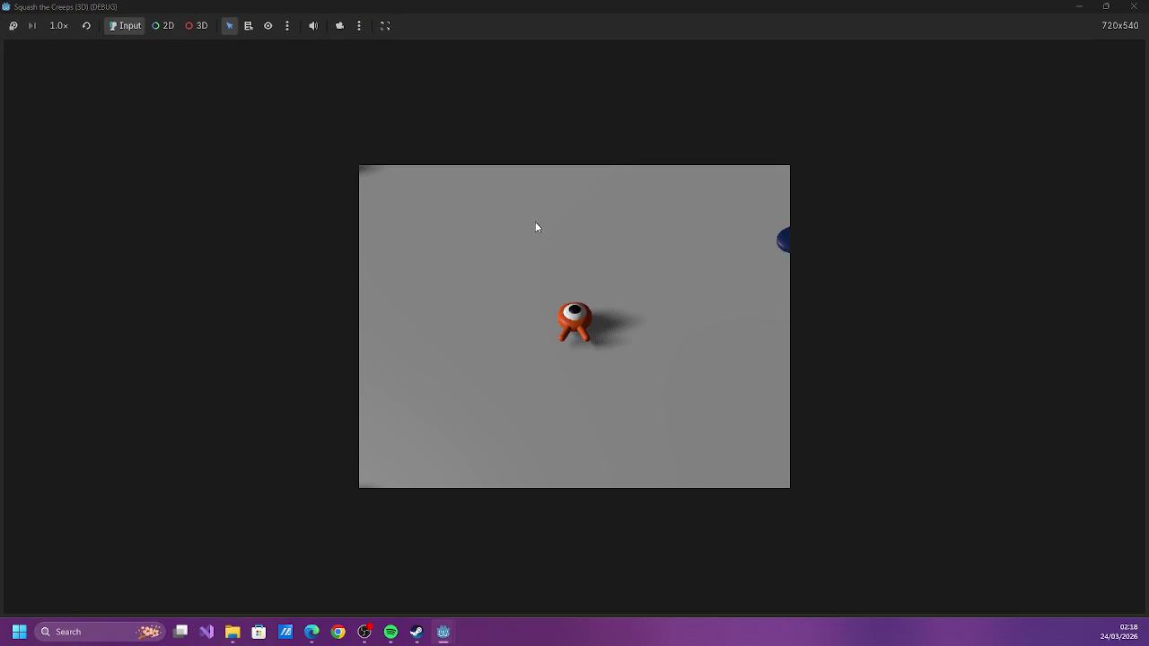
pyautogui.press('Up')
pyautogui.press('space')
pyautogui.press('Left')
# Steer the player around the arena among the crossing creeps to test squashing
pyautogui.press('Right')
pyautogui.press('Down')
pyautogui.press('Left')
pyautogui.press('Right')
pyautogui.press('Left')
pyautogui.press('Down')
pyautogui.press('Up')
pyautogui.press('Left')
pyautogui.press('Right')
pyautogui.press('Right')
pyautogui.press('Down')
pyautogui.press('Left')
pyautogui.press('Up')
pyautogui.press('Right')
pyautogui.press('Left')
pyautogui.press('Up')
pyautogui.press('Right')
pyautogui.press('Up')
pyautogui.press('Down')
pyautogui.press('Left')
pyautogui.press('Down')
pyautogui.press('Left')
pyautogui.press('Left')
pyautogui.press('Down')
pyautogui.press('Right')
pyautogui.press('Up')
pyautogui.press('Right')
pyautogui.press('Left')
pyautogui.press('Down')
pyautogui.press('Right')
pyautogui.press('Up')
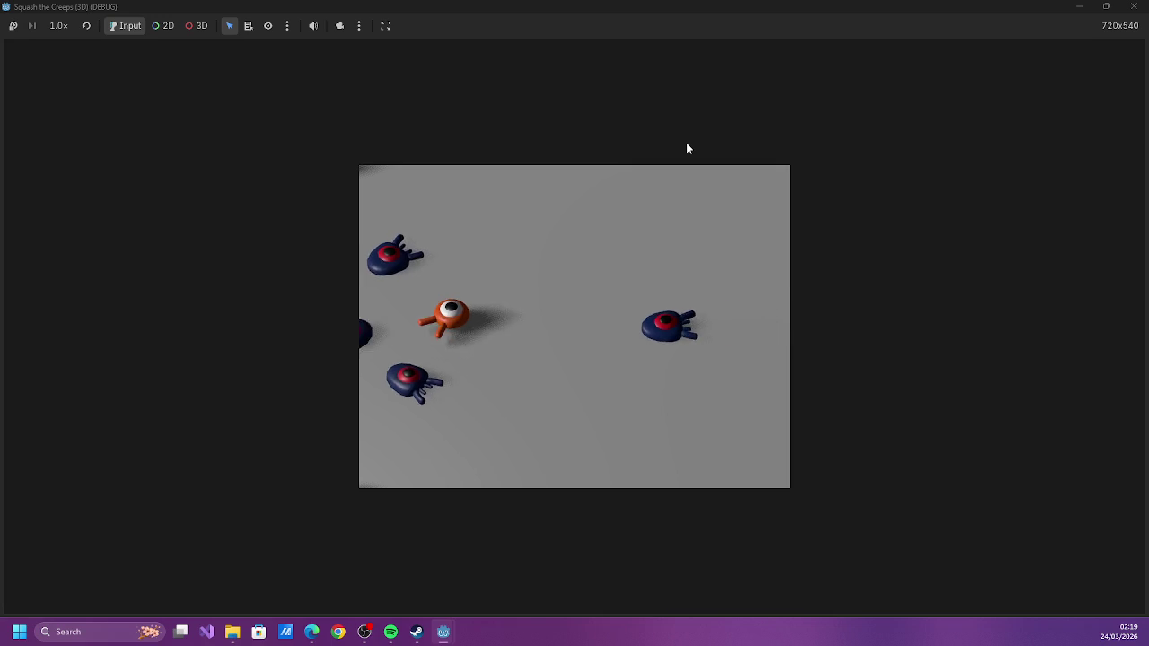